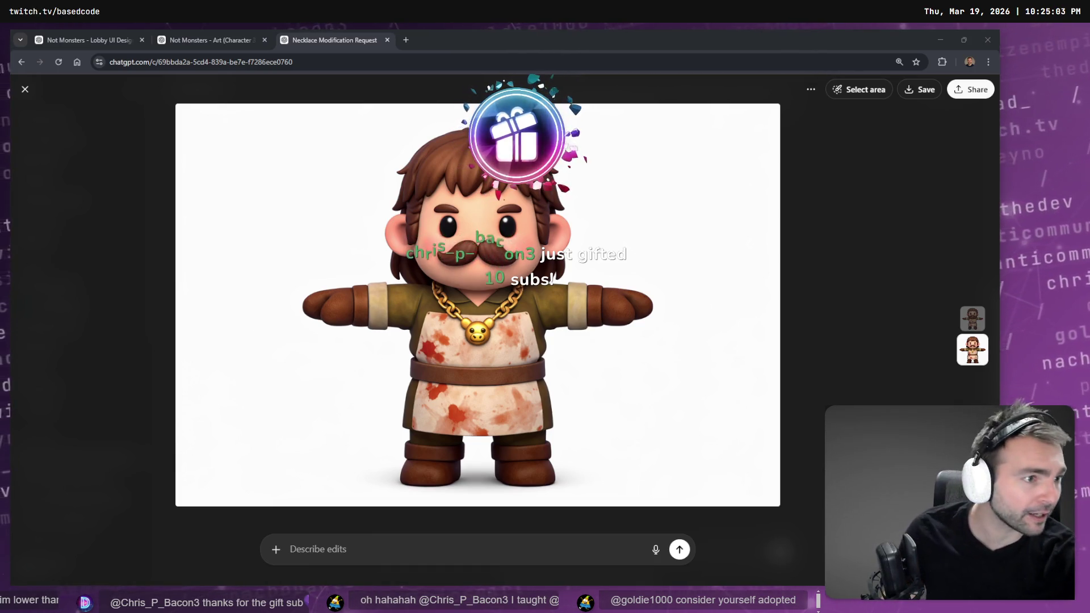
Step: Switch to the tldraw Not Monster board and zoom onto the tombstone captions
{"action": "key", "text": "alt+Tab"}
{"action": "scroll", "coordinate": [624, 329], "scroll_direction": "down", "scroll_amount": 3, "text": "ctrl"}
{"action": "scroll", "coordinate": [450, 304], "scroll_direction": "left", "scroll_amount": 10}
{"action": "scroll", "coordinate": [450, 304], "scroll_direction": "up", "scroll_amount": 2}
{"action": "scroll", "coordinate": [348, 352], "scroll_direction": "up", "scroll_amount": 5, "text": "ctrl"}
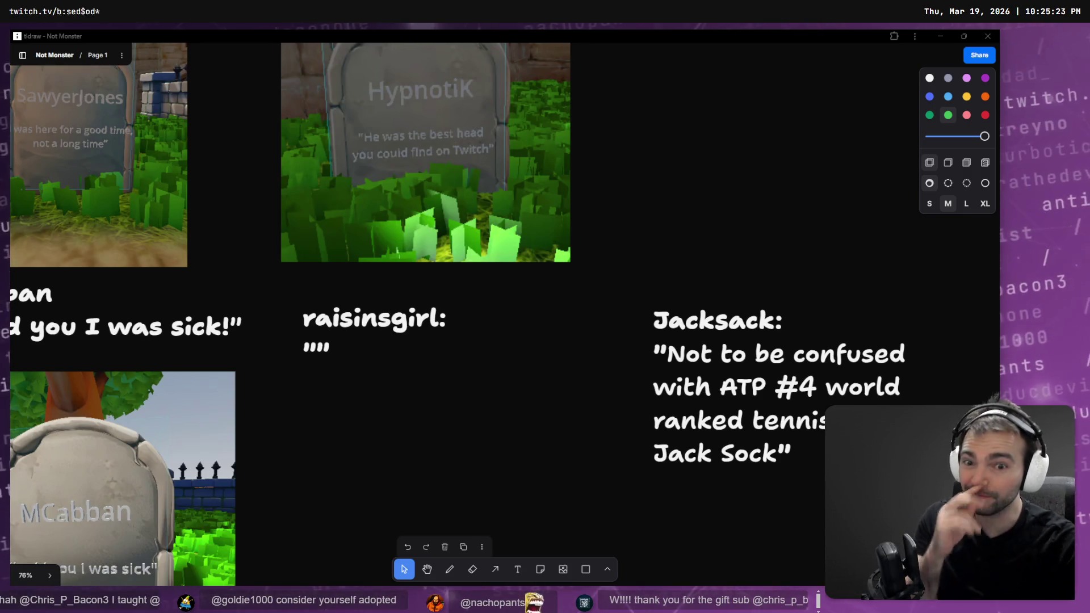
{"action": "double_click", "coordinate": [314, 351]}
{"action": "left_click", "coordinate": [316, 349]}
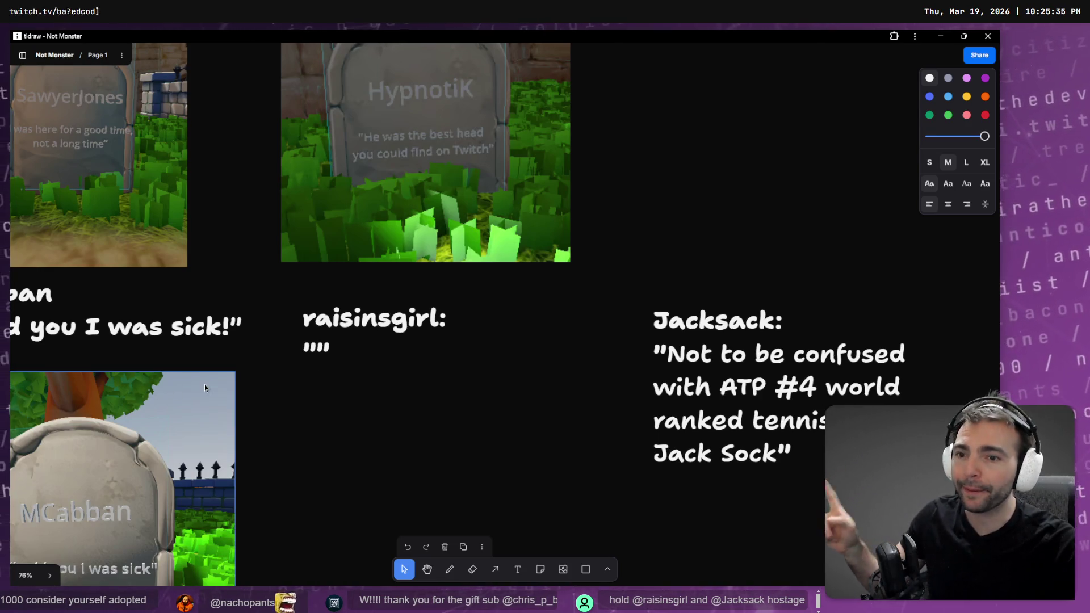
{"action": "left_click", "coordinate": [390, 390]}
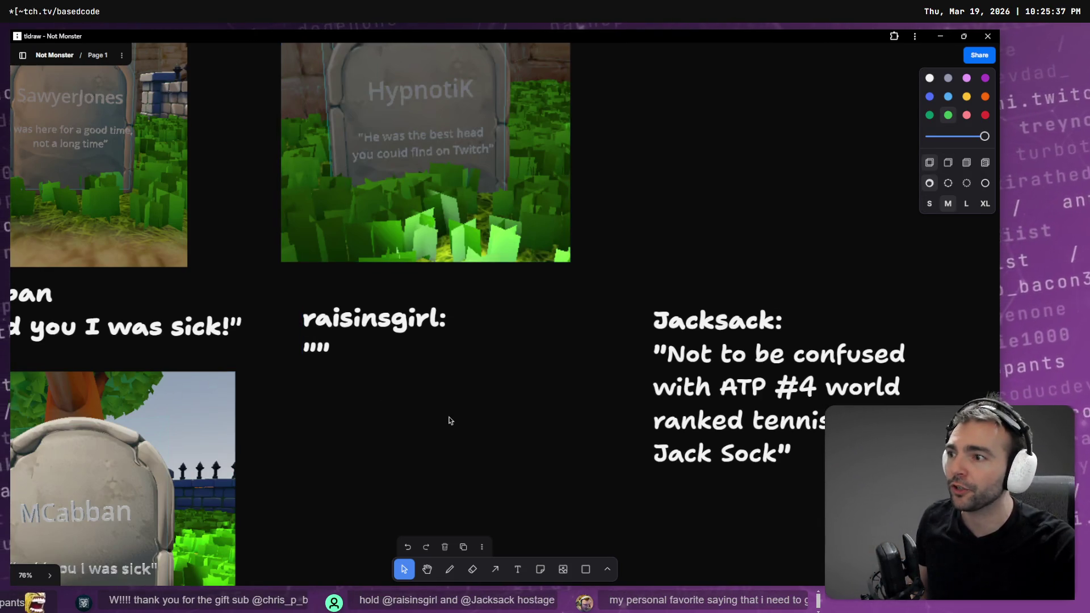
{"action": "scroll", "coordinate": [435, 411], "scroll_direction": "up", "scroll_amount": 5}
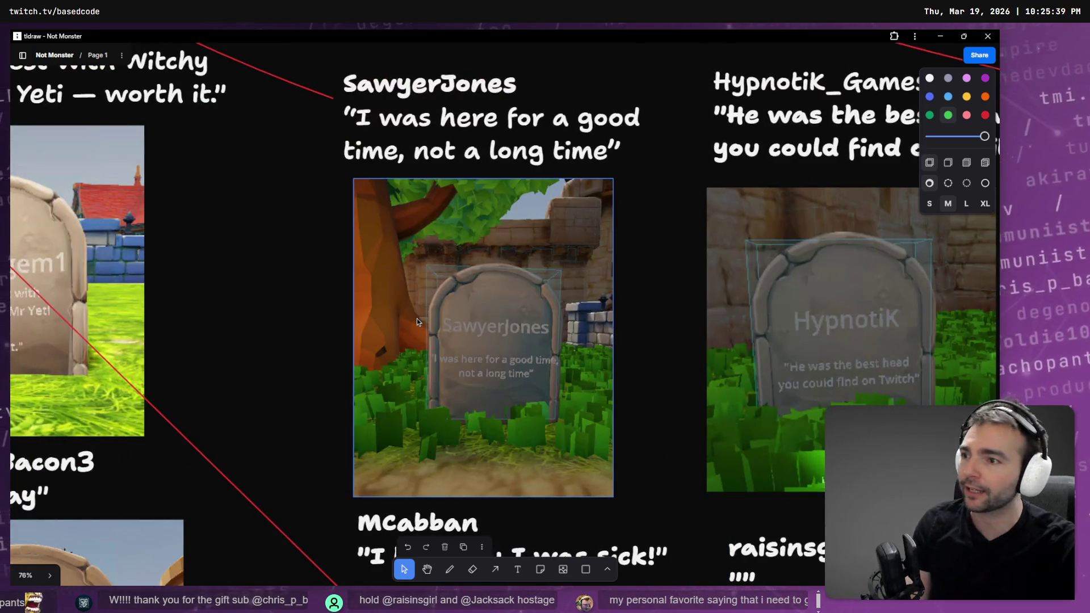
{"action": "scroll", "coordinate": [356, 260], "scroll_direction": "down", "scroll_amount": 3, "text": "ctrl"}
{"action": "scroll", "coordinate": [283, 207], "scroll_direction": "down", "scroll_amount": 5}
{"action": "scroll", "coordinate": [283, 206], "scroll_direction": "right", "scroll_amount": 5}
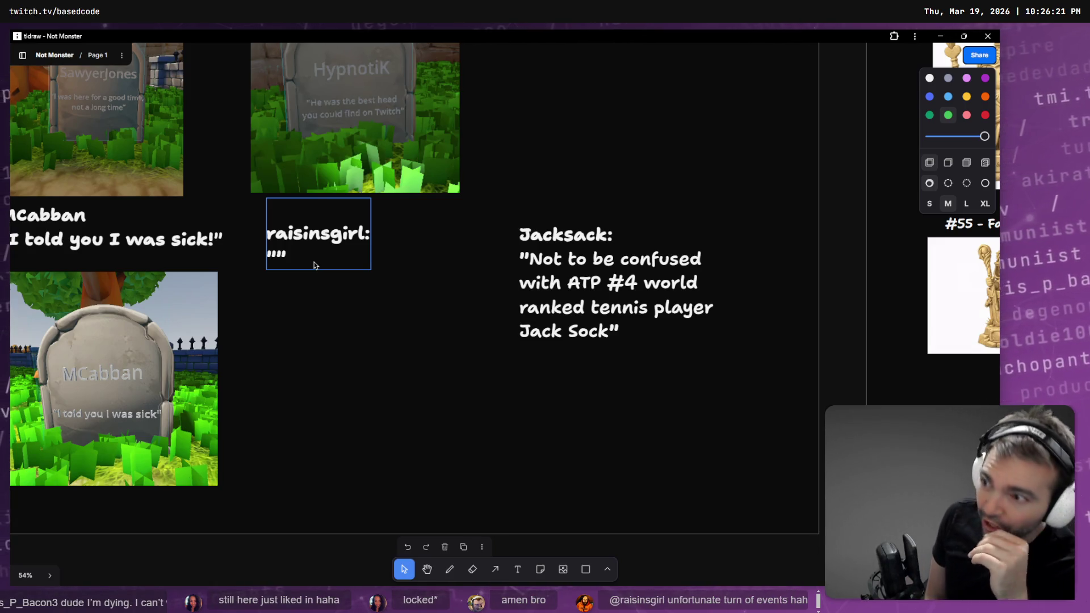
Step: Nudge the empty-quote viewer caption slightly lower and right, leaving its quotes blank
{"action": "double_click", "coordinate": [280, 261]}
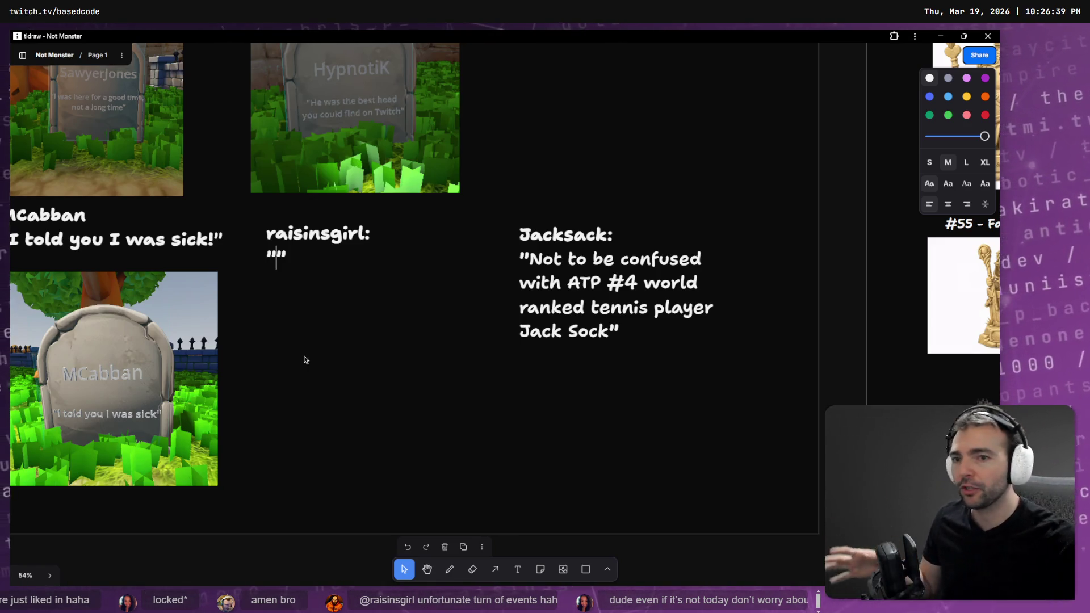
{"action": "mouse_move", "coordinate": [386, 454]}
{"action": "left_mouse_down"}
{"action": "mouse_move", "coordinate": [281, 257]}
{"action": "mouse_move", "coordinate": [295, 242]}
{"action": "left_mouse_up"}
{"action": "left_click", "coordinate": [285, 268]}
{"action": "left_click", "coordinate": [281, 267]}
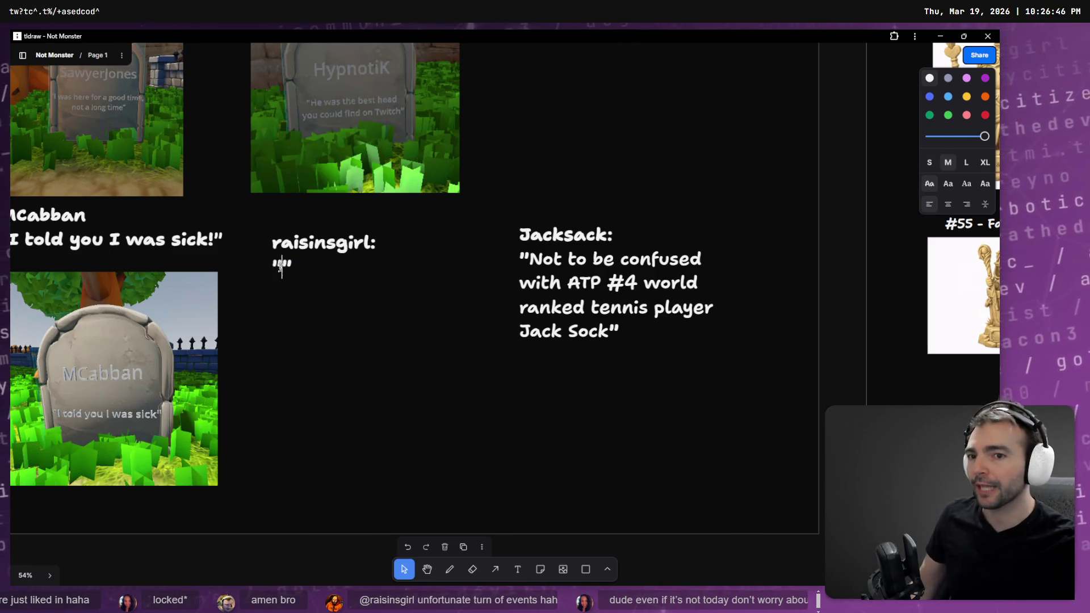
{"action": "left_click", "coordinate": [330, 313]}
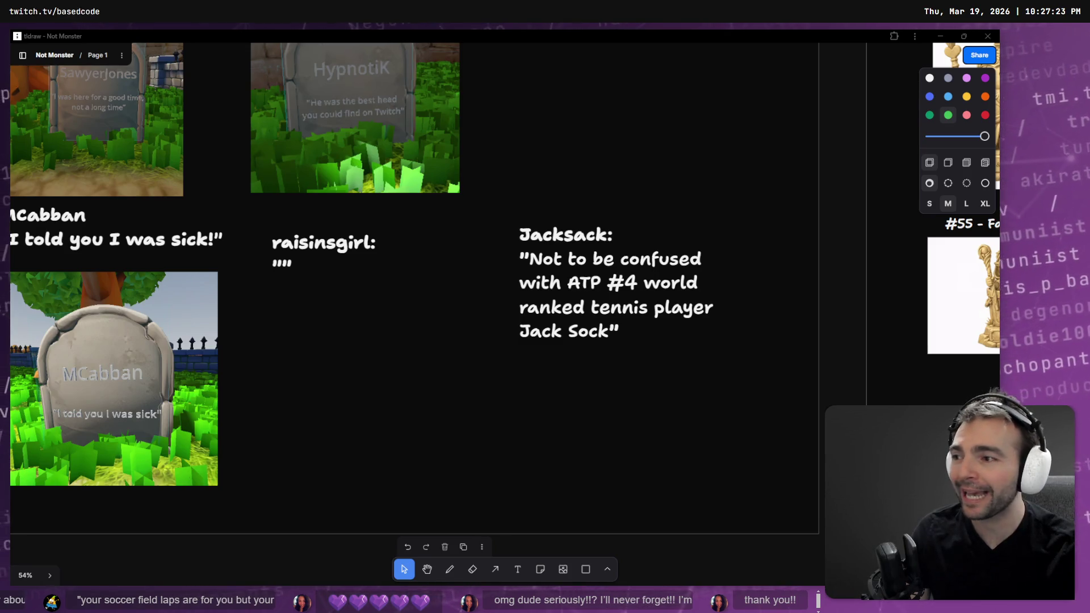
Step: Duplicate the tennis-player caption into the space above the captions
{"action": "left_click", "coordinate": [664, 309]}
{"action": "scroll", "coordinate": [570, 430], "scroll_direction": "up", "scroll_amount": 3}
{"action": "scroll", "coordinate": [571, 429], "scroll_direction": "right", "scroll_amount": 2}
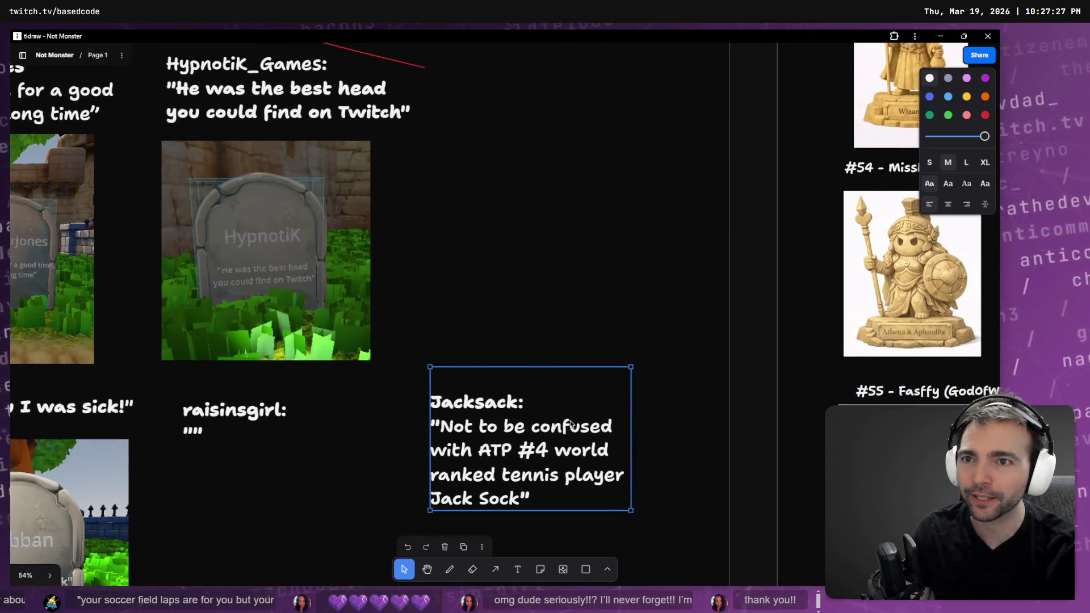
{"action": "scroll", "coordinate": [555, 319], "scroll_direction": "up", "scroll_amount": 4}
{"action": "scroll", "coordinate": [555, 319], "scroll_direction": "down", "scroll_amount": 5, "text": "ctrl"}
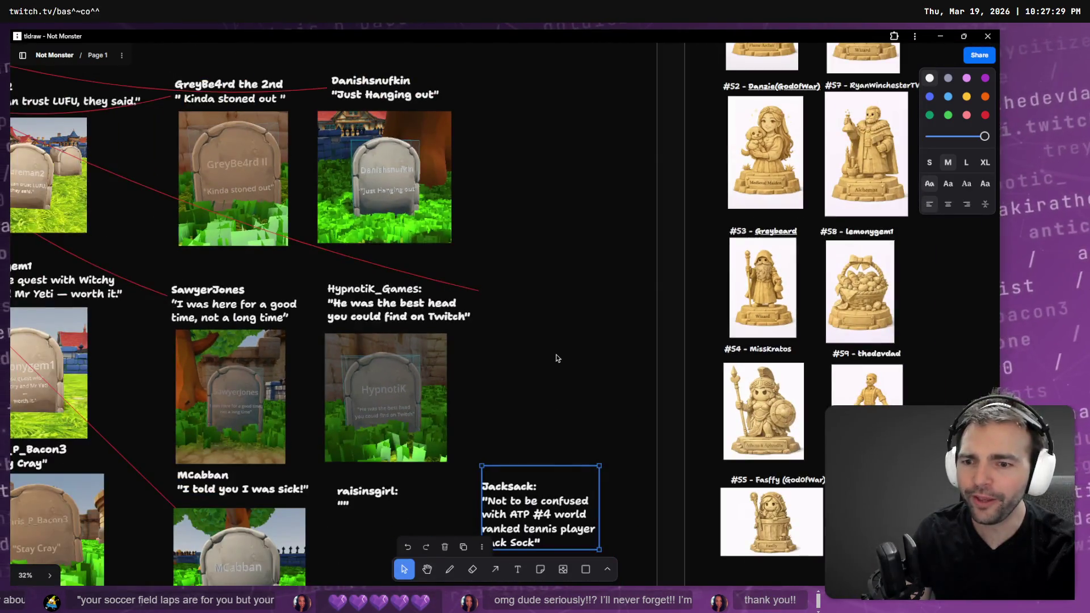
{"action": "scroll", "coordinate": [578, 275], "scroll_direction": "up", "scroll_amount": 2}
{"action": "scroll", "coordinate": [574, 177], "scroll_direction": "down", "scroll_amount": 5}
{"action": "middle_click_drag", "start_coordinate": [579, 86], "coordinate": [550, 168]}
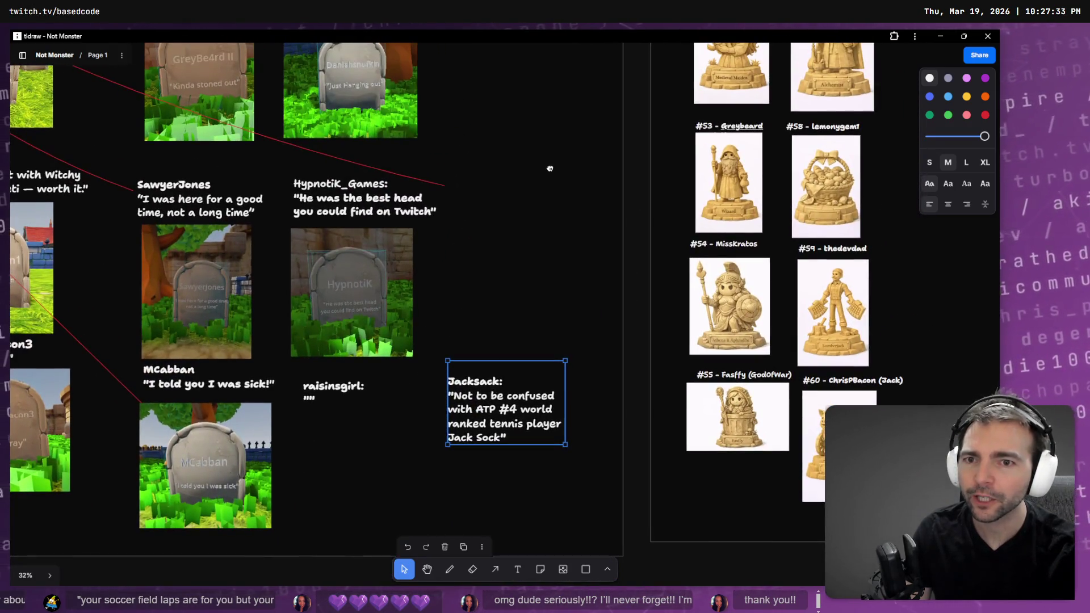
{"action": "left_click_drag", "start_coordinate": [530, 408], "coordinate": [546, 217], "text": "alt"}
Step: Clear the copied caption's quote, replace its name with another viewer's handle, and shift it right
{"action": "double_click", "coordinate": [513, 218]}
{"action": "left_click_drag", "start_coordinate": [471, 203], "coordinate": [519, 249]}
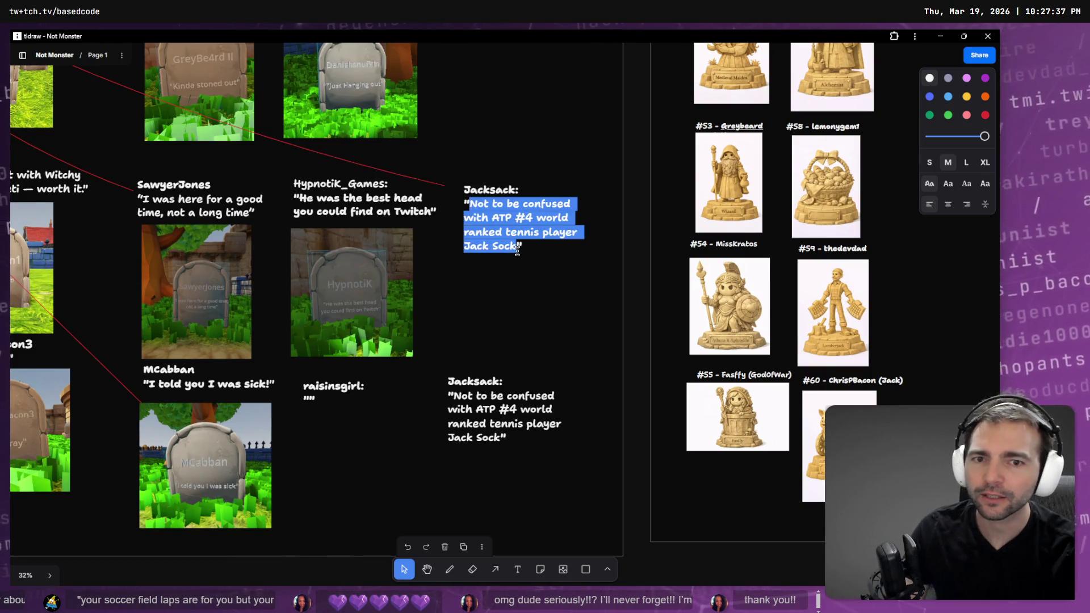
{"action": "key", "text": "BackSpace"}
{"action": "double_click", "coordinate": [478, 189]}
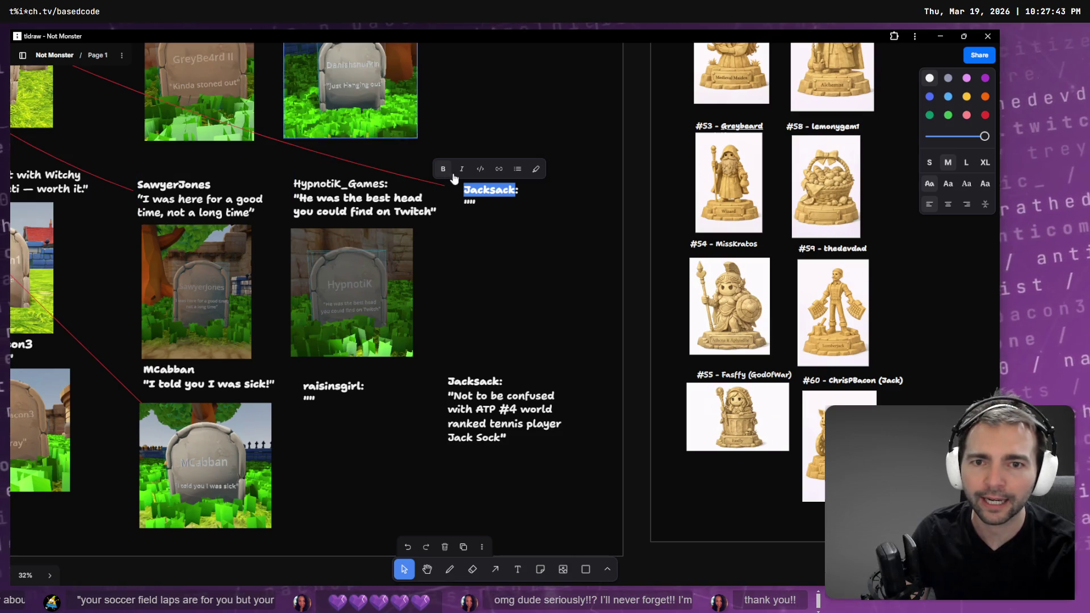
{"action": "type", "text": "chris"}
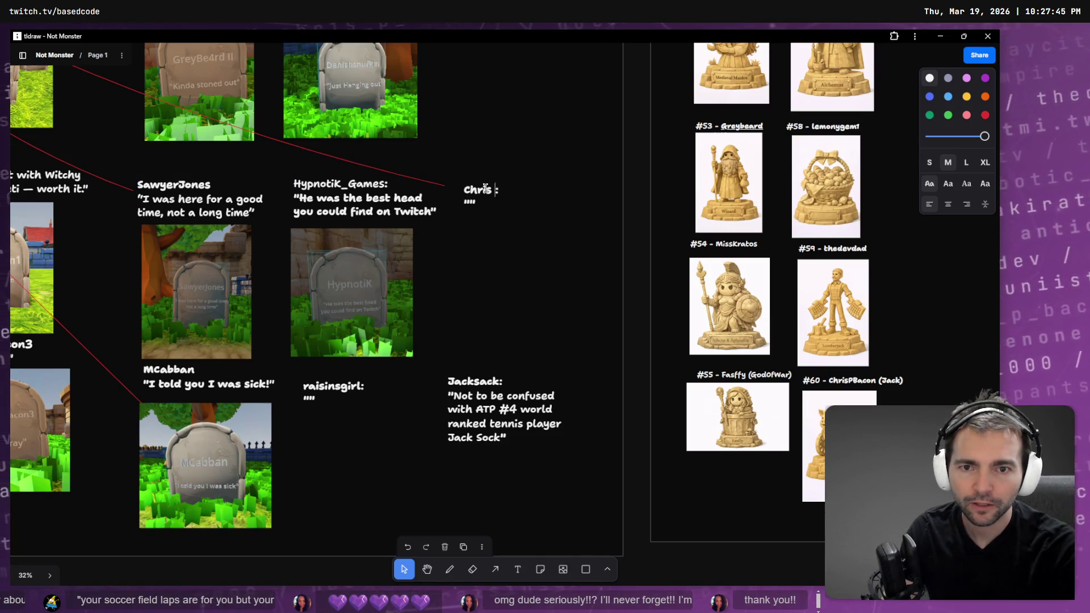
{"action": "type", "text": "n"}
{"action": "key", "text": "ctrl+Left"}
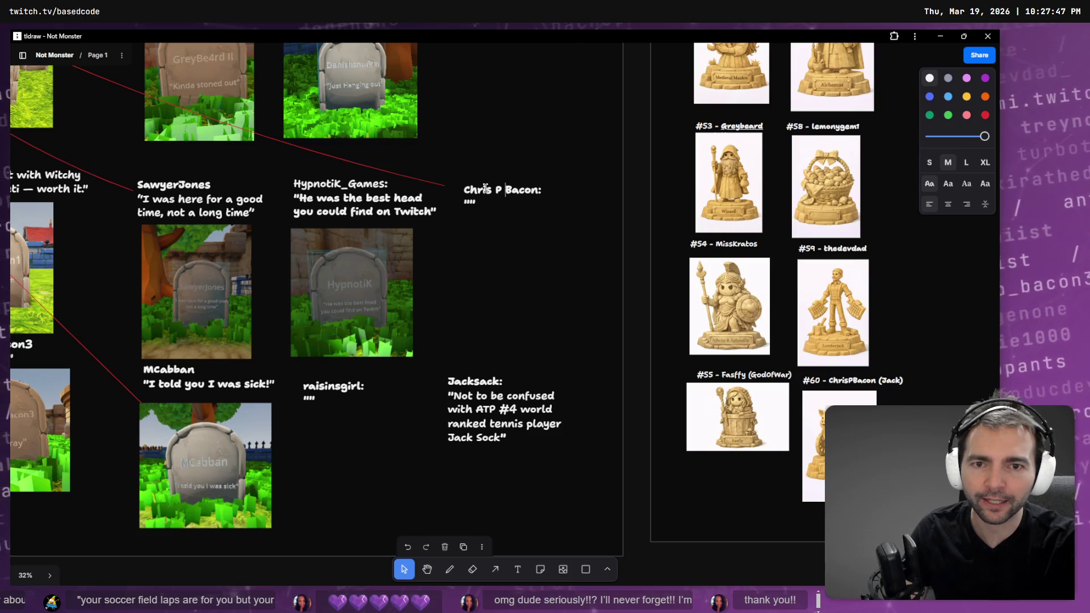
{"action": "key", "text": "Escape"}
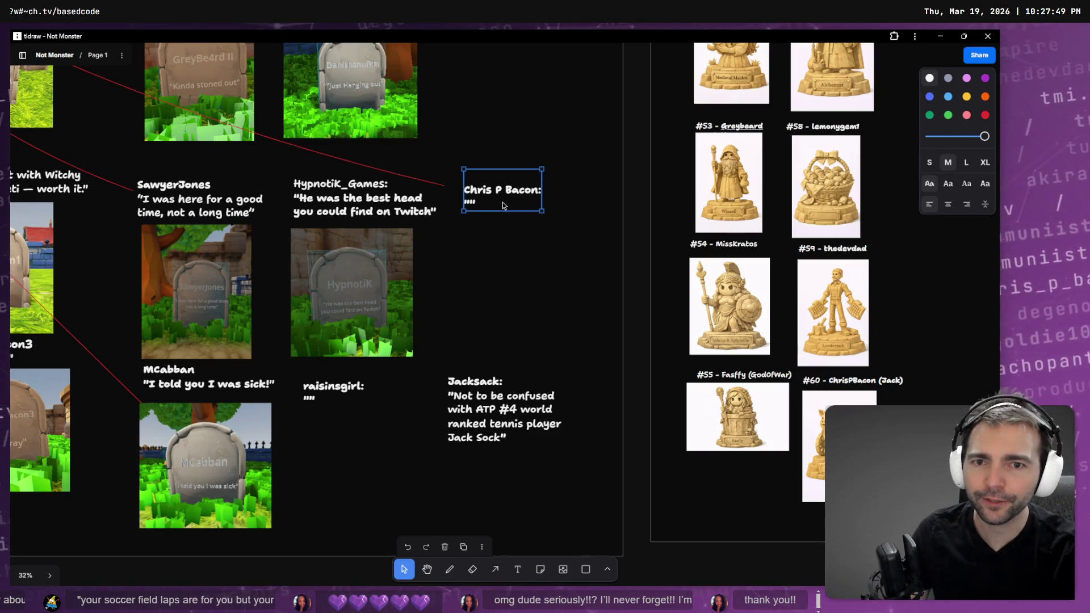
{"action": "left_click_drag", "start_coordinate": [497, 202], "coordinate": [513, 203]}
Step: Reattach the connector line from the 'best head' tombstone to the new caption's left side
{"action": "scroll", "coordinate": [512, 203], "scroll_direction": "up", "scroll_amount": 5}
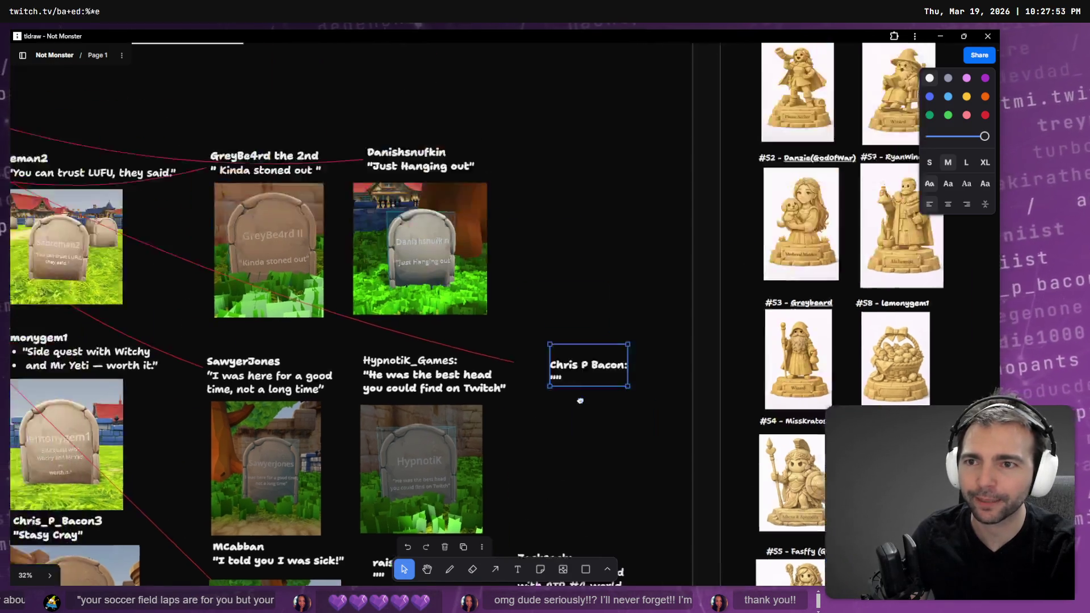
{"action": "scroll", "coordinate": [571, 379], "scroll_direction": "up", "scroll_amount": 3}
{"action": "scroll", "coordinate": [749, 438], "scroll_direction": "left", "scroll_amount": 5}
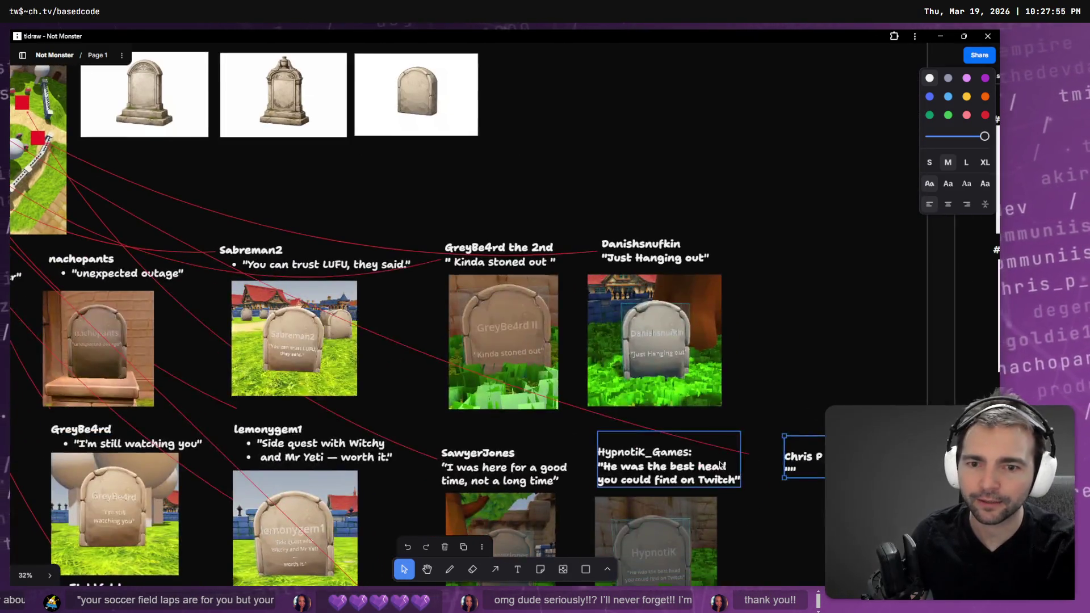
{"action": "left_click", "coordinate": [748, 454]}
{"action": "mouse_move", "coordinate": [748, 454]}
{"action": "left_mouse_down"}
{"action": "mouse_move", "coordinate": [622, 461]}
{"action": "mouse_move", "coordinate": [594, 448]}
{"action": "left_mouse_up"}
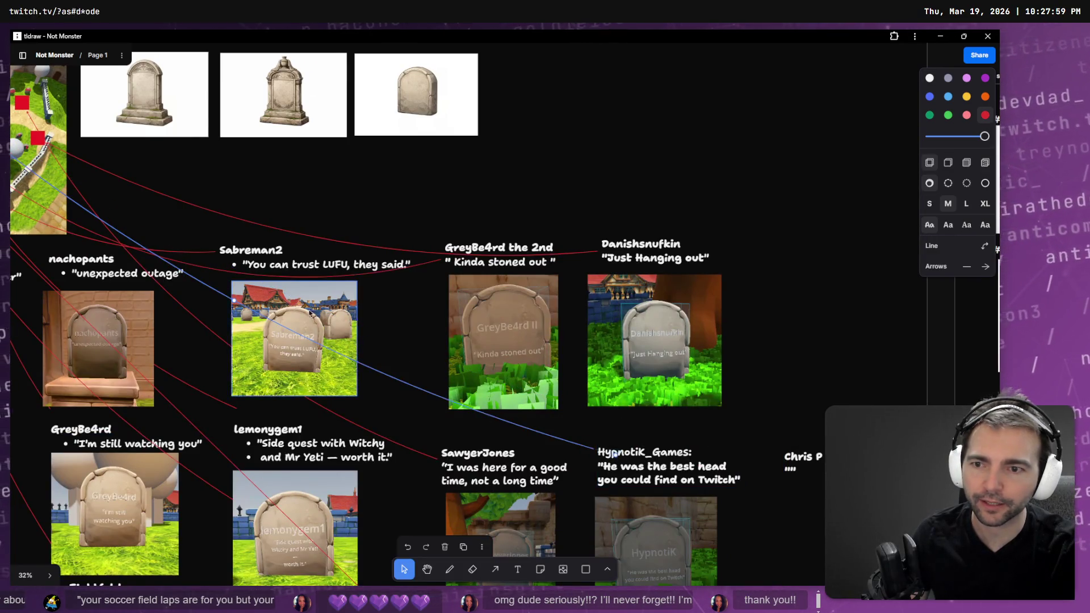
Step: Bring the statue cards back into view and return to the ChatGPT image
{"action": "scroll", "coordinate": [314, 320], "scroll_direction": "up", "scroll_amount": 4}
{"action": "scroll", "coordinate": [313, 320], "scroll_direction": "left", "scroll_amount": 7}
{"action": "scroll", "coordinate": [683, 331], "scroll_direction": "down", "scroll_amount": 15}
{"action": "scroll", "coordinate": [684, 331], "scroll_direction": "right", "scroll_amount": 12}
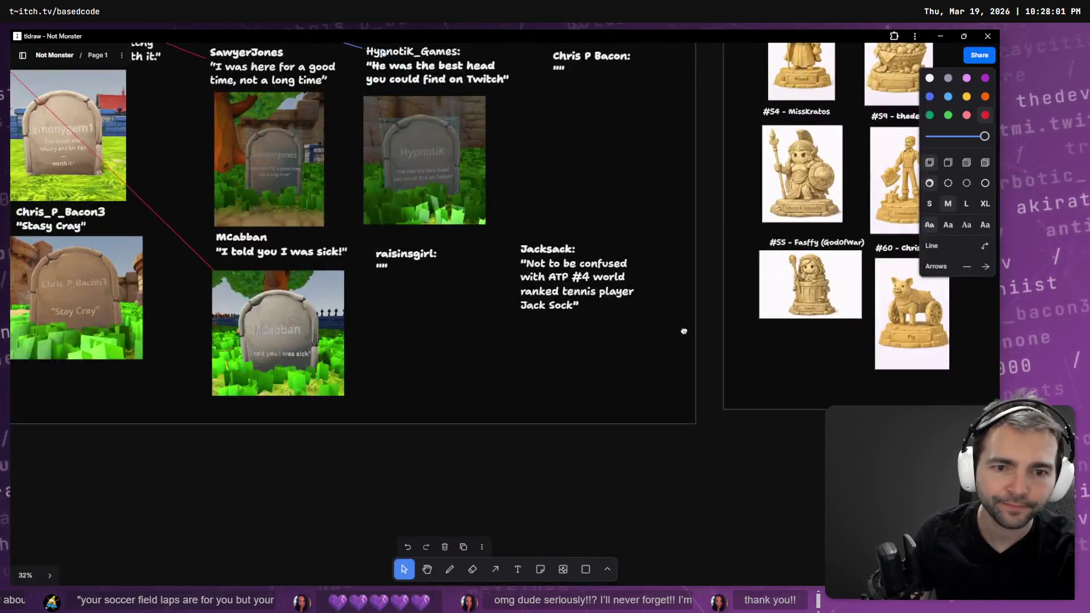
{"action": "mouse_move", "coordinate": [684, 331]}
{"action": "middle_mouse_down"}
{"action": "mouse_move", "coordinate": [700, 389]}
{"action": "mouse_move", "coordinate": [639, 431]}
{"action": "mouse_move", "coordinate": [526, 467]}
{"action": "mouse_move", "coordinate": [558, 450]}
{"action": "middle_mouse_up"}
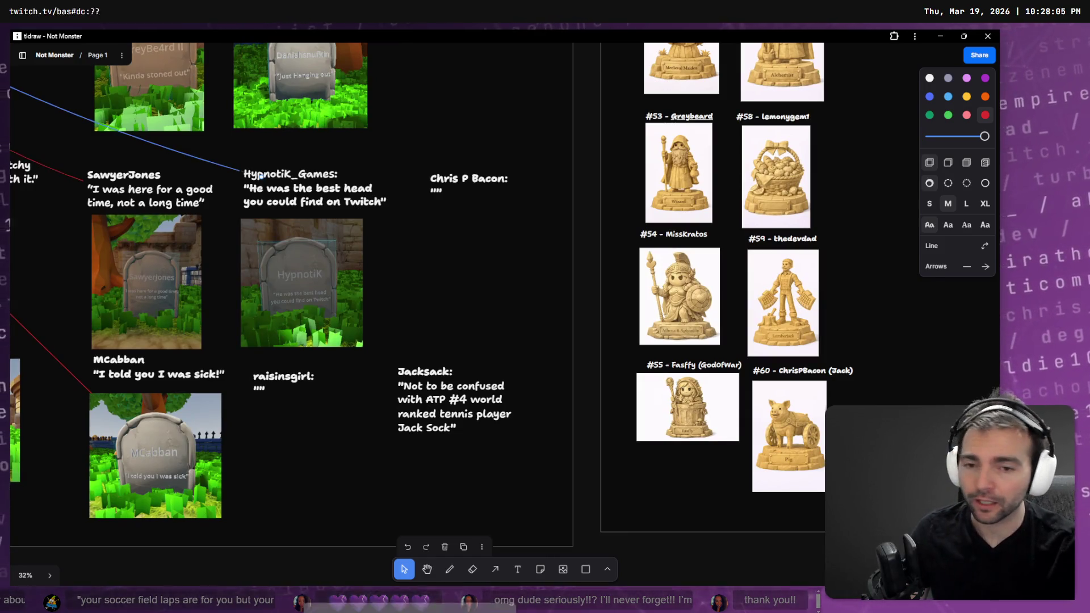
{"action": "key", "text": "alt+Tab"}
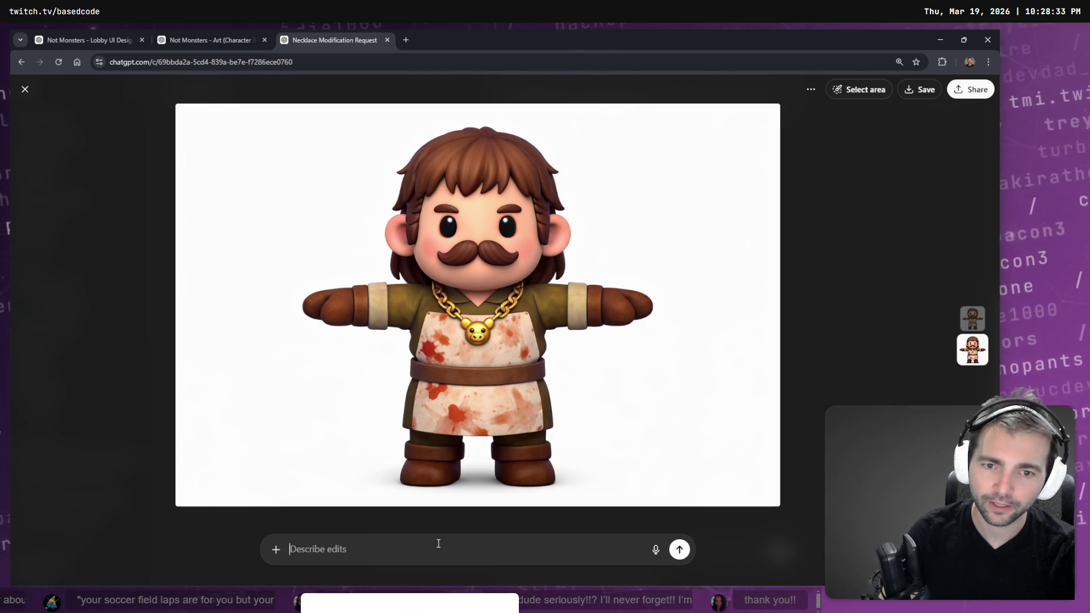
Step: Dictate and send a request to raise the chain and pendant nearer the V neck, then return to tldraw
{"action": "key", "text": "super+h"}
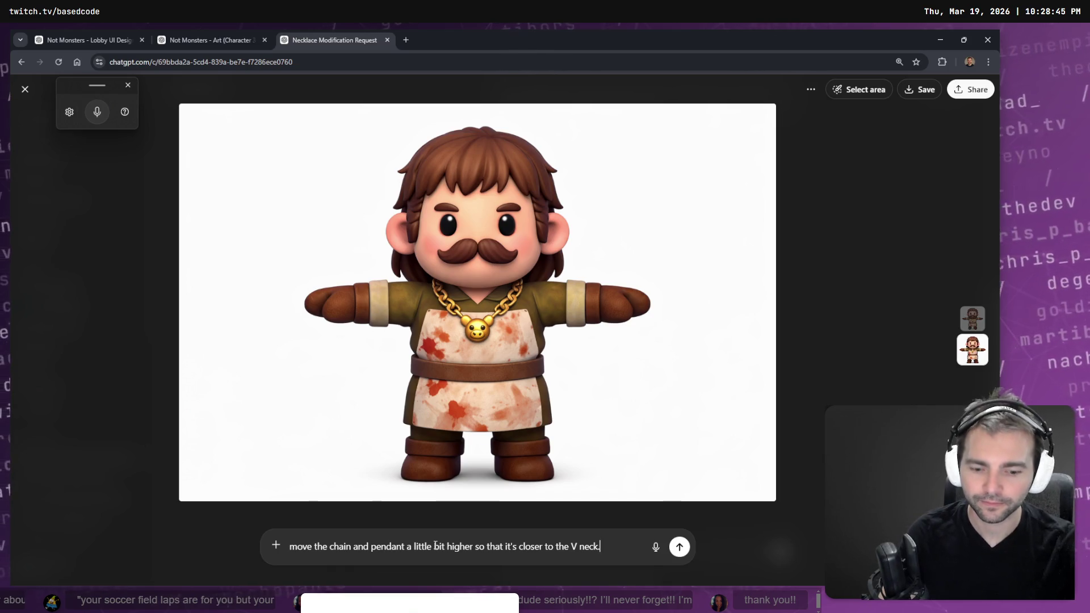
{"action": "key", "text": "Return"}
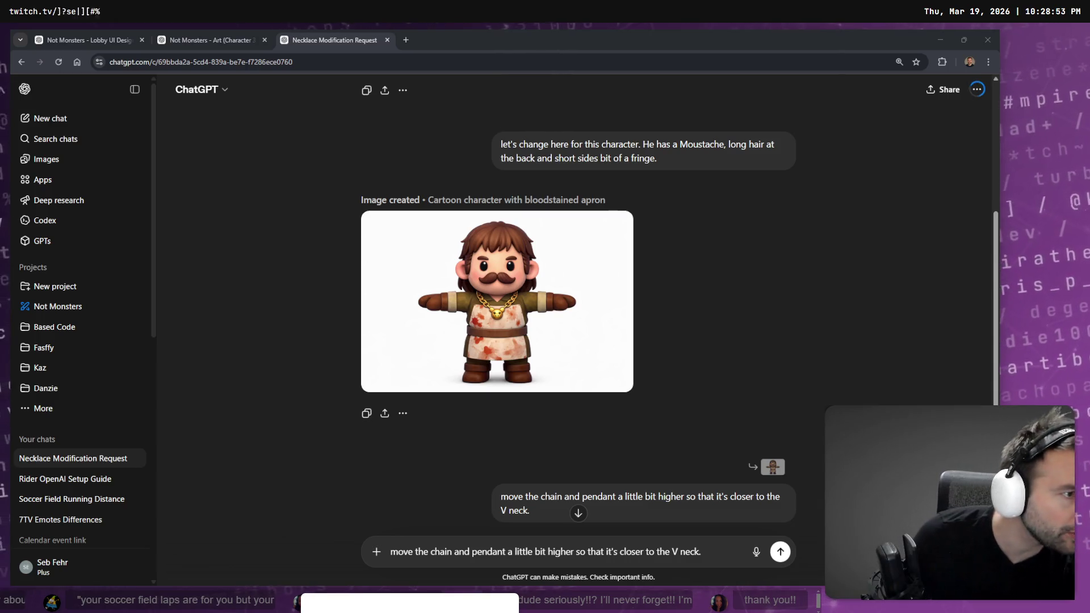
{"action": "key", "text": "alt+Tab"}
{"action": "scroll", "coordinate": [382, 253], "scroll_direction": "up", "scroll_amount": 10}
{"action": "scroll", "coordinate": [381, 252], "scroll_direction": "down", "scroll_amount": 3, "text": "ctrl"}
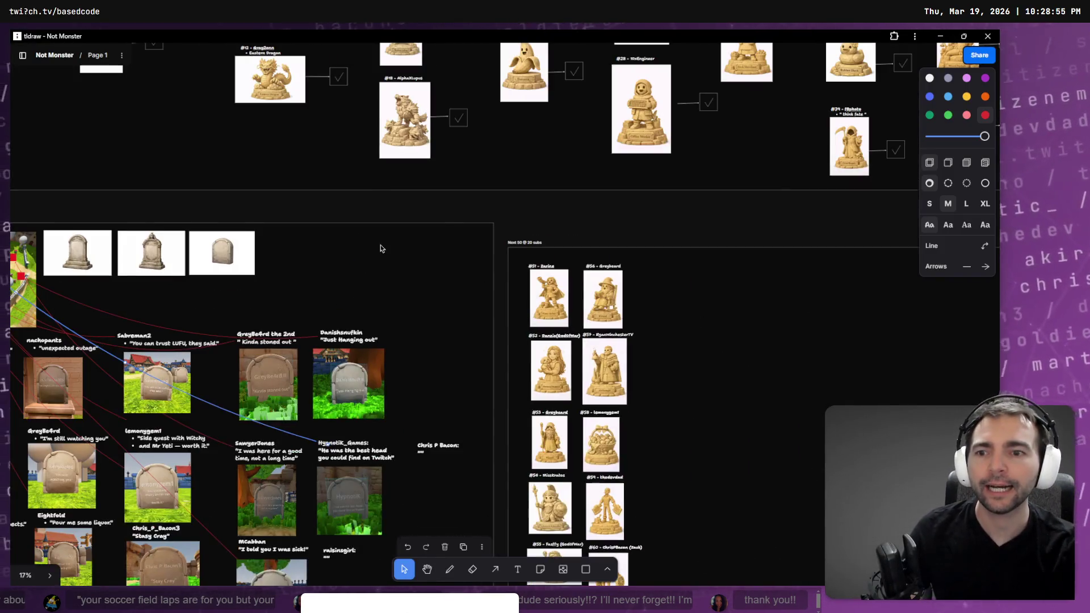
Step: Cut the lower-left faces from the Expressions sheet, move them beside Bar Wench, then undo
{"action": "scroll", "coordinate": [479, 171], "scroll_direction": "up", "scroll_amount": 10}
{"action": "scroll", "coordinate": [480, 170], "scroll_direction": "left", "scroll_amount": 10}
{"action": "scroll", "coordinate": [565, 370], "scroll_direction": "left", "scroll_amount": 5}
{"action": "scroll", "coordinate": [565, 370], "scroll_direction": "down", "scroll_amount": 10}
{"action": "scroll", "coordinate": [602, 320], "scroll_direction": "up", "scroll_amount": 5, "text": "ctrl"}
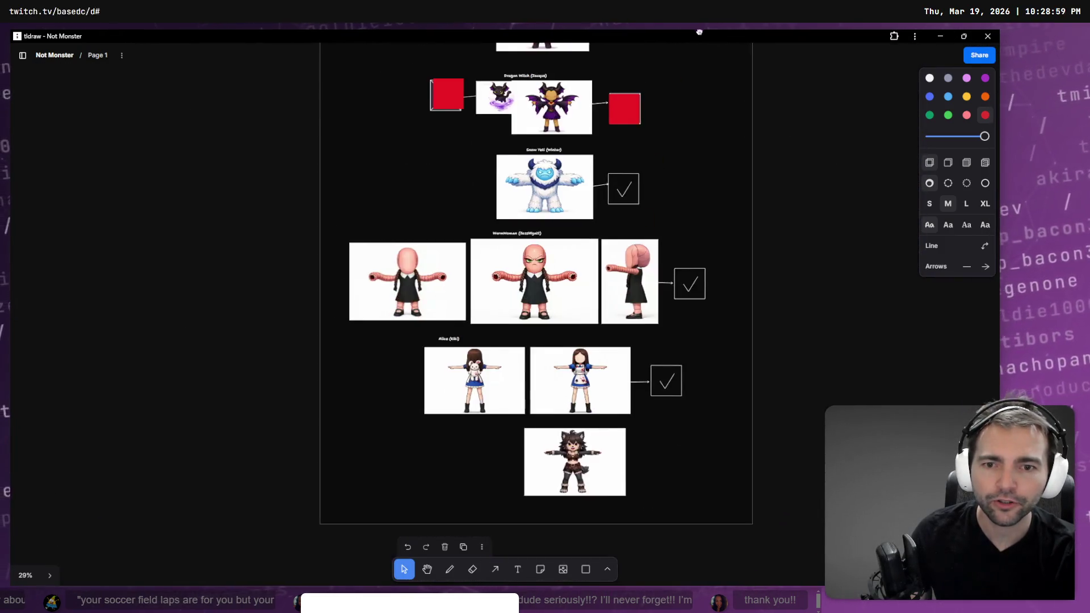
{"action": "scroll", "coordinate": [618, 63], "scroll_direction": "up", "scroll_amount": 15}
{"action": "left_click", "coordinate": [478, 308]}
{"action": "scroll", "coordinate": [477, 312], "scroll_direction": "up", "scroll_amount": 5, "text": "ctrl"}
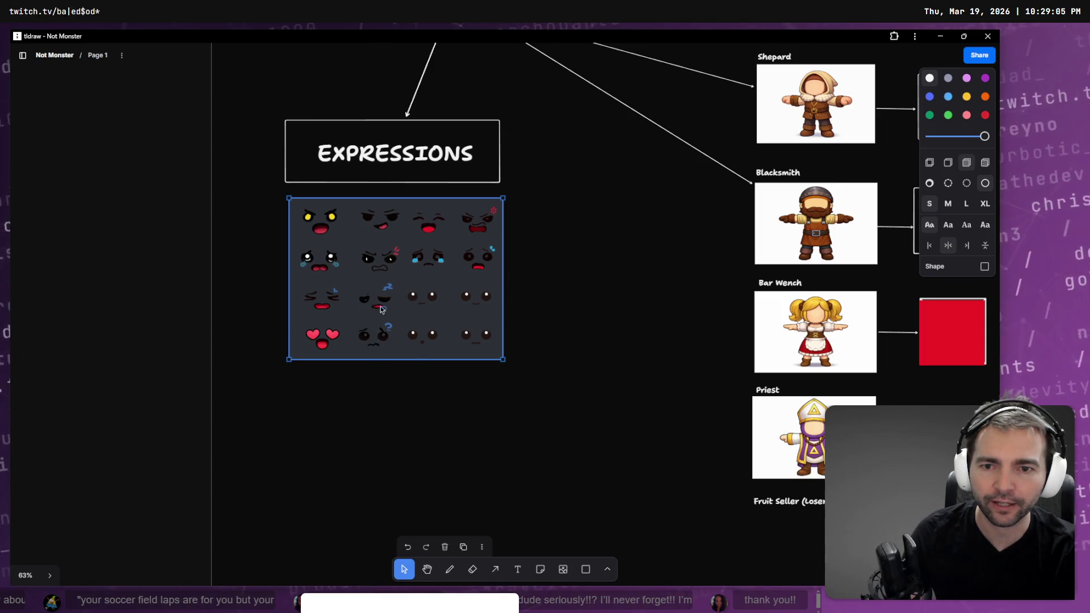
{"action": "left_click_drag", "start_coordinate": [287, 272], "coordinate": [414, 360]}
{"action": "mouse_move", "coordinate": [381, 302]}
{"action": "left_mouse_down"}
{"action": "mouse_move", "coordinate": [569, 357]}
{"action": "mouse_move", "coordinate": [759, 357]}
{"action": "mouse_move", "coordinate": [679, 304]}
{"action": "left_mouse_up"}
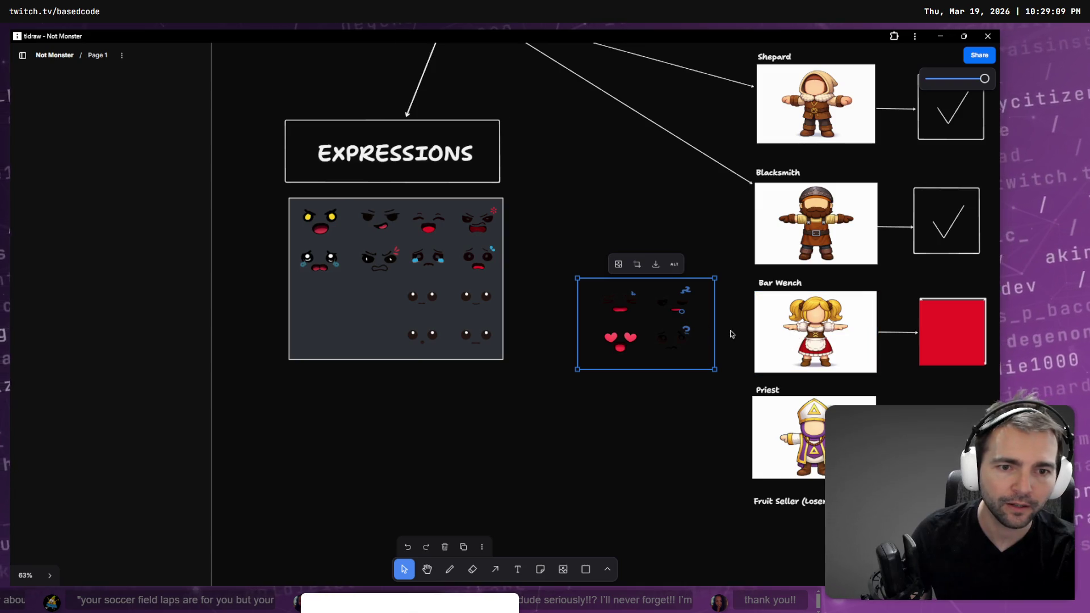
{"action": "key", "text": "ctrl+z"}
Step: Paste the expressions overlay, shrink it to face size, and place it on the Blacksmith's face
{"action": "scroll", "coordinate": [689, 311], "scroll_direction": "right", "scroll_amount": 3}
{"action": "scroll", "coordinate": [661, 275], "scroll_direction": "up", "scroll_amount": 2, "text": "ctrl"}
{"action": "scroll", "coordinate": [661, 275], "scroll_direction": "up", "scroll_amount": 5, "text": "ctrl"}
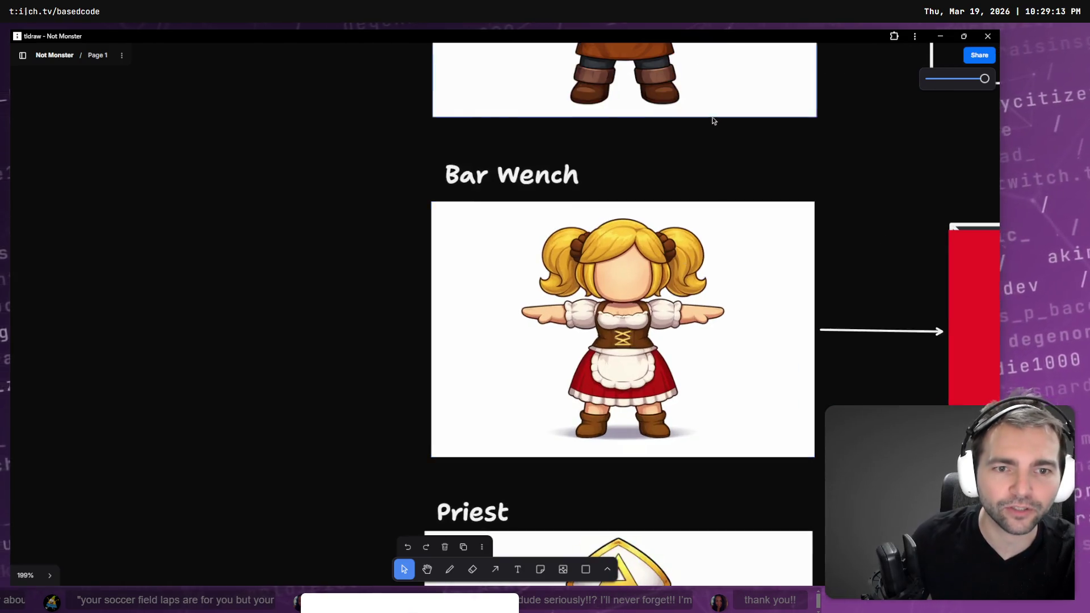
{"action": "scroll", "coordinate": [713, 117], "scroll_direction": "up", "scroll_amount": 3}
{"action": "scroll", "coordinate": [713, 451], "scroll_direction": "up", "scroll_amount": 1, "text": "ctrl"}
{"action": "key", "text": "ctrl+v"}
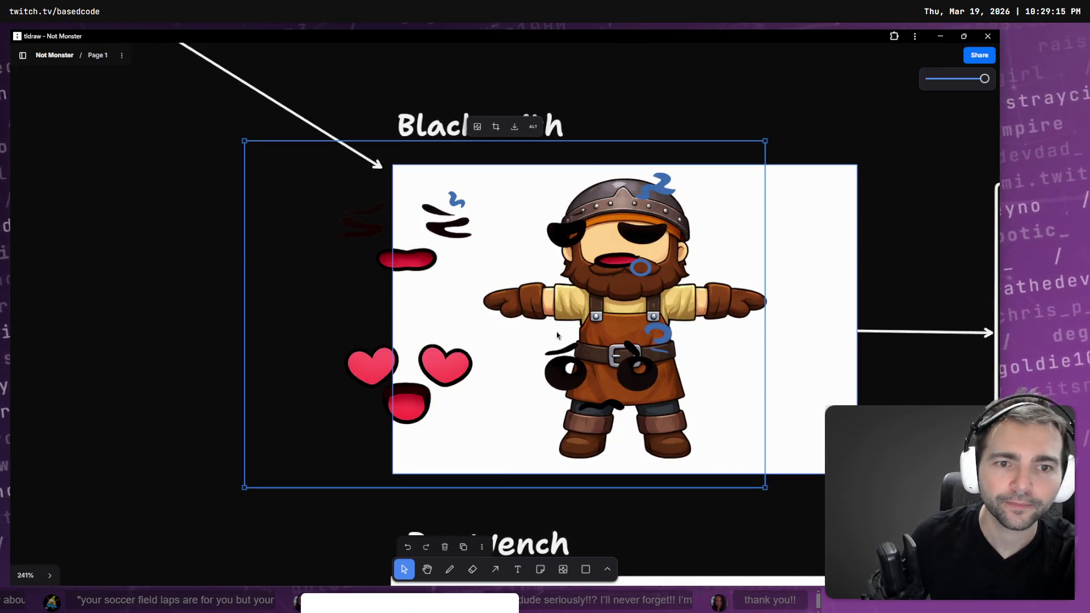
{"action": "left_click", "coordinate": [581, 272]}
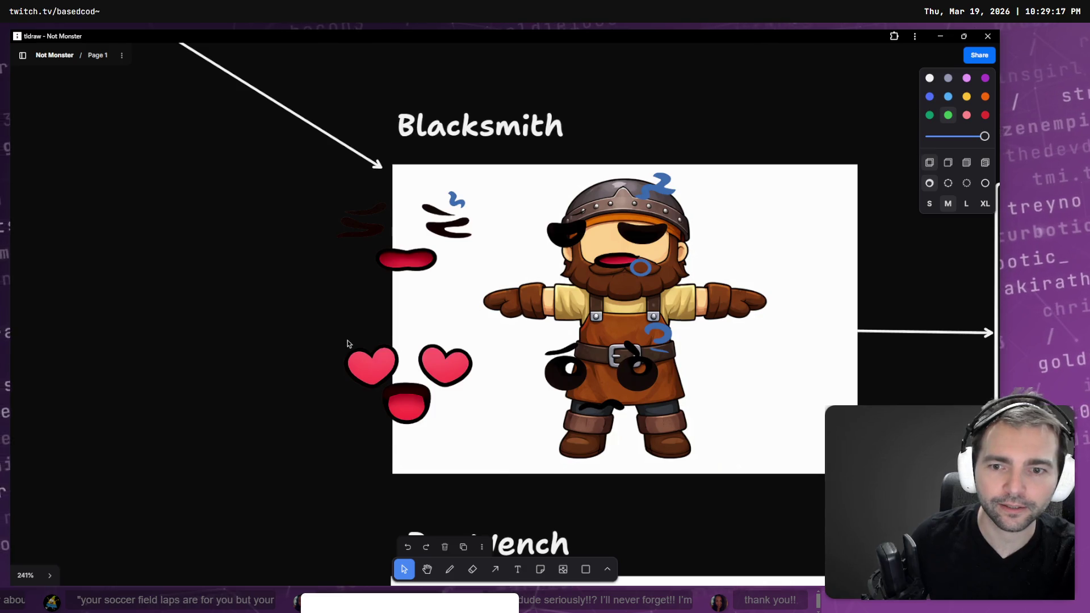
{"action": "left_click_drag", "start_coordinate": [243, 140], "coordinate": [503, 309]}
{"action": "mouse_move", "coordinate": [508, 440]}
{"action": "left_mouse_down"}
{"action": "mouse_move", "coordinate": [507, 318]}
{"action": "mouse_move", "coordinate": [461, 318]}
{"action": "mouse_move", "coordinate": [477, 321]}
{"action": "mouse_move", "coordinate": [564, 265]}
{"action": "mouse_move", "coordinate": [544, 229]}
{"action": "mouse_move", "coordinate": [534, 315]}
{"action": "mouse_move", "coordinate": [517, 352]}
{"action": "mouse_move", "coordinate": [624, 351]}
{"action": "mouse_move", "coordinate": [619, 423]}
{"action": "mouse_move", "coordinate": [514, 420]}
{"action": "mouse_move", "coordinate": [519, 348]}
{"action": "left_mouse_up"}
Step: Undo the overlay placement, clear the selection, and switch back to ChatGPT
{"action": "scroll", "coordinate": [544, 230], "scroll_direction": "down", "scroll_amount": 3}
{"action": "scroll", "coordinate": [534, 315], "scroll_direction": "down", "scroll_amount": 2}
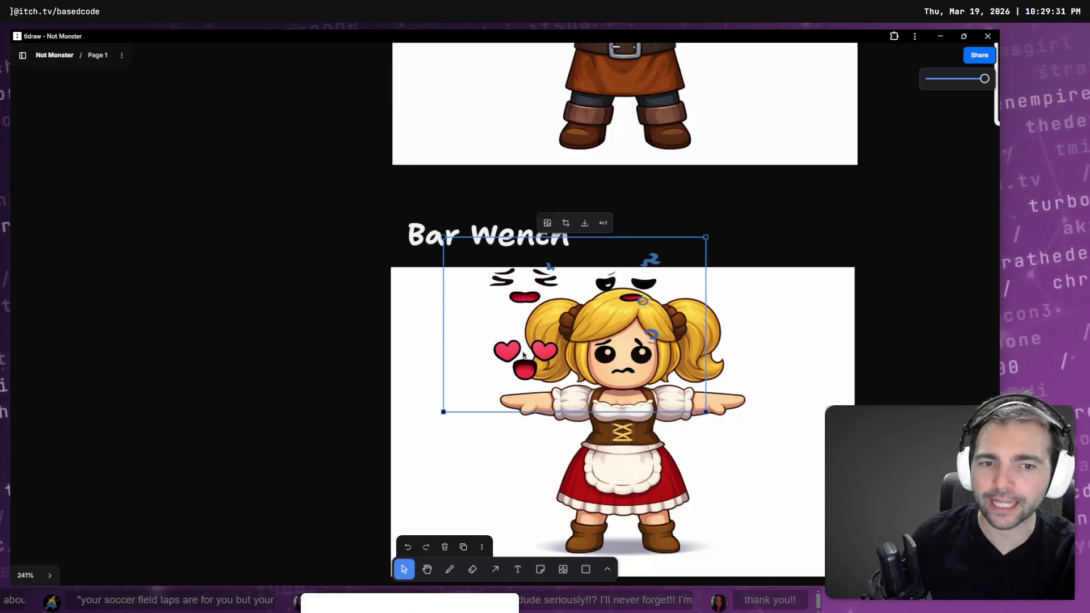
{"action": "key", "text": "ctrl+z"}
{"action": "key", "text": "ctrl+z"}
{"action": "key", "text": "ctrl+z"}
{"action": "key", "text": "ctrl+z"}
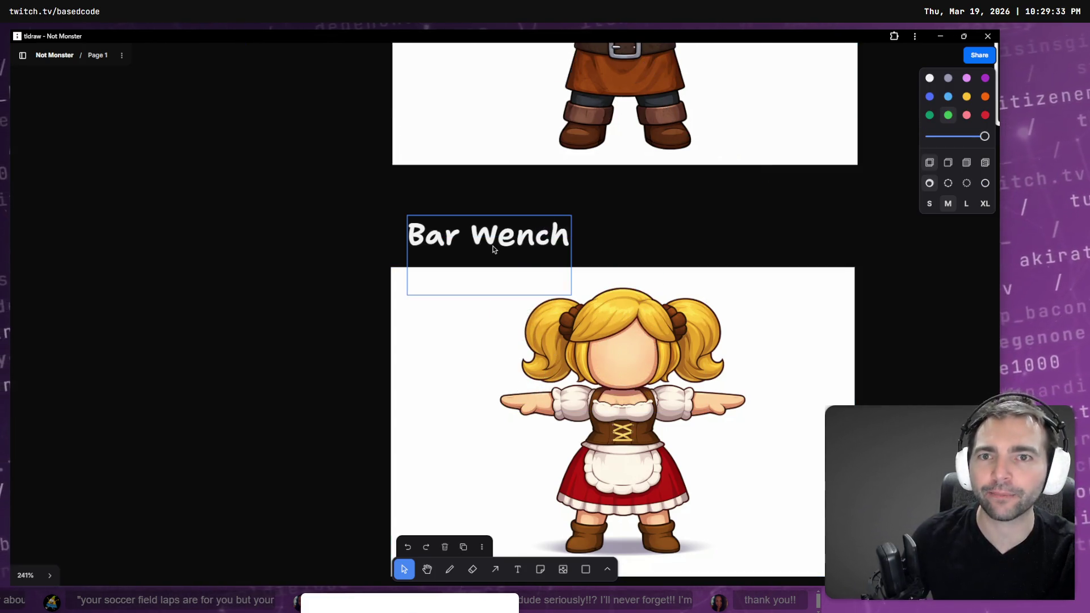
{"action": "left_click", "coordinate": [263, 220]}
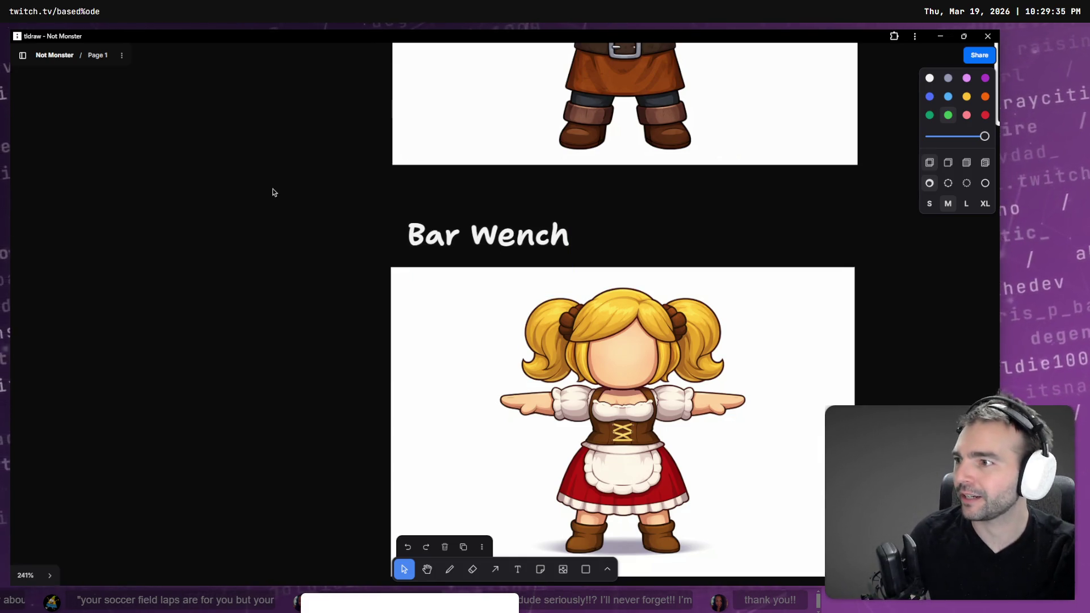
{"action": "scroll", "coordinate": [621, 340], "scroll_direction": "down", "scroll_amount": 5, "text": "ctrl"}
{"action": "key", "text": "alt+Tab"}
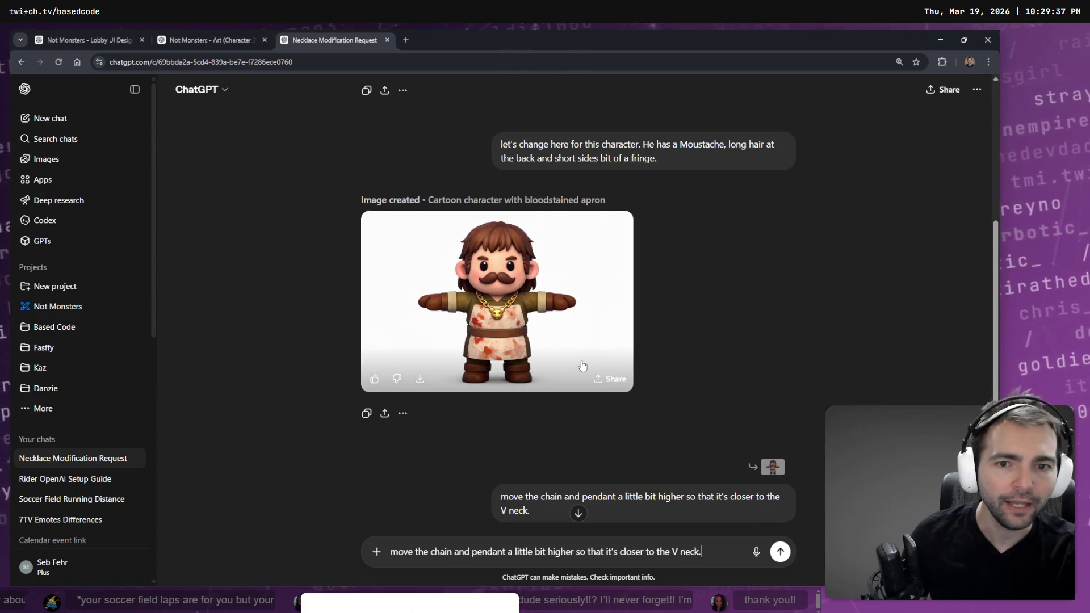
Step: Compare the golden pig pendant image with the earlier bloodstained-apron version at full size
{"action": "scroll", "coordinate": [492, 257], "scroll_direction": "down", "scroll_amount": 5}
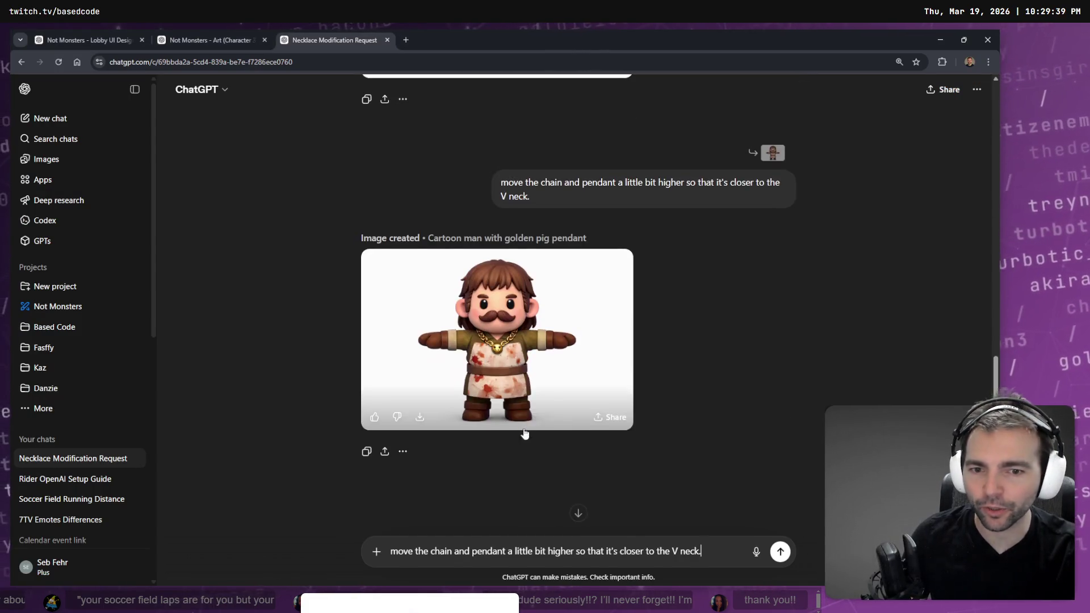
{"action": "left_click", "coordinate": [517, 351]}
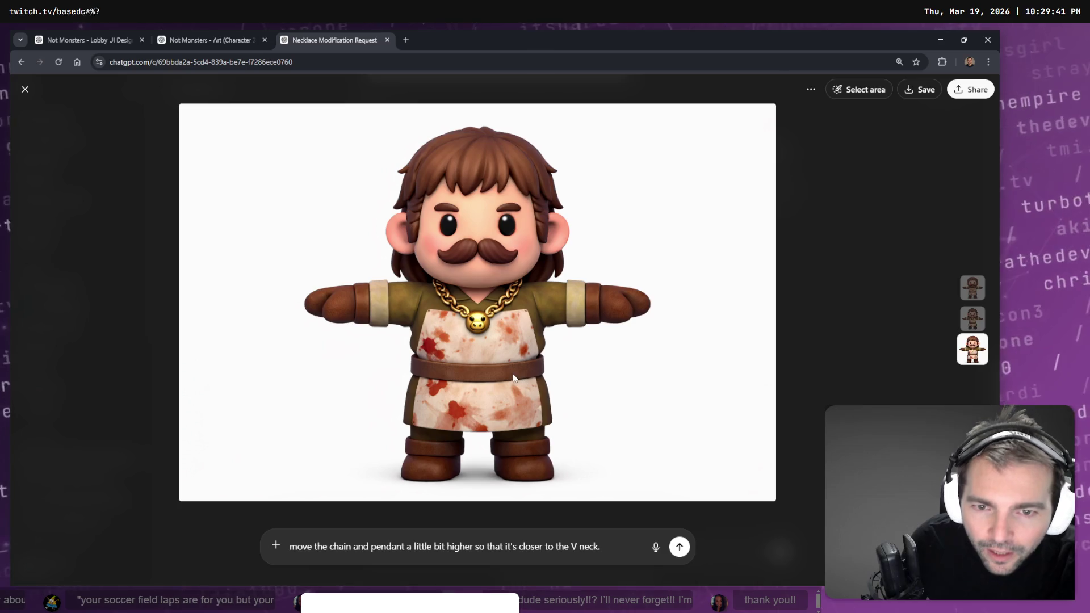
{"action": "key", "text": "Escape"}
{"action": "scroll", "coordinate": [496, 334], "scroll_direction": "up", "scroll_amount": 3}
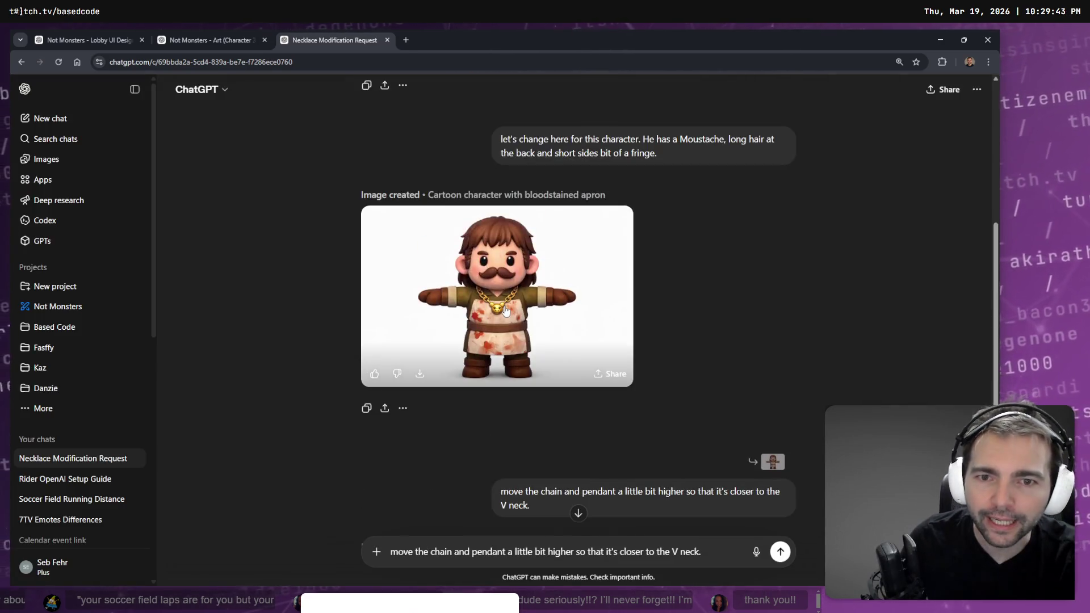
{"action": "left_click", "coordinate": [499, 334]}
{"action": "key", "text": "Escape"}
{"action": "scroll", "coordinate": [500, 334], "scroll_direction": "down", "scroll_amount": 5}
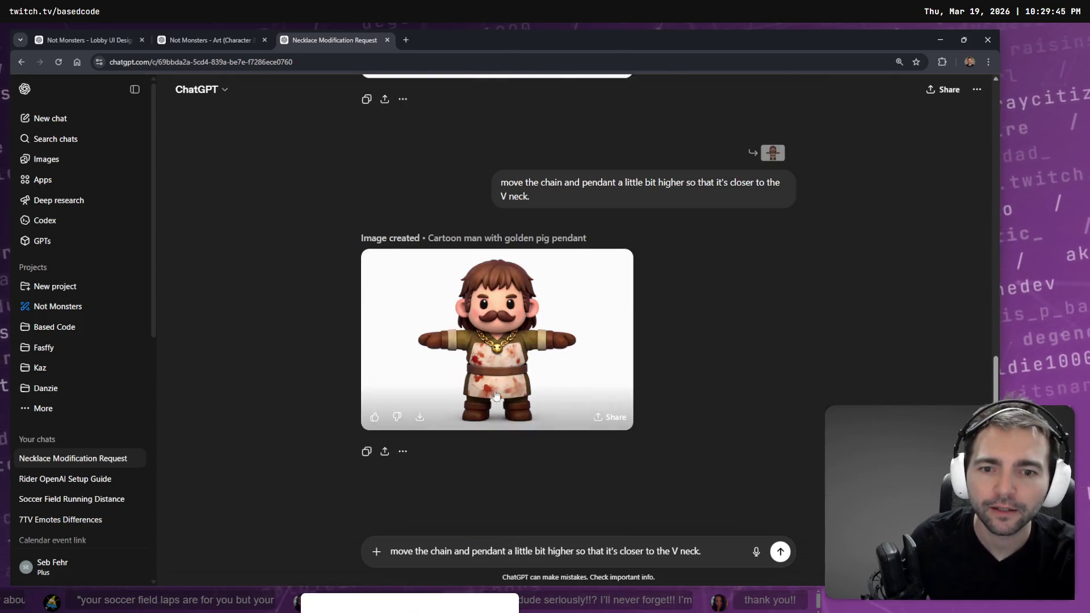
{"action": "left_click", "coordinate": [568, 397]}
Step: Clear the leftover prompt text from the image edit field
{"action": "key", "text": "ctrl+a"}
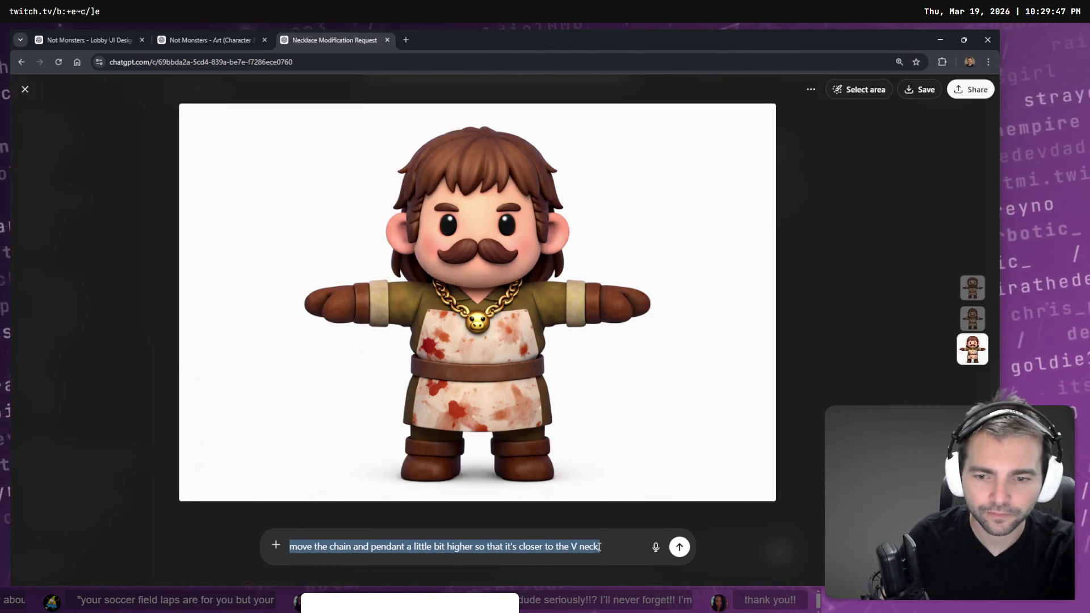
{"action": "key", "text": "Return"}
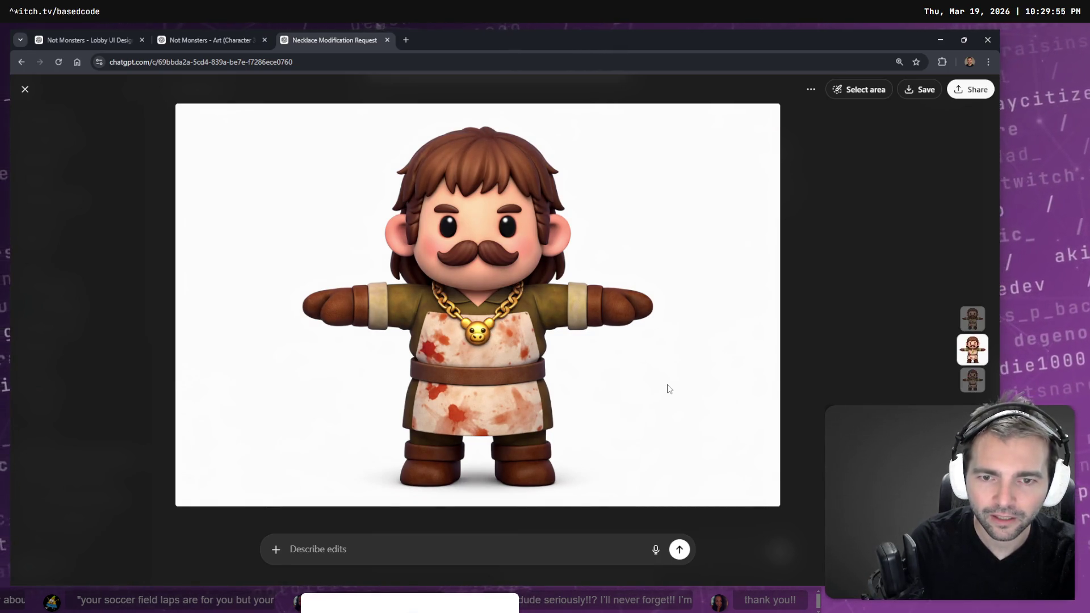
{"action": "left_click", "coordinate": [473, 532]}
{"action": "left_click", "coordinate": [549, 367]}
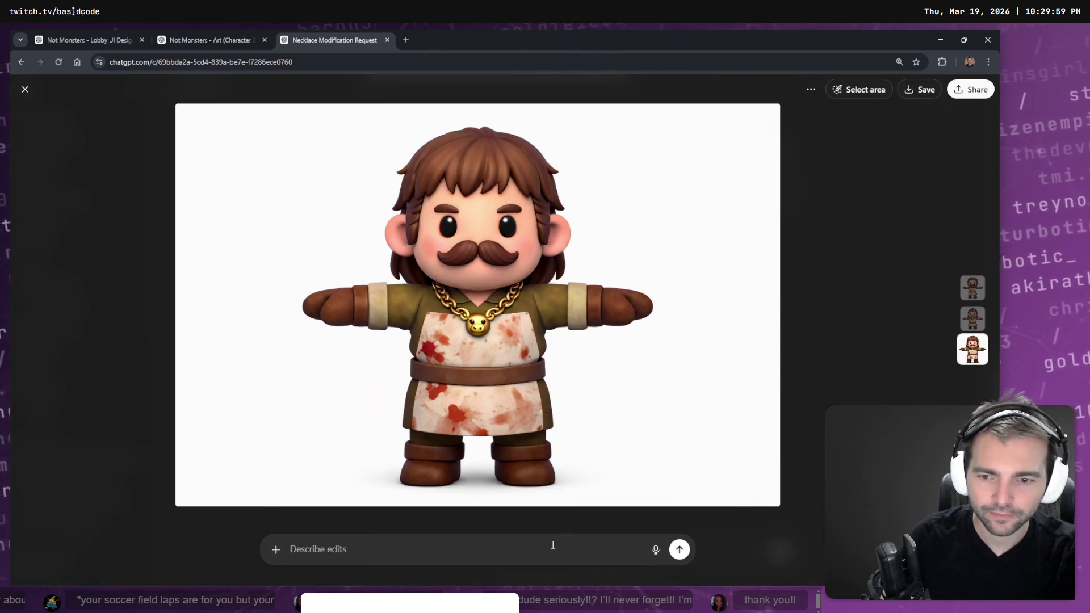
{"action": "key", "text": "Escape"}
{"action": "key", "text": "ctrl+a"}
{"action": "key", "text": "BackSpace"}
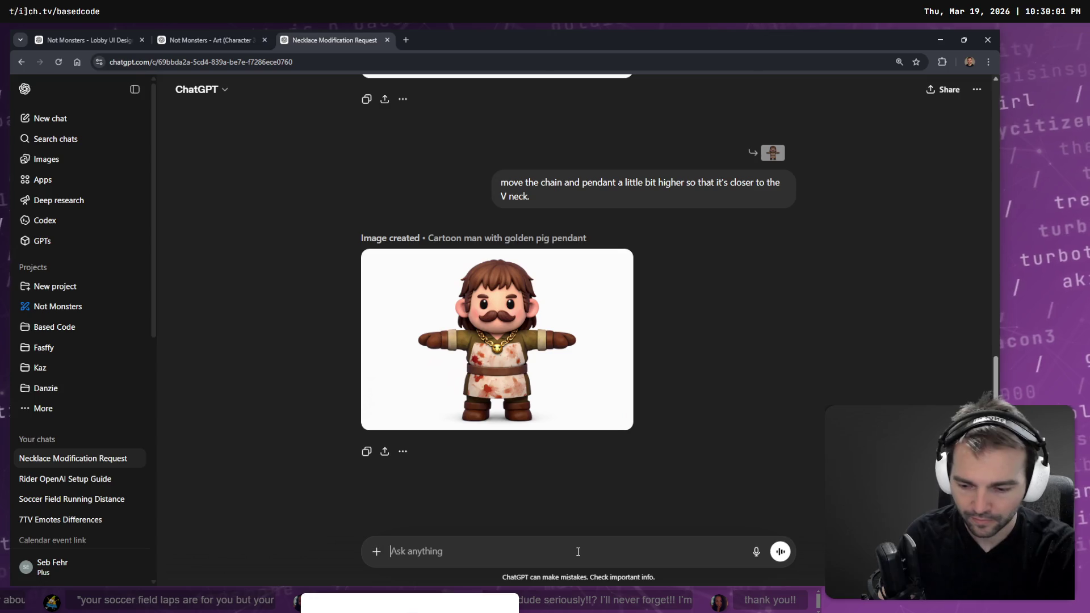
Step: Dictate 'make sure the pig pendant has clear pig ears', send it, and view the result full size
{"action": "key", "text": "super+h"}
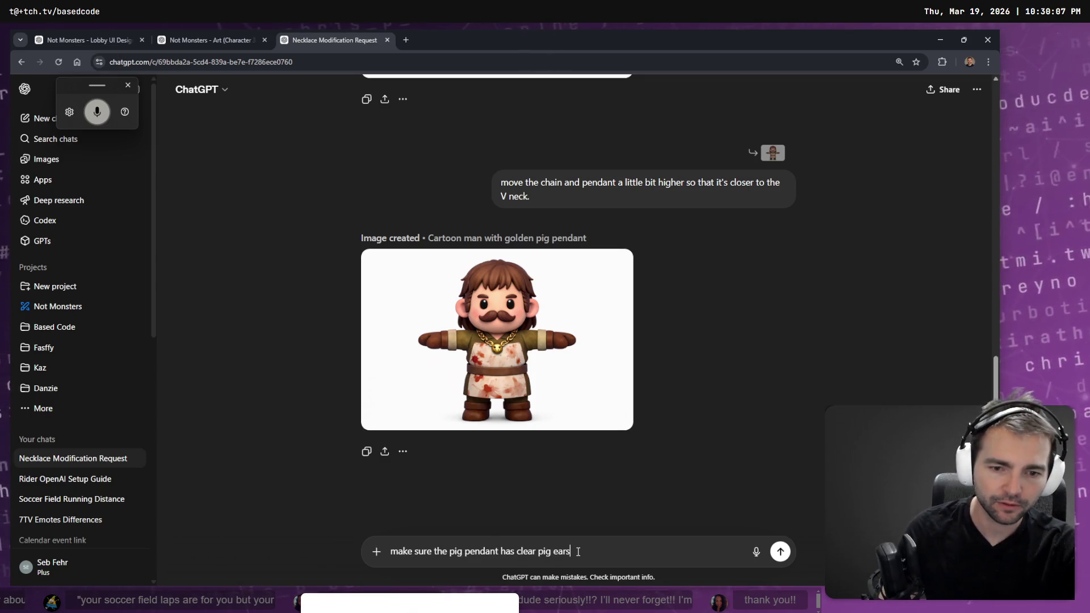
{"action": "key", "text": "Return"}
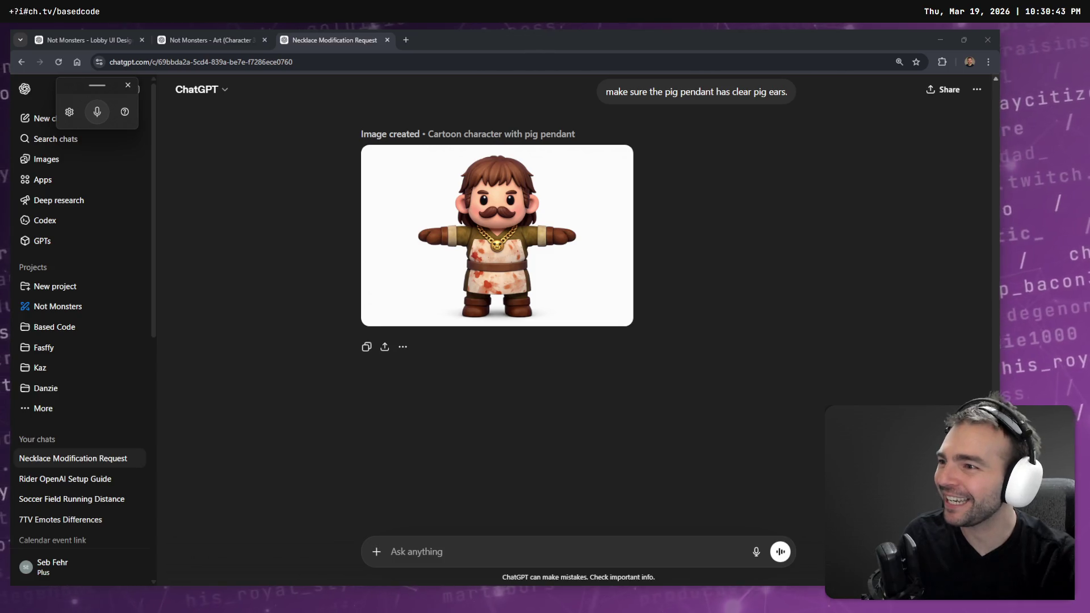
{"action": "left_click", "coordinate": [596, 309]}
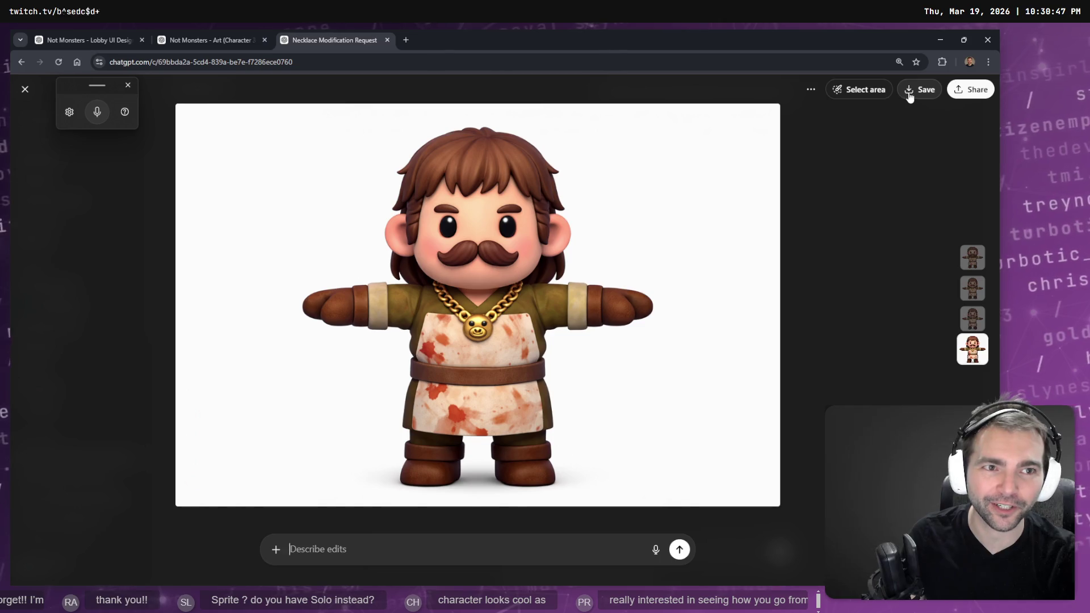
Step: Mark both of the character's eyes and submit the edit 'remove the eyes.'
{"action": "left_click", "coordinate": [860, 91]}
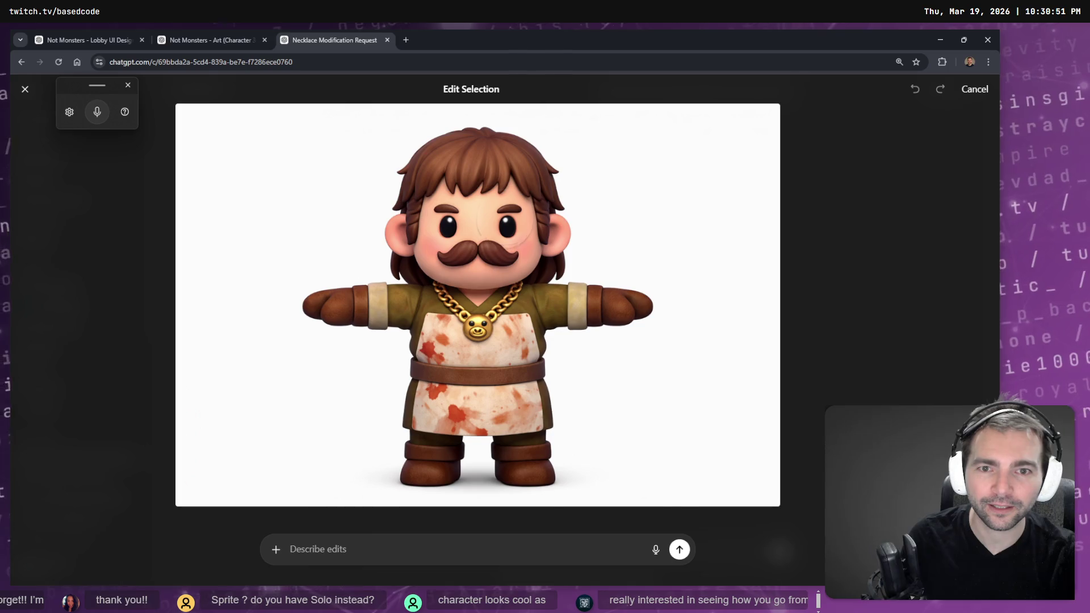
{"action": "left_click", "coordinate": [511, 224]}
{"action": "left_click", "coordinate": [444, 220]}
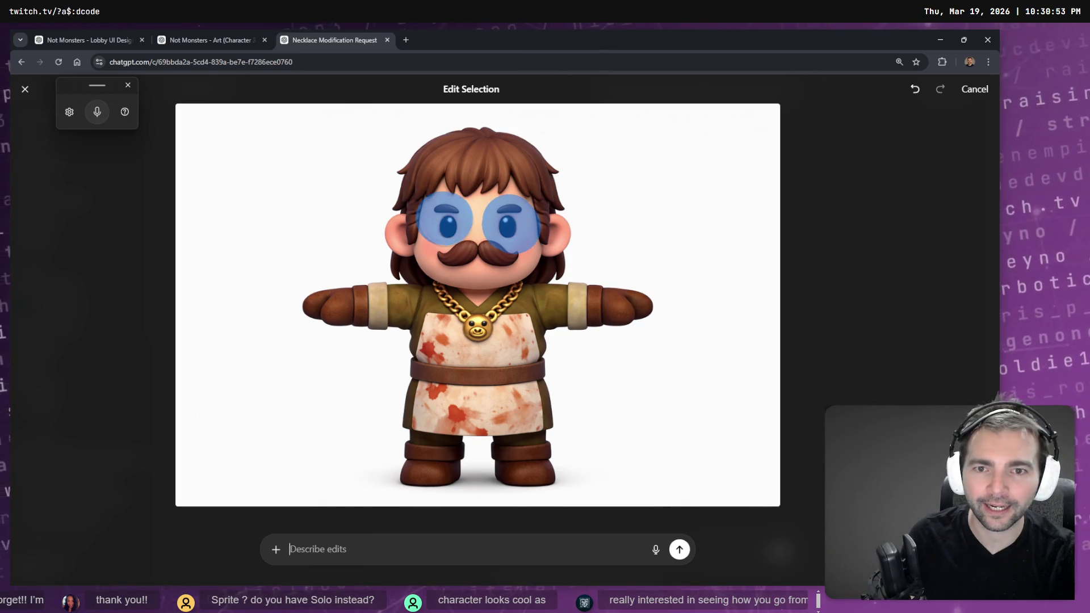
{"action": "left_click", "coordinate": [410, 550]}
{"action": "type", "text": "remove the eyes."}
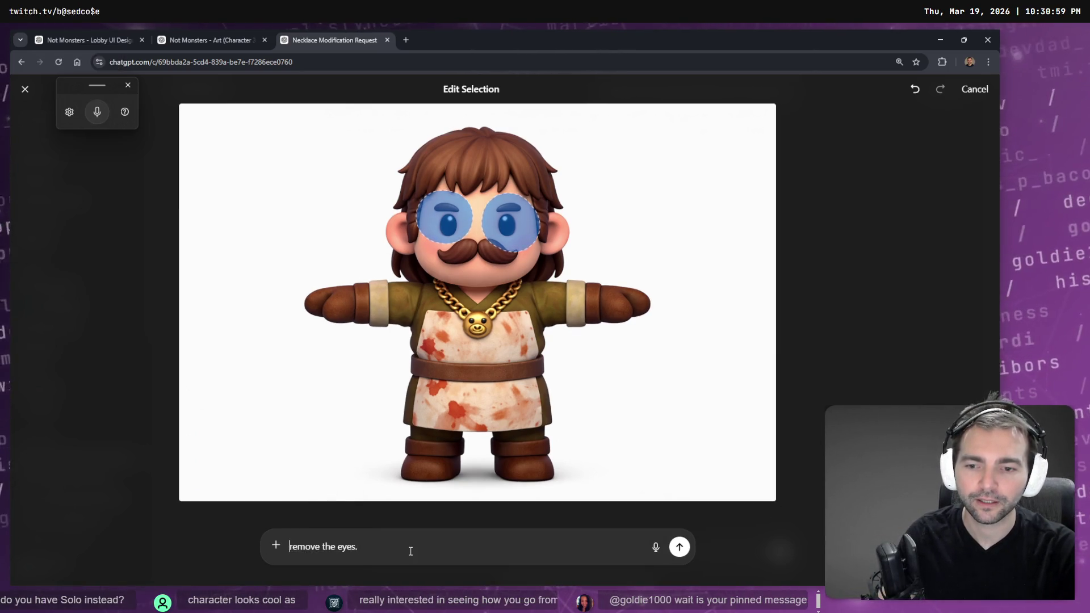
{"action": "key", "text": "Return"}
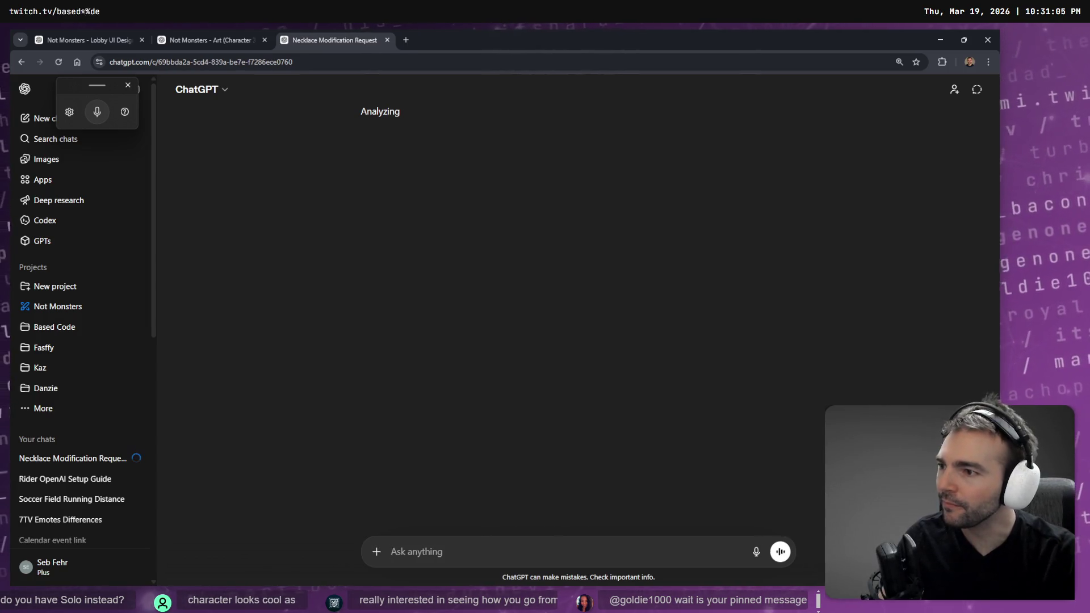
Step: Open a second Chrome window on a blank new tab in the other profile
{"action": "scroll", "coordinate": [536, 300], "scroll_direction": "down", "scroll_amount": 2}
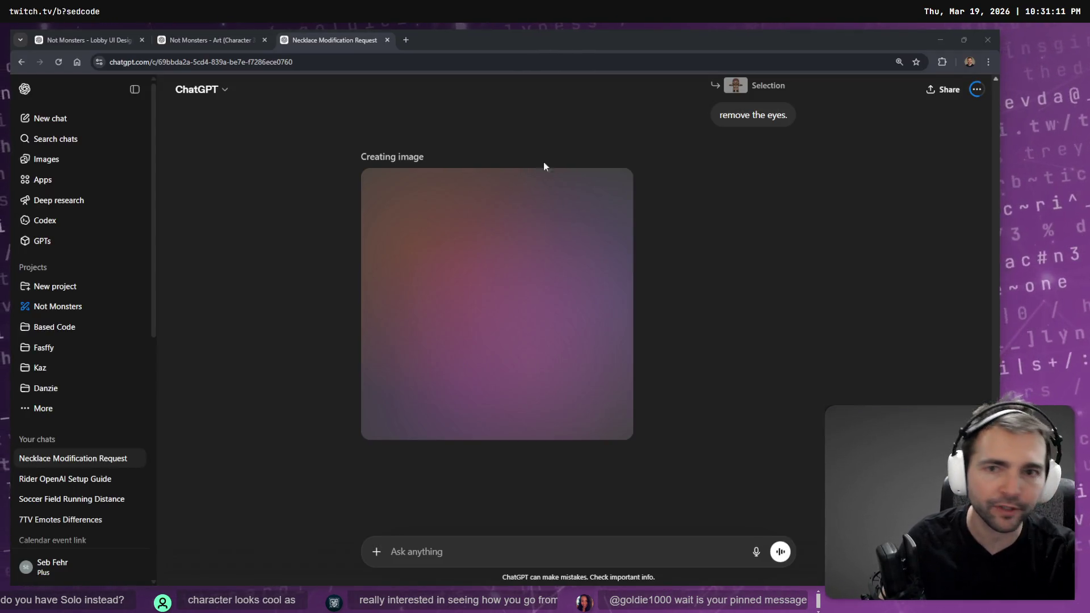
{"action": "left_click", "coordinate": [410, 40]}
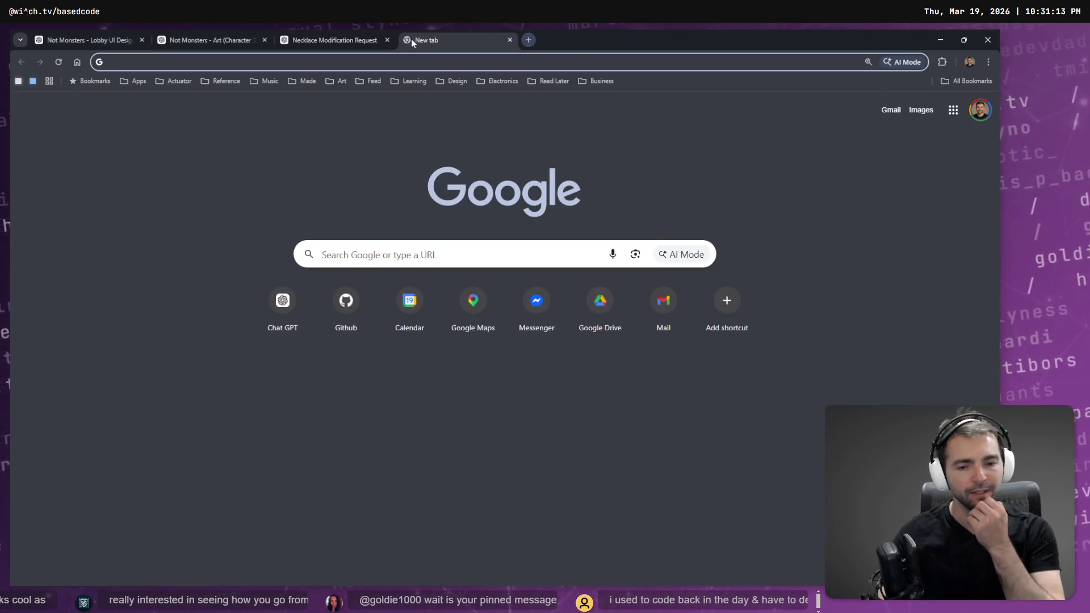
{"action": "key", "text": "ctrl+w"}
{"action": "key", "text": "ctrl+shift+m"}
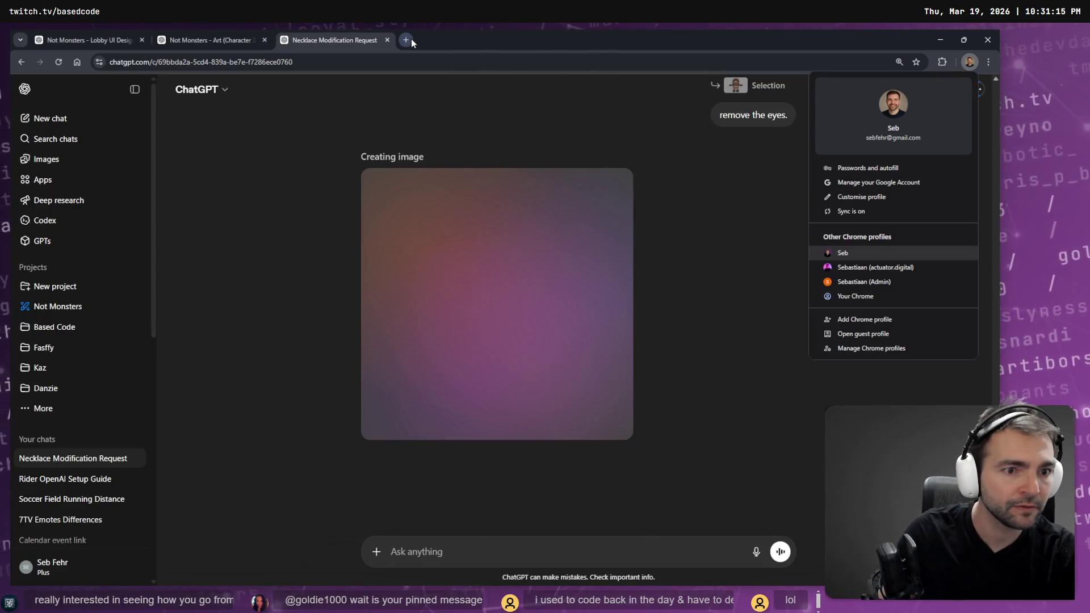
{"action": "key", "text": "Escape"}
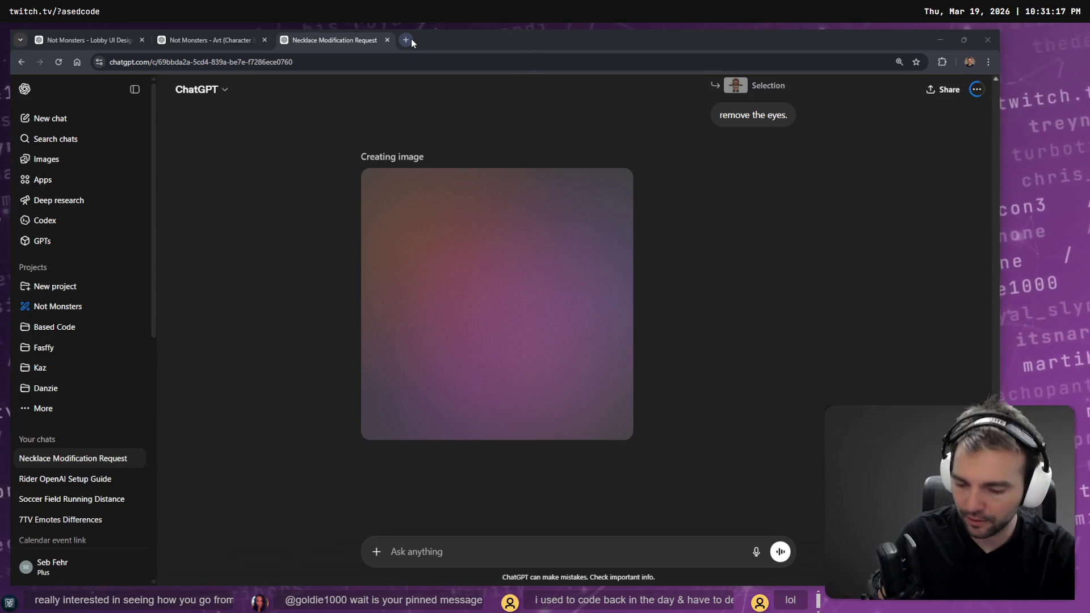
{"action": "key", "text": "ctrl+n"}
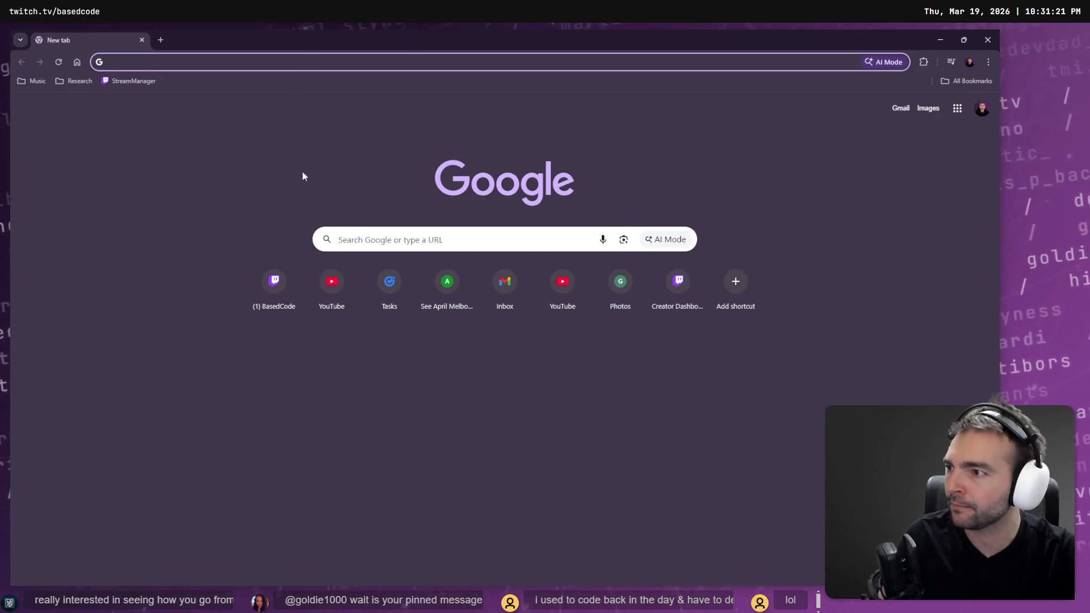
Step: Browse the Research folder and All Bookmarks list, close them, and head back to ChatGPT
{"action": "left_click", "coordinate": [76, 80]}
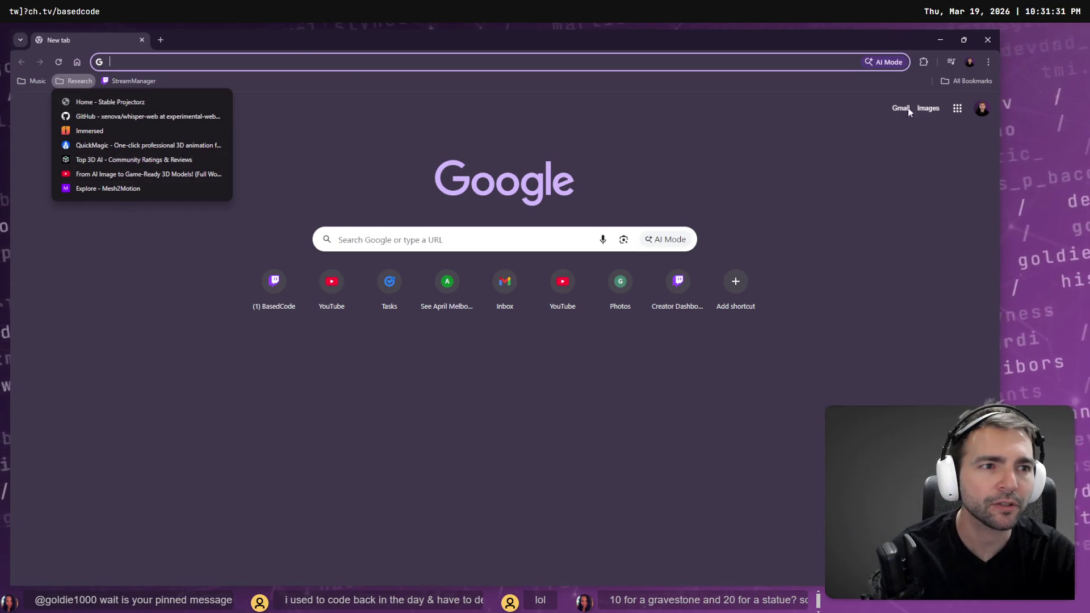
{"action": "left_click", "coordinate": [957, 85]}
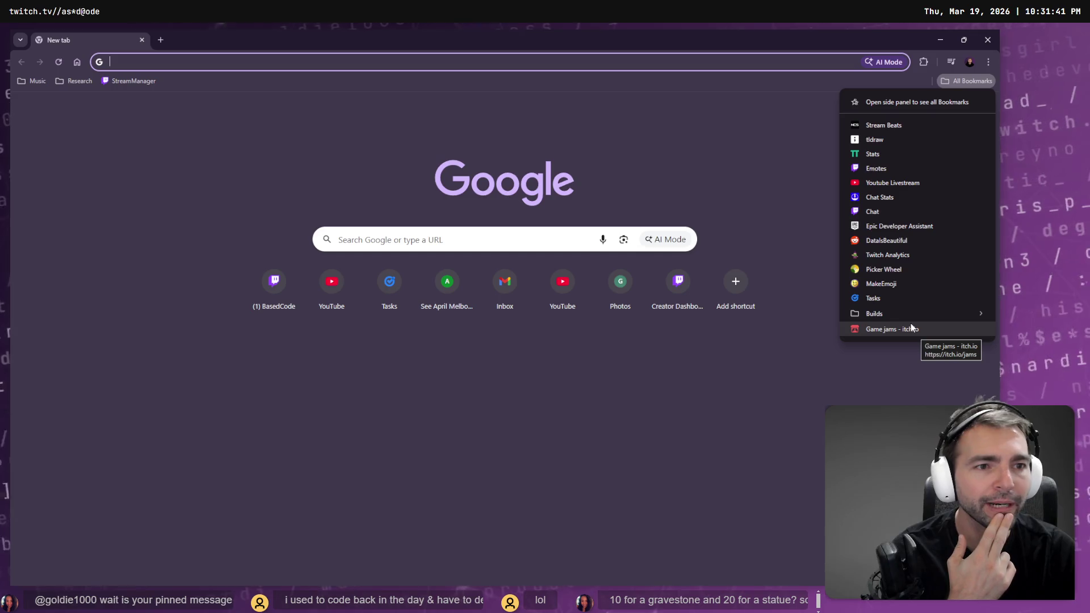
{"action": "left_click", "coordinate": [652, 146]}
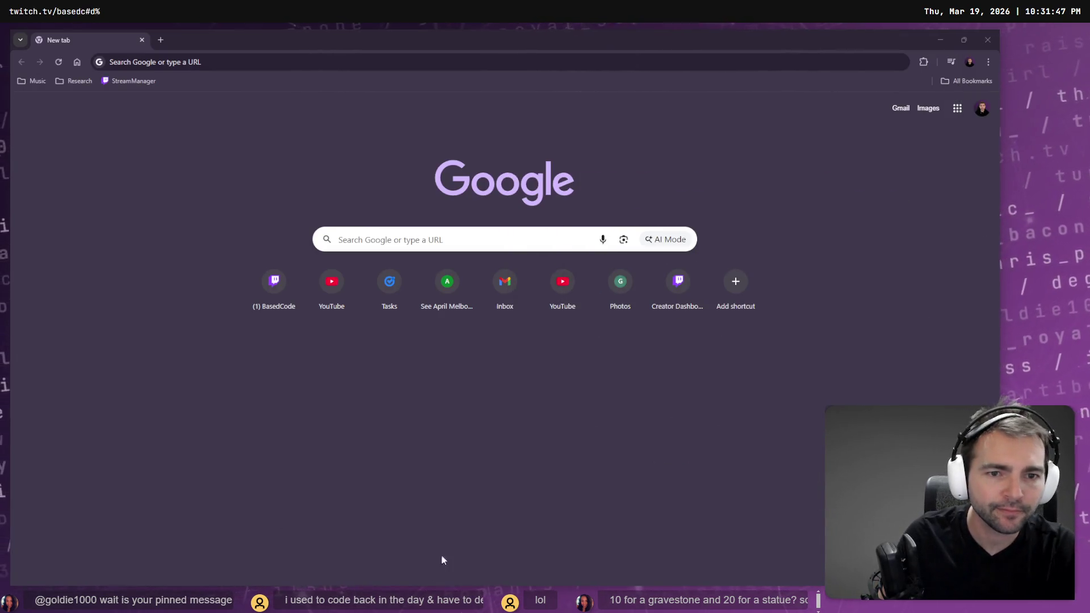
{"action": "key", "text": "ctrl+w"}
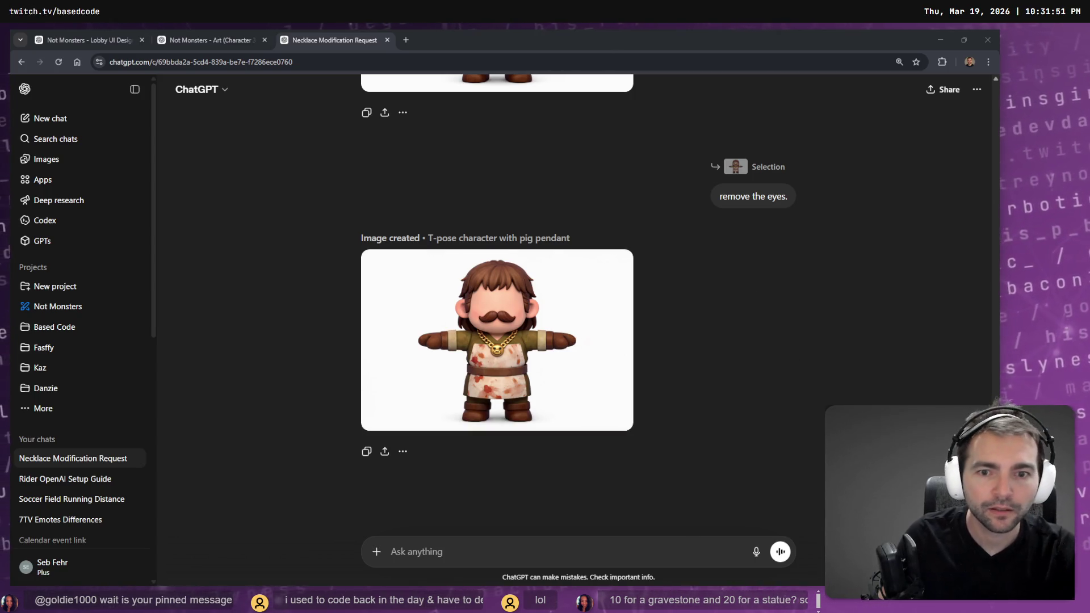
Step: Open the eyeless character image and scroll through versions to the moustached one with eyes
{"action": "left_click", "coordinate": [594, 389]}
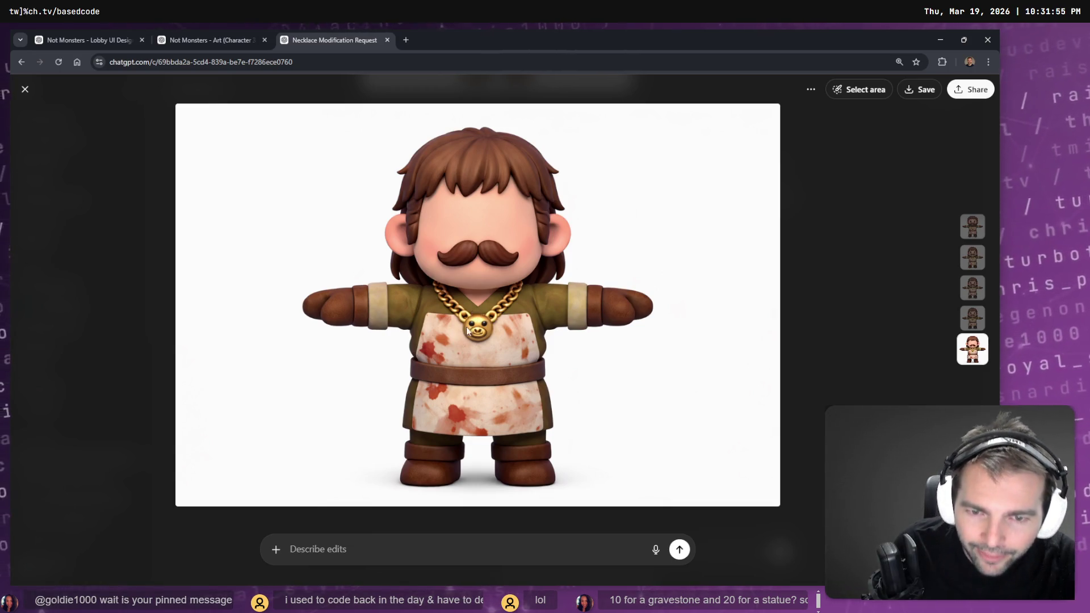
{"action": "scroll", "coordinate": [480, 332], "scroll_direction": "down", "scroll_amount": 1}
{"action": "scroll", "coordinate": [510, 342], "scroll_direction": "up", "scroll_amount": 1}
{"action": "scroll", "coordinate": [509, 342], "scroll_direction": "down", "scroll_amount": 1}
{"action": "scroll", "coordinate": [509, 341], "scroll_direction": "down", "scroll_amount": 1}
{"action": "scroll", "coordinate": [509, 341], "scroll_direction": "up", "scroll_amount": 1}
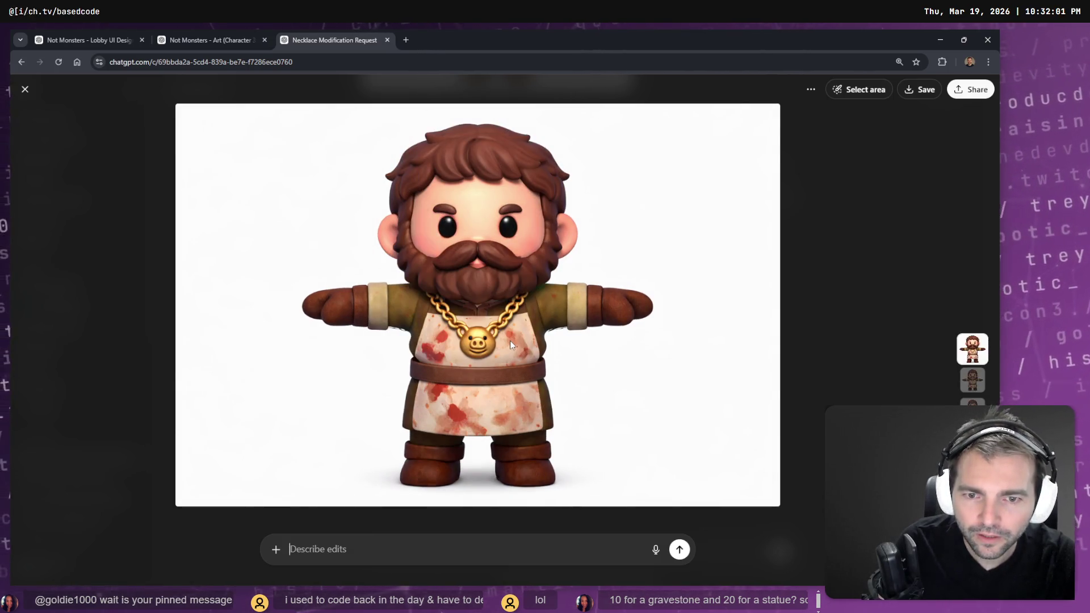
{"action": "scroll", "coordinate": [510, 344], "scroll_direction": "down", "scroll_amount": 1}
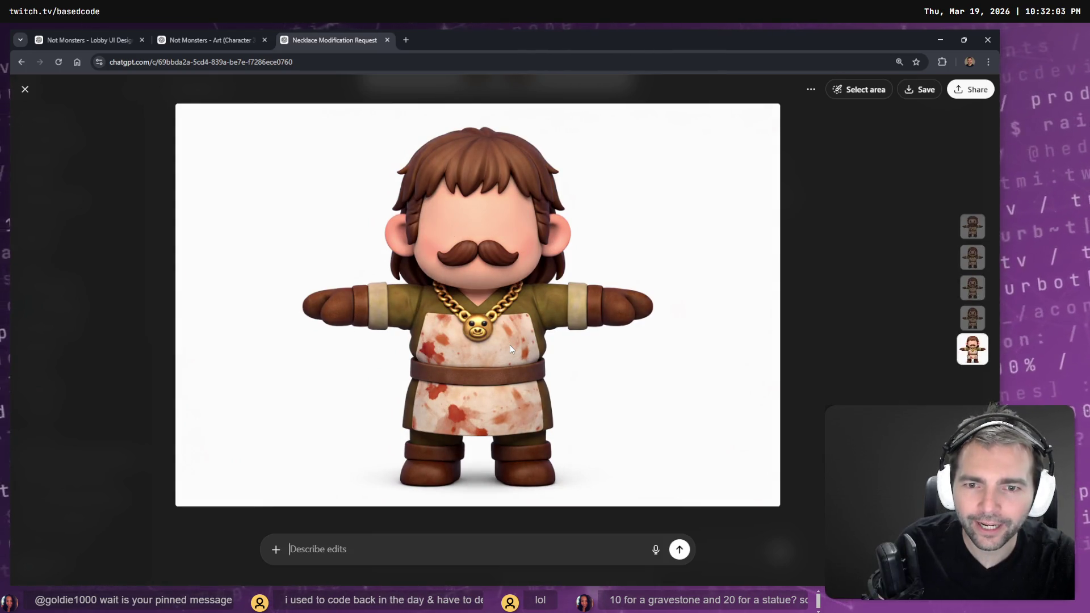
{"action": "scroll", "coordinate": [510, 349], "scroll_direction": "down", "scroll_amount": 1}
{"action": "scroll", "coordinate": [502, 344], "scroll_direction": "down", "scroll_amount": 1}
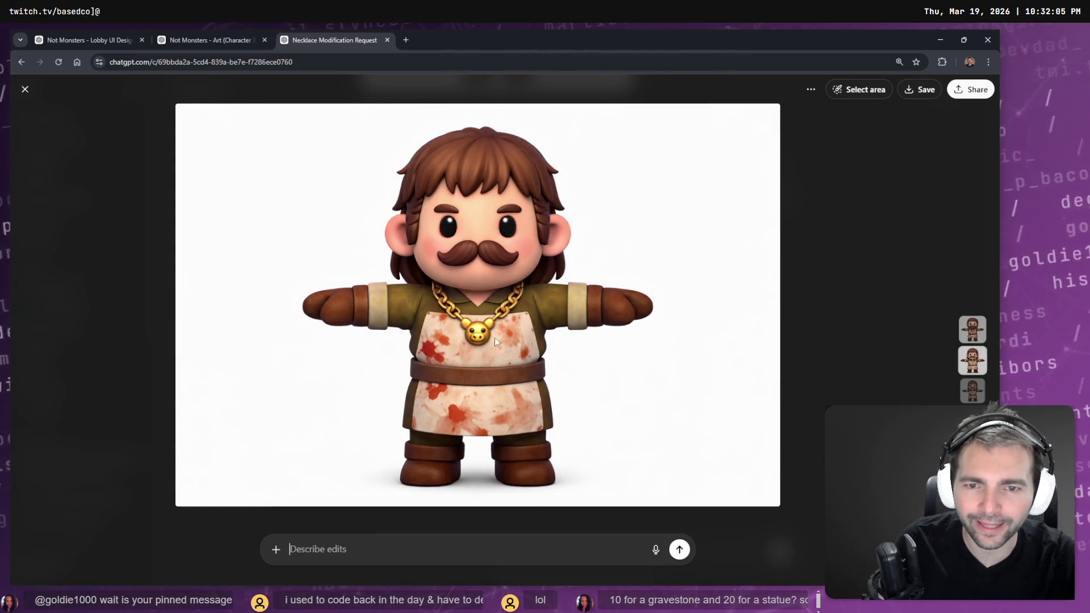
Step: Copy the moustached character image with eyes and bring the Photopea window into view
{"action": "right_click", "coordinate": [499, 333]}
{"action": "left_click", "coordinate": [540, 379]}
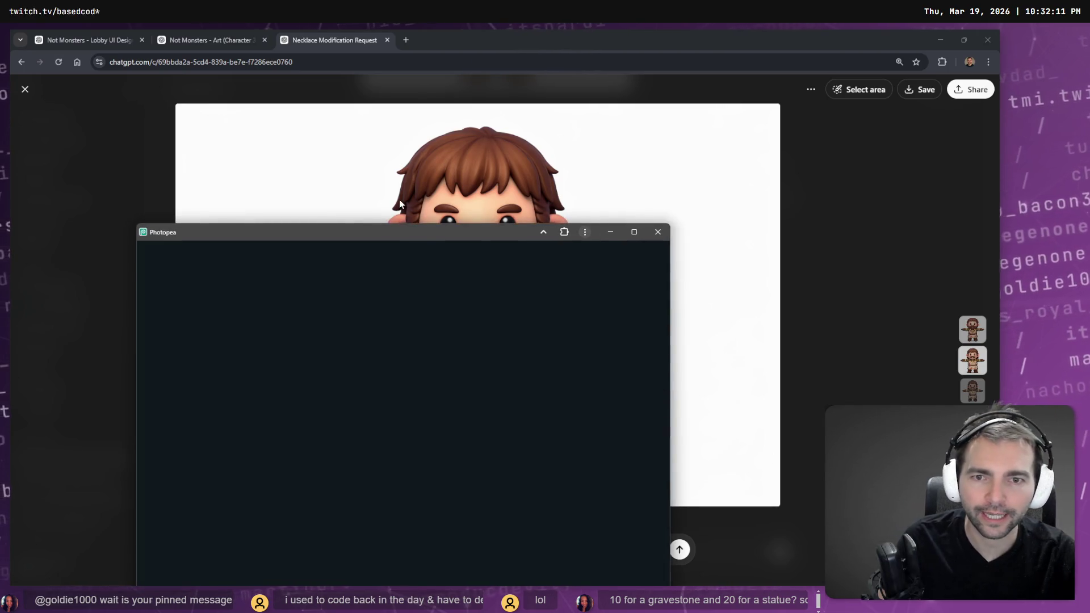
{"action": "left_click_drag", "start_coordinate": [422, 230], "coordinate": [442, 166]}
Step: Paste the eyed character image into maximised Photopea, then paste the eyeless one as Layer 2
{"action": "double_click", "coordinate": [442, 166]}
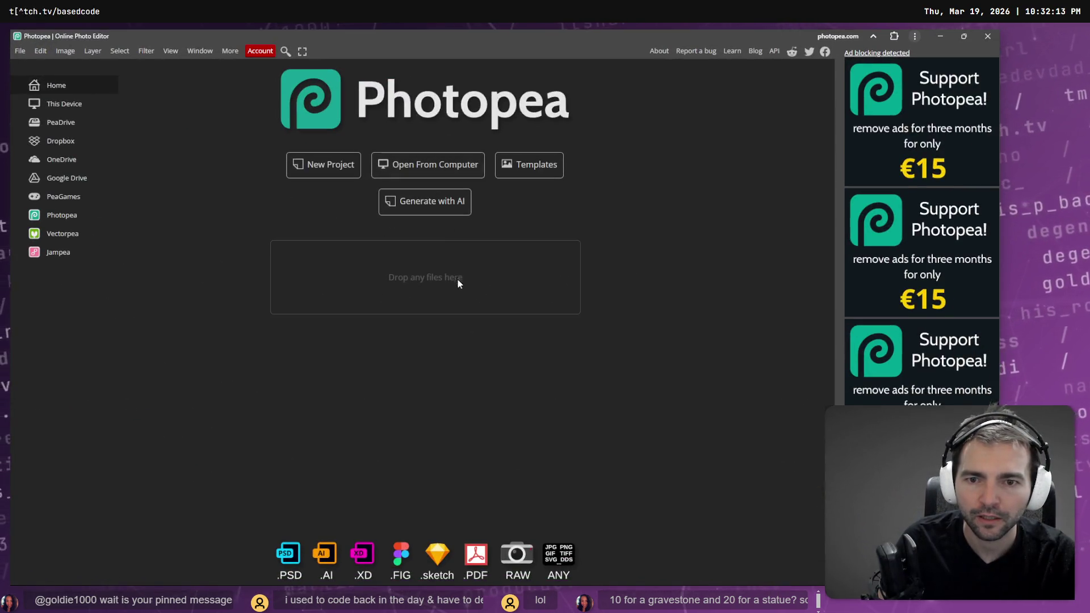
{"action": "key", "text": "ctrl+v"}
{"action": "key", "text": "alt+Tab"}
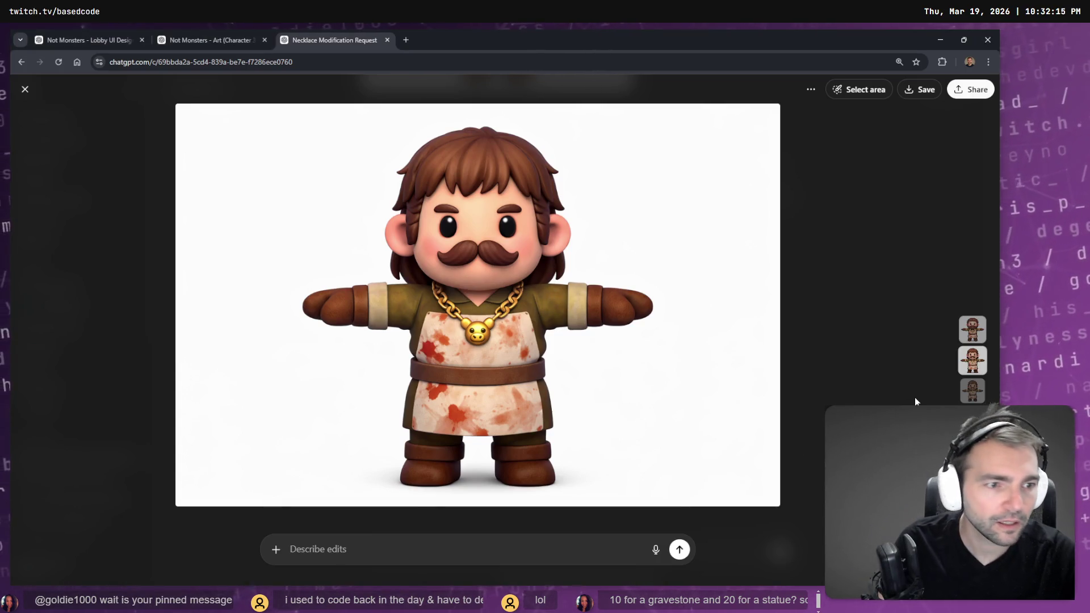
{"action": "right_click", "coordinate": [500, 325]}
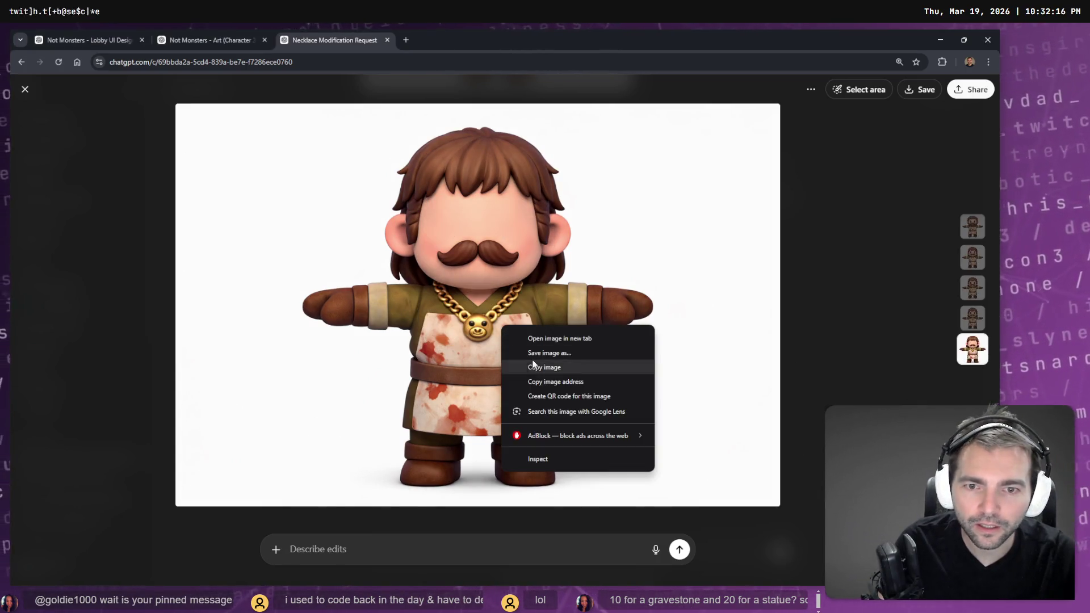
{"action": "left_click", "coordinate": [567, 369]}
{"action": "key", "text": "alt+Tab"}
{"action": "key", "text": "ctrl+v"}
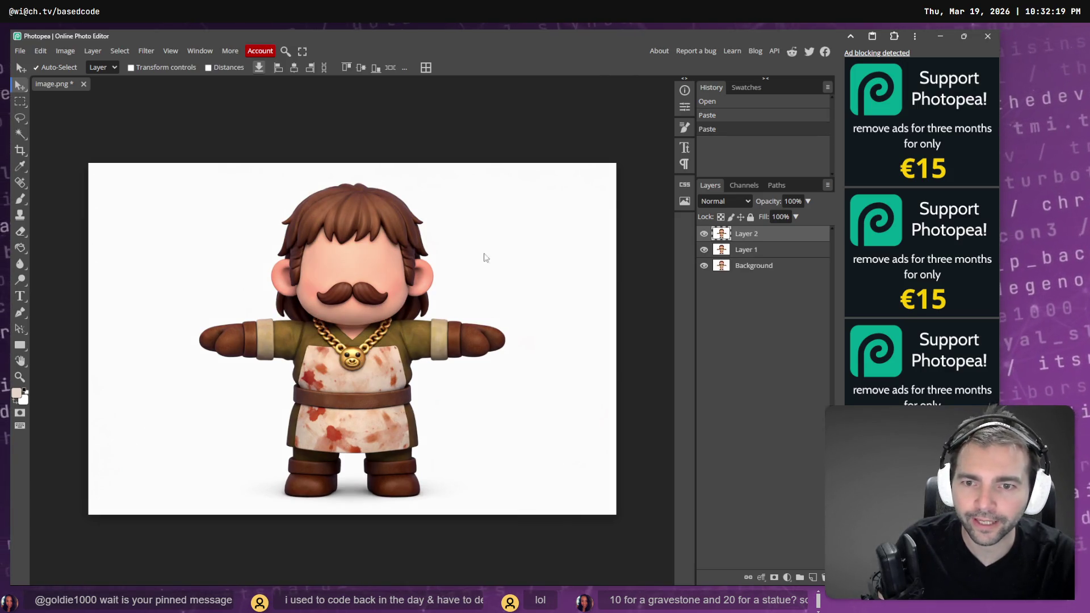
Step: Hide Layer 2, show Layer 1, and zoom in on the necklace with the Lasso tool
{"action": "left_click", "coordinate": [704, 234]}
{"action": "left_click", "coordinate": [704, 249]}
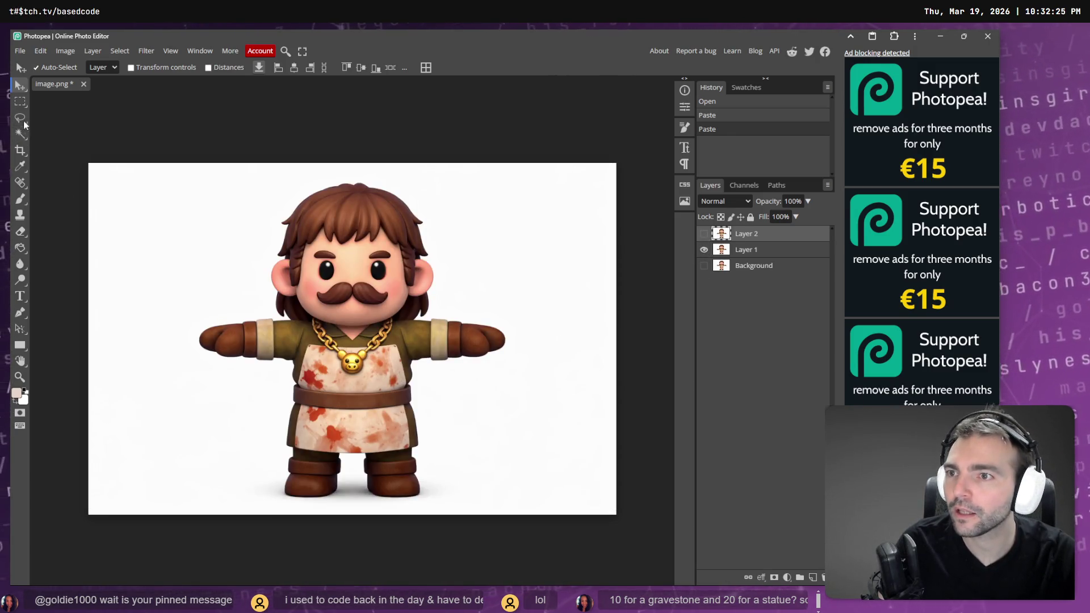
{"action": "key", "text": "l"}
{"action": "scroll", "coordinate": [360, 375], "scroll_direction": "left", "scroll_amount": 2}
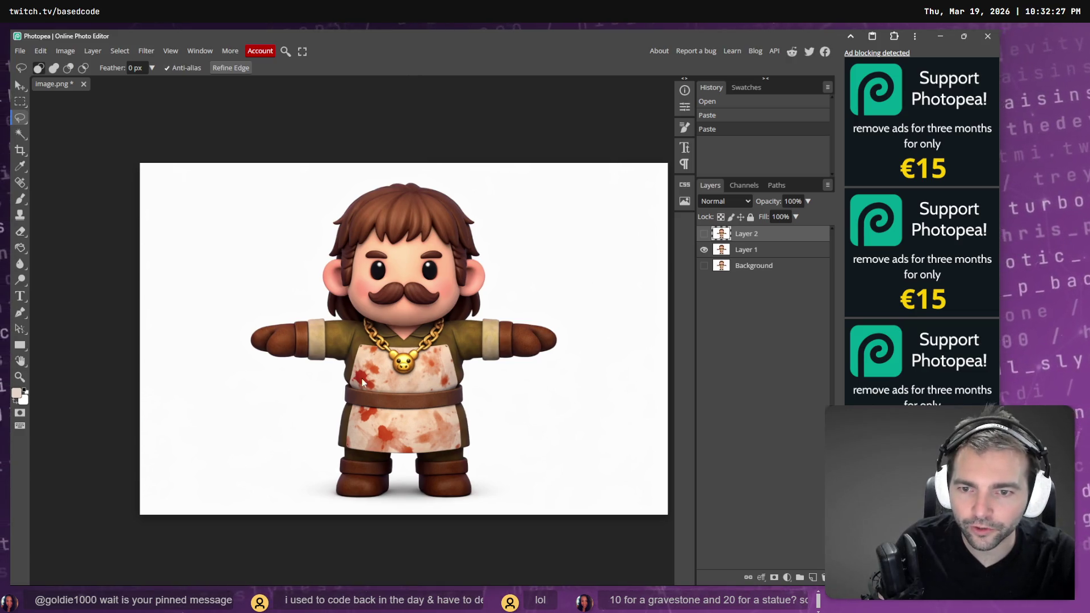
{"action": "key", "text": "alt"}
{"action": "scroll", "coordinate": [420, 374], "scroll_direction": "up", "scroll_amount": 4, "text": "alt"}
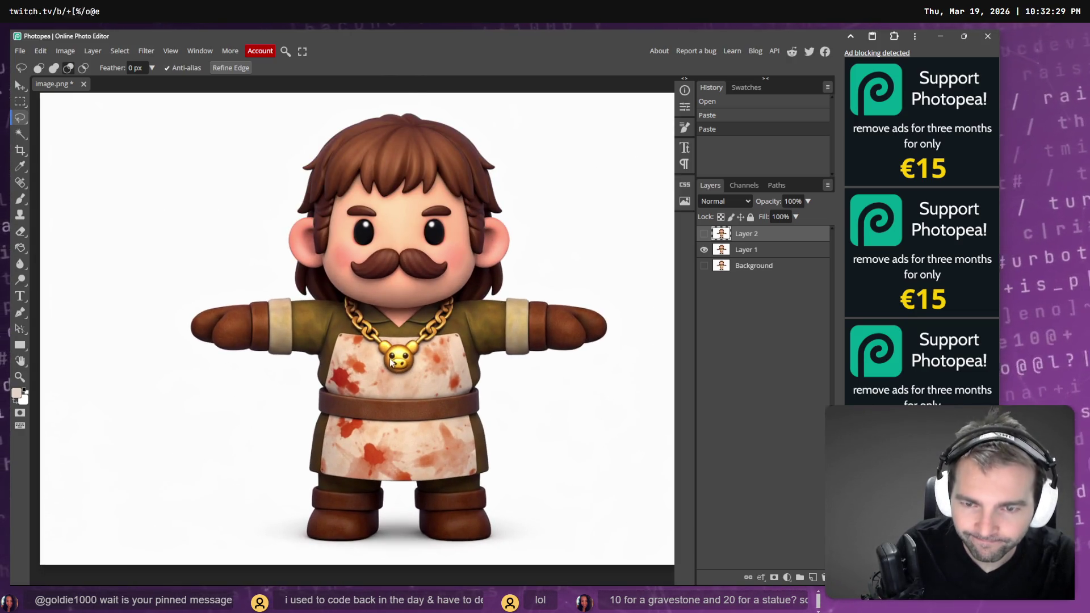
{"action": "scroll", "coordinate": [419, 367], "scroll_direction": "up", "scroll_amount": 4, "text": "alt"}
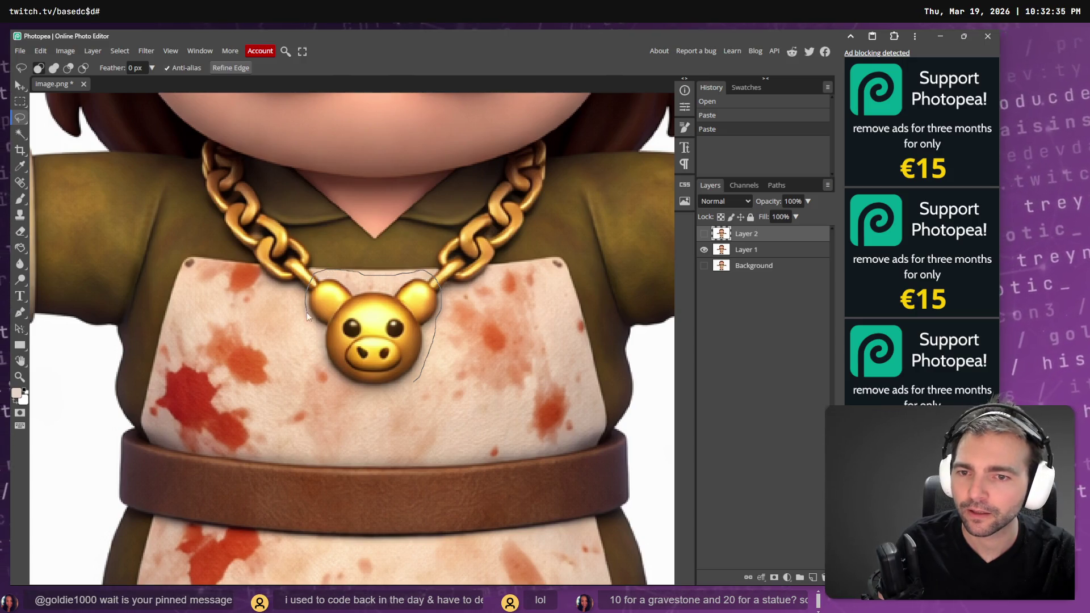
Step: Lasso the pig pendant area and leave only the eyeless bear-pendant layer showing
{"action": "left_click_drag", "start_coordinate": [416, 377], "coordinate": [416, 378]}
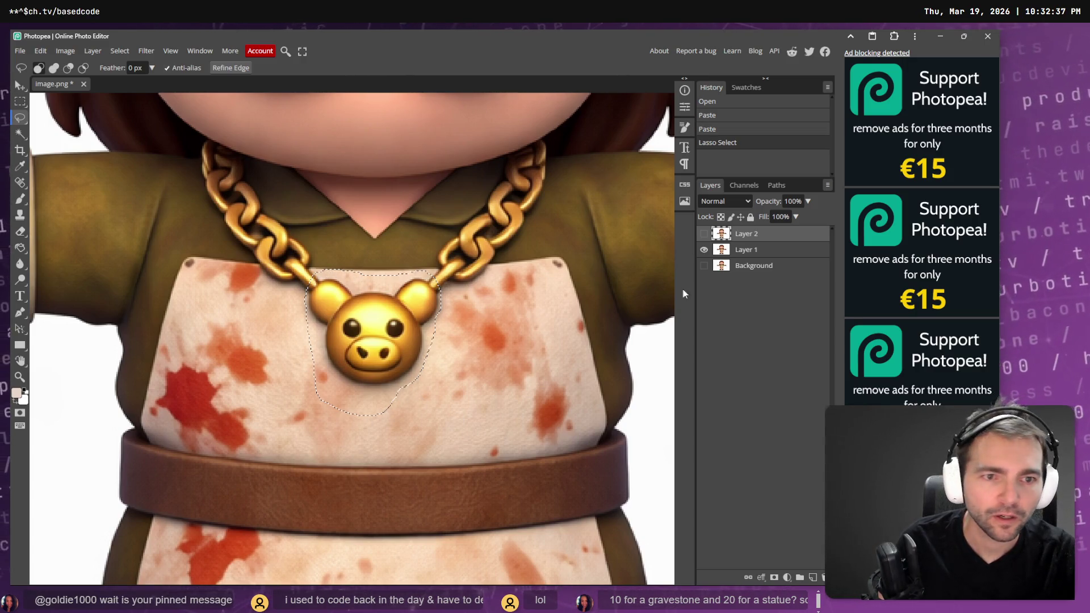
{"action": "left_click", "coordinate": [720, 252]}
{"action": "left_click", "coordinate": [703, 250]}
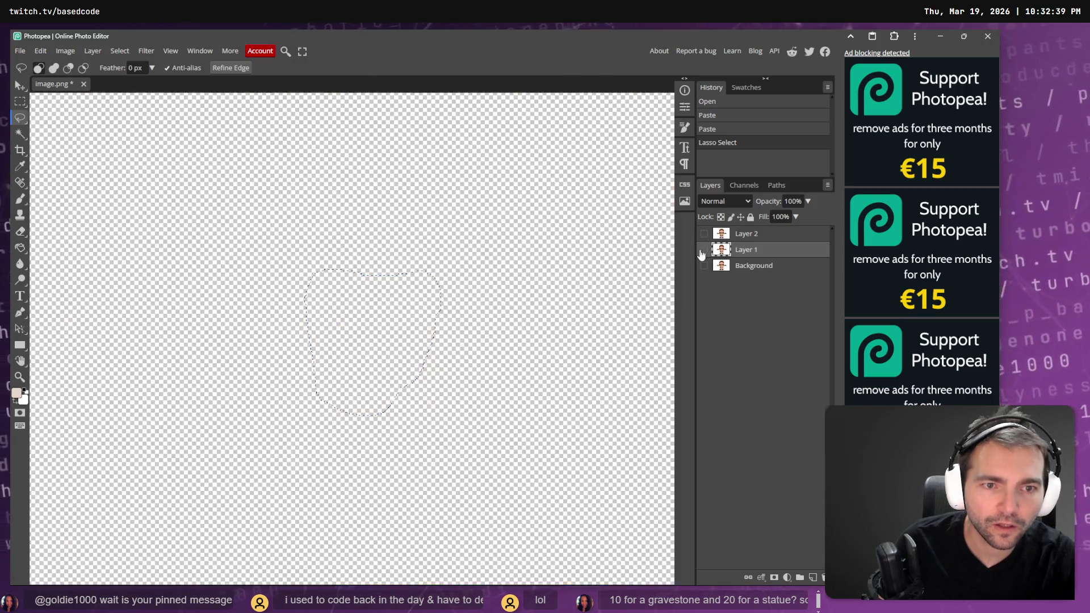
{"action": "left_click", "coordinate": [704, 235]}
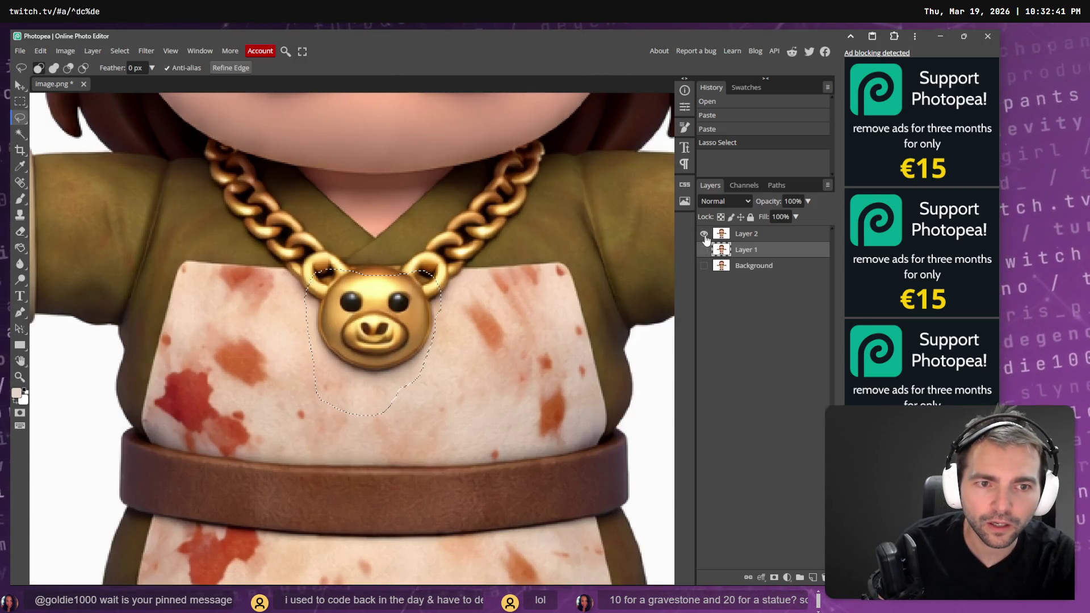
{"action": "key", "text": "ctrl+v"}
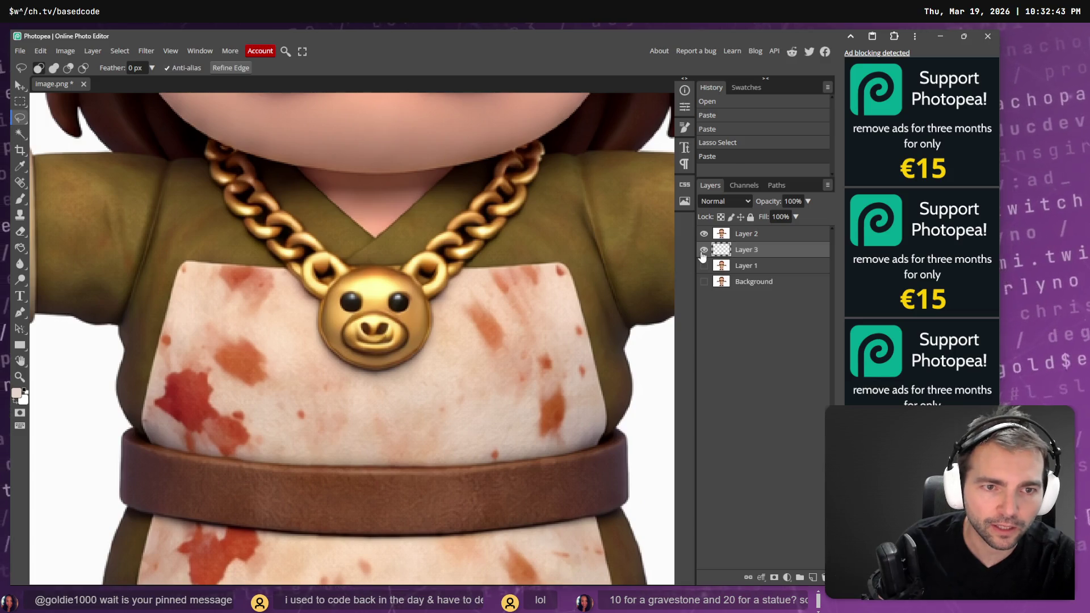
{"action": "key", "text": "ctrl+z"}
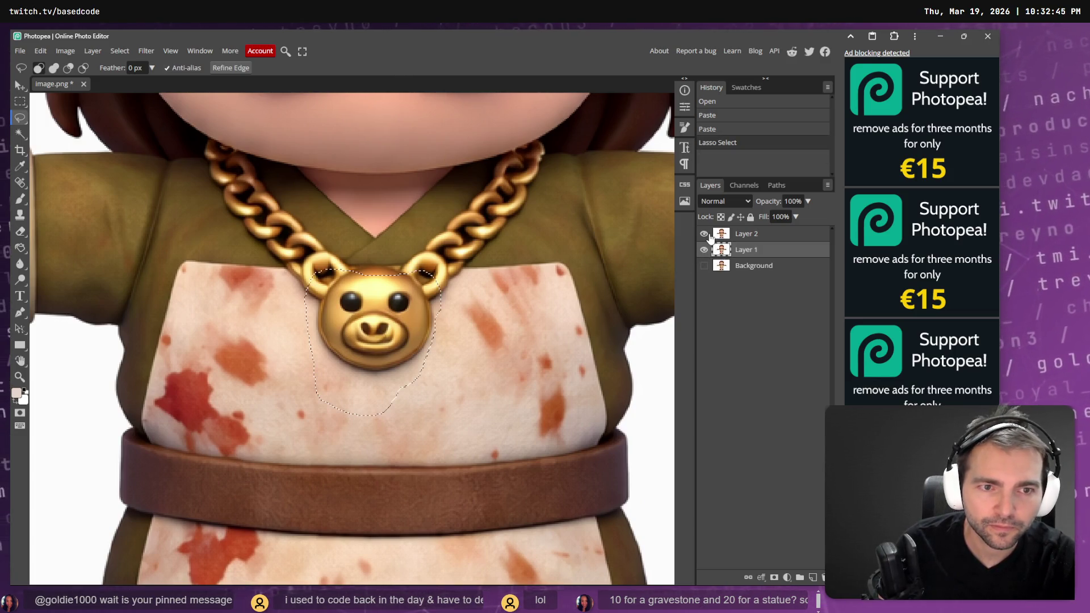
{"action": "left_click", "coordinate": [704, 235]}
{"action": "left_click", "coordinate": [719, 237]}
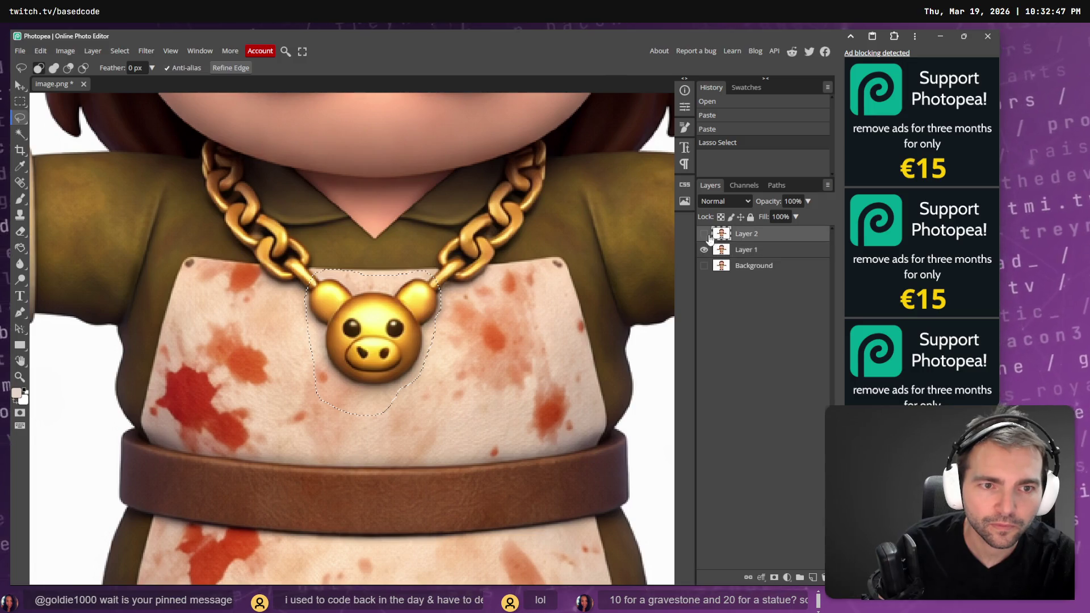
{"action": "left_click", "coordinate": [704, 233]}
{"action": "left_click", "coordinate": [703, 248]}
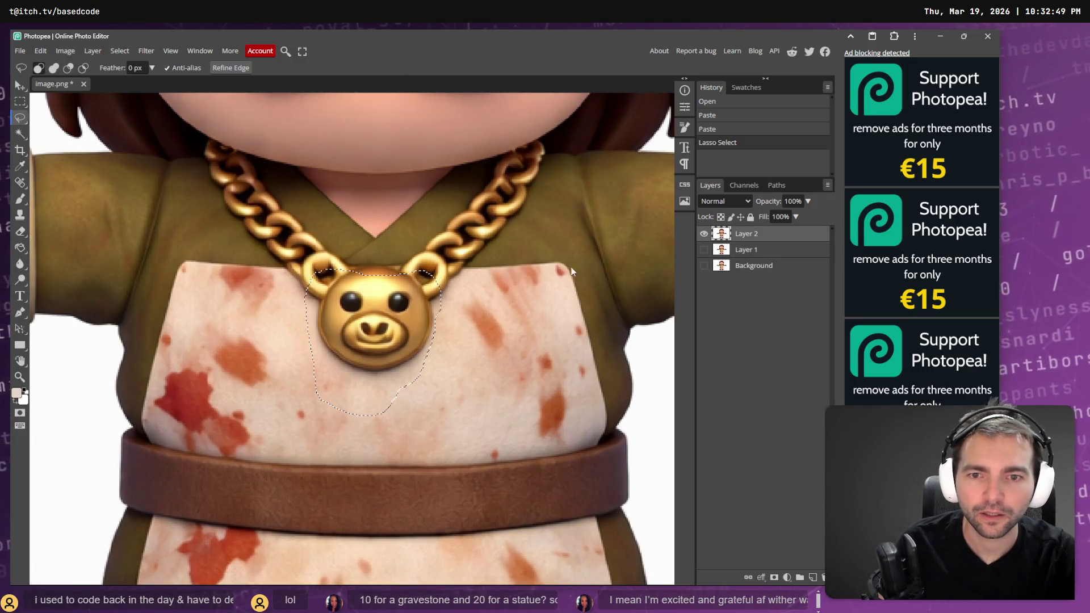
{"action": "scroll", "coordinate": [562, 263], "scroll_direction": "down", "scroll_amount": 4}
{"action": "scroll", "coordinate": [535, 251], "scroll_direction": "down", "scroll_amount": 4}
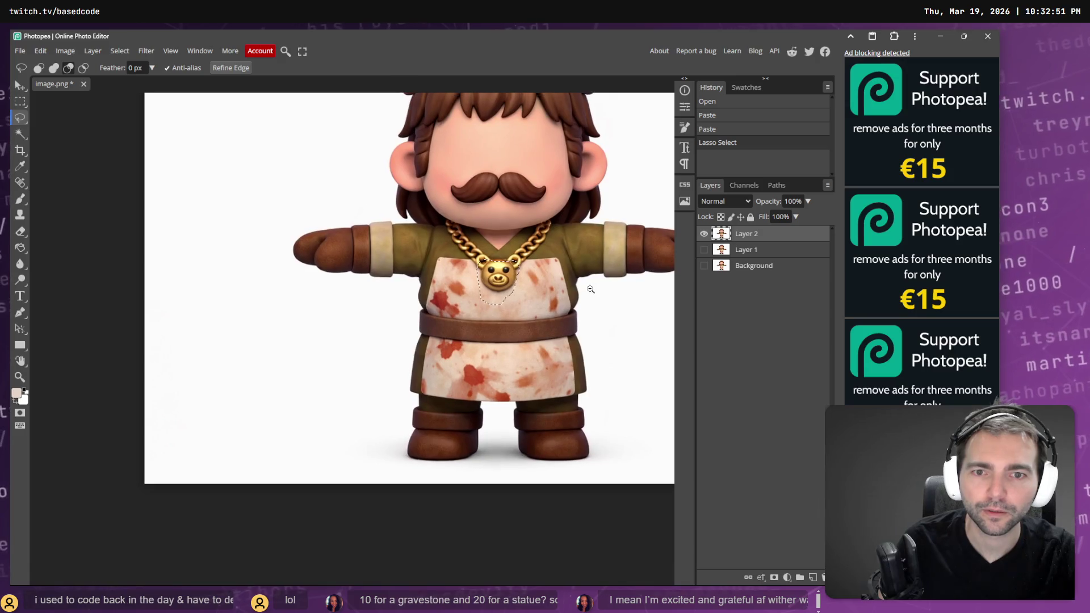
{"action": "left_click_drag", "start_coordinate": [571, 291], "coordinate": [532, 326]}
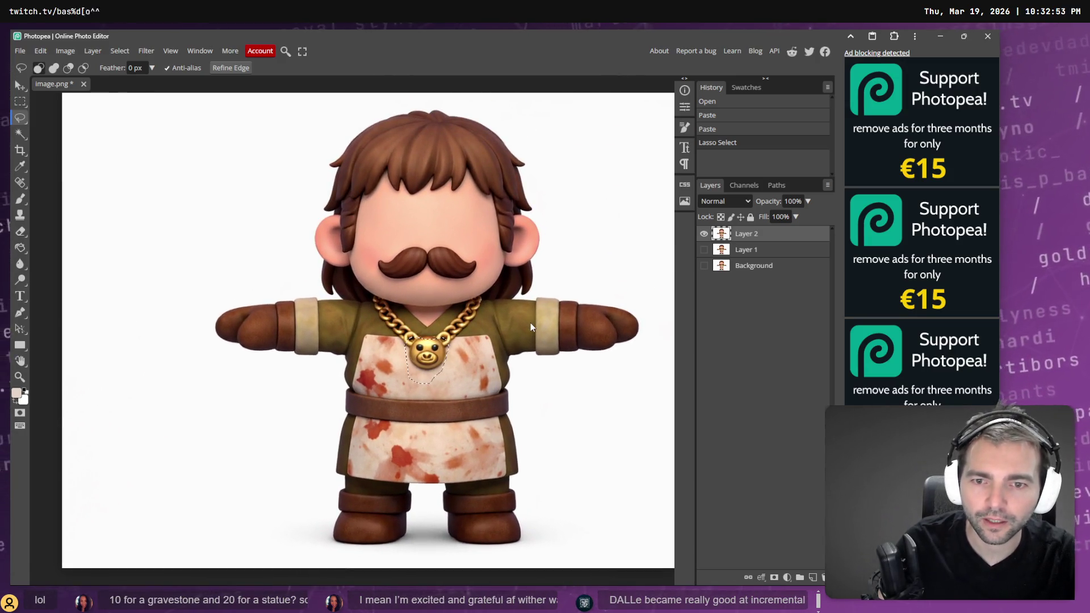
Step: Clear the selection, paste the pig medallion as a new layer, and move it up onto the chain
{"action": "left_click", "coordinate": [120, 51]}
{"action": "left_click", "coordinate": [131, 78]}
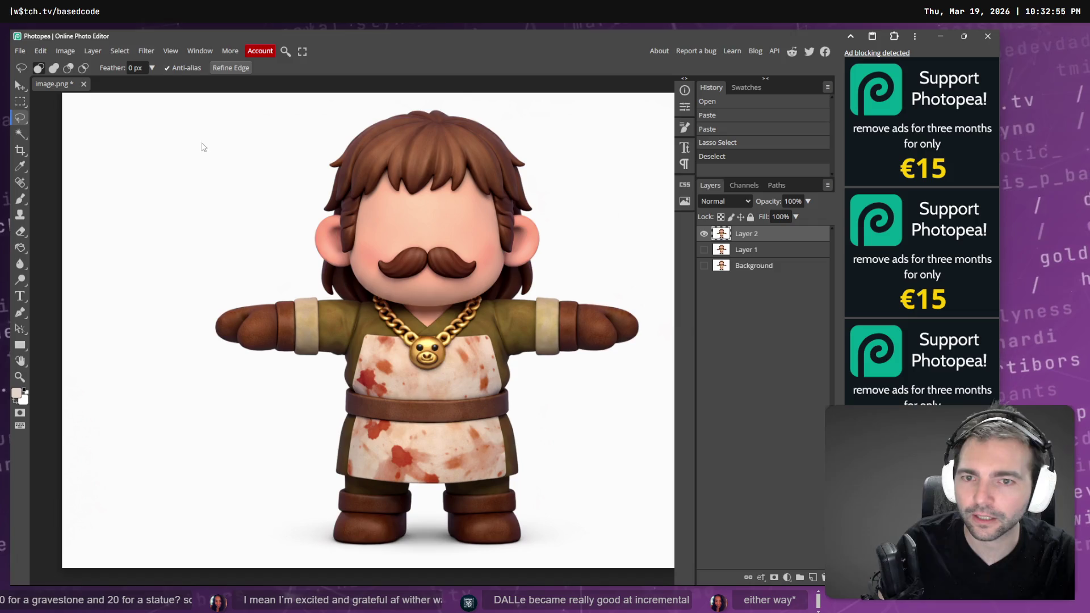
{"action": "key", "text": "ctrl+v"}
{"action": "scroll", "coordinate": [433, 363], "scroll_direction": "up", "scroll_amount": 3}
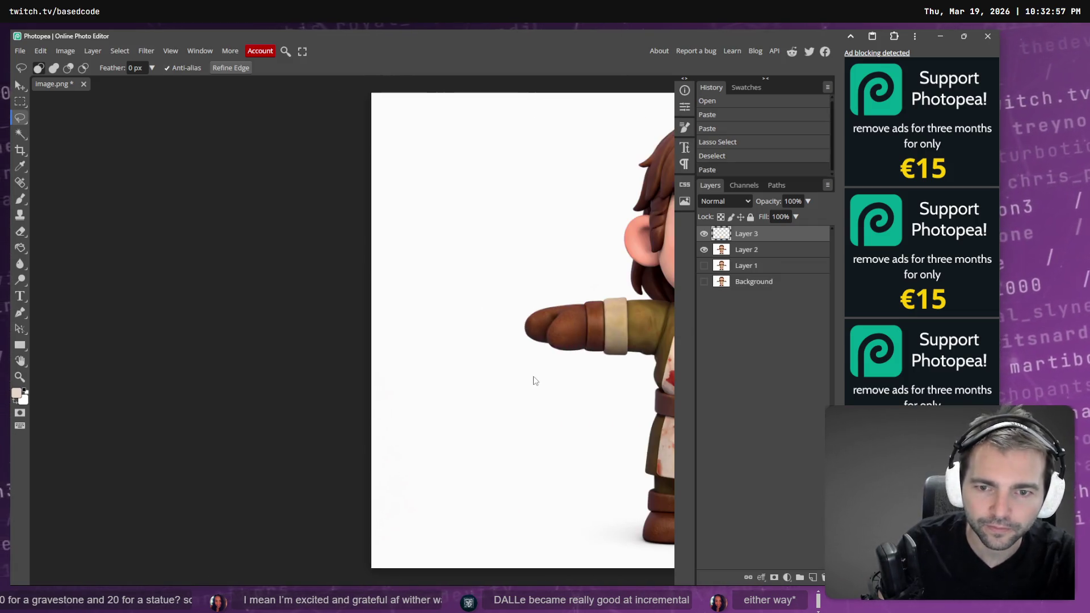
{"action": "scroll", "coordinate": [534, 366], "scroll_direction": "down", "scroll_amount": 3}
{"action": "scroll", "coordinate": [519, 366], "scroll_direction": "up", "scroll_amount": 5}
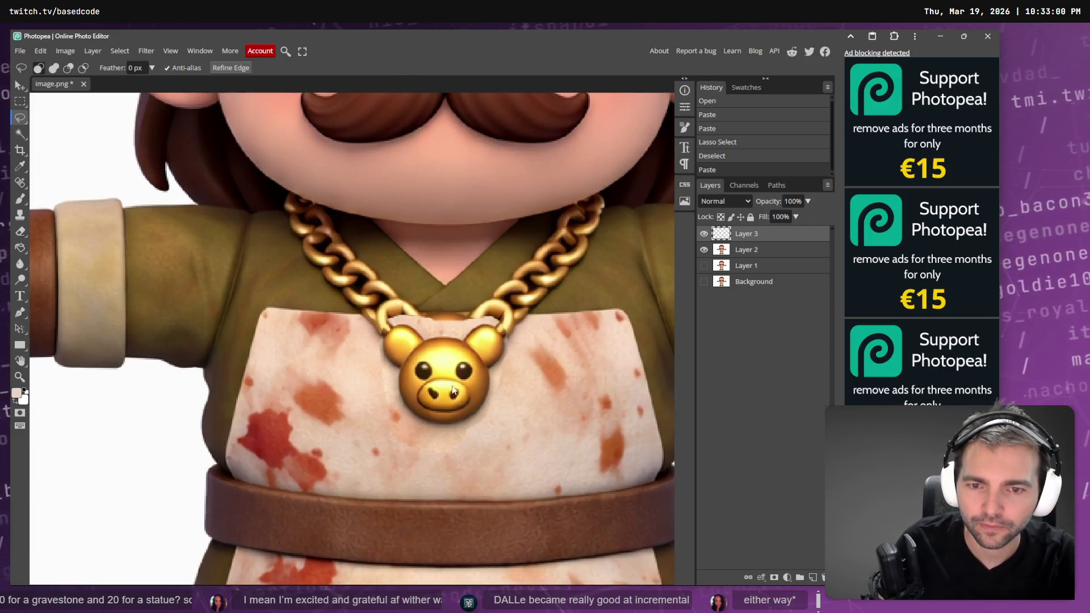
{"action": "key", "text": "v"}
{"action": "left_click_drag", "start_coordinate": [453, 389], "coordinate": [454, 366]}
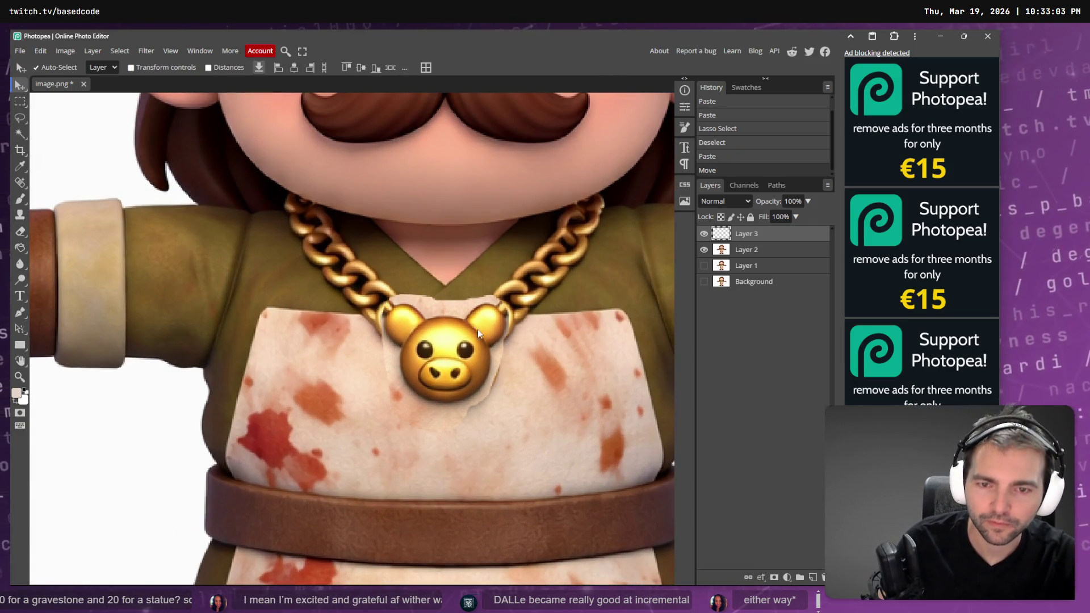
Step: Erase stray background pixels near the pendant with a size-400 plain eraser
{"action": "key", "text": "e"}
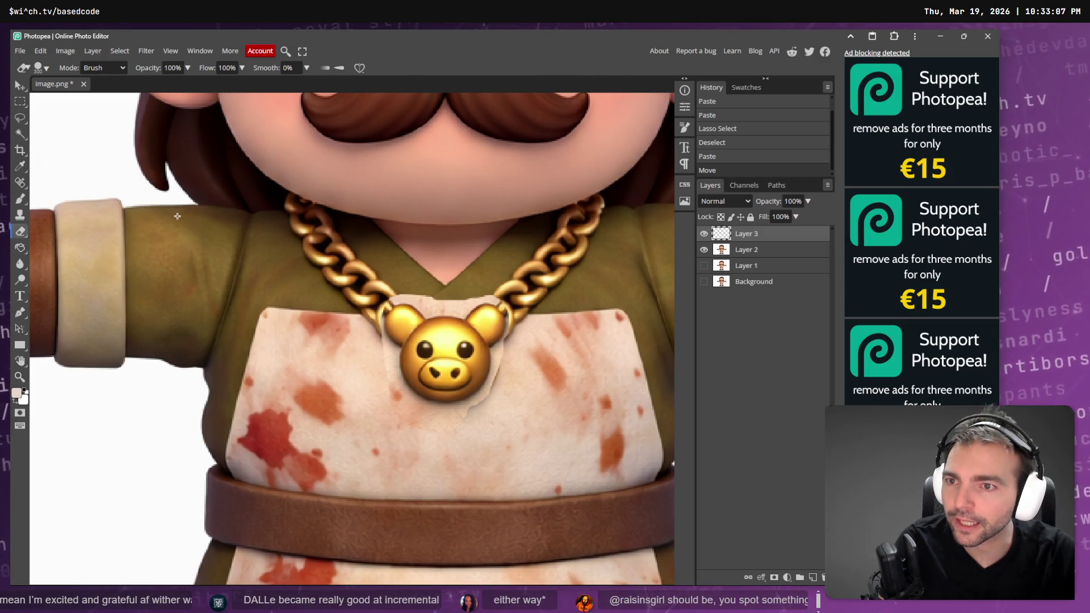
{"action": "key", "text": "bracketright"}
{"action": "right_click", "coordinate": [20, 229]}
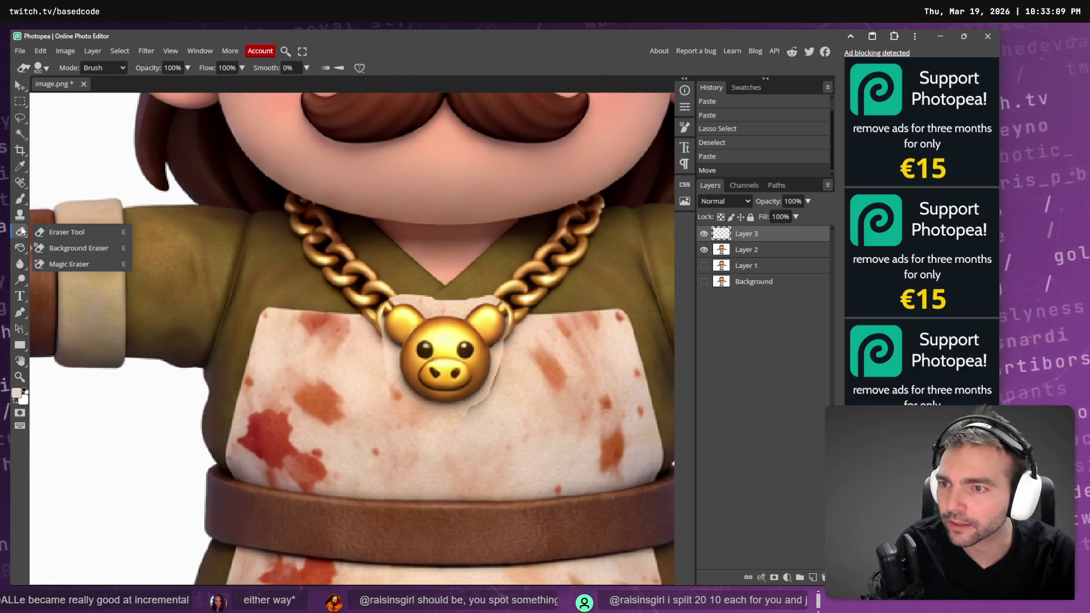
{"action": "left_click", "coordinate": [74, 233]}
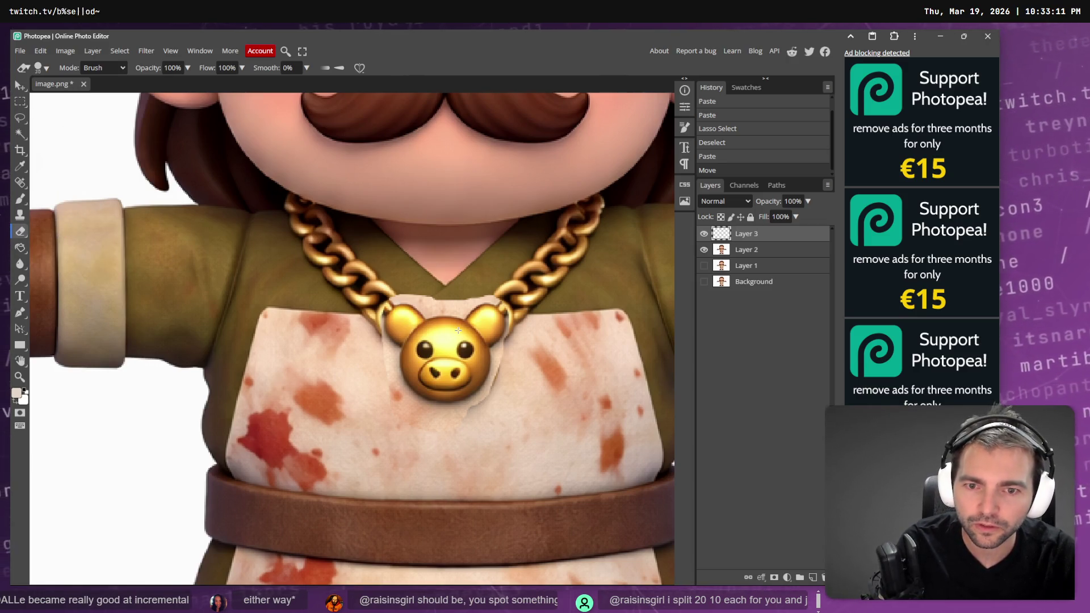
{"action": "scroll", "coordinate": [458, 329], "scroll_direction": "down", "scroll_amount": 10}
{"action": "scroll", "coordinate": [461, 326], "scroll_direction": "up", "scroll_amount": 9}
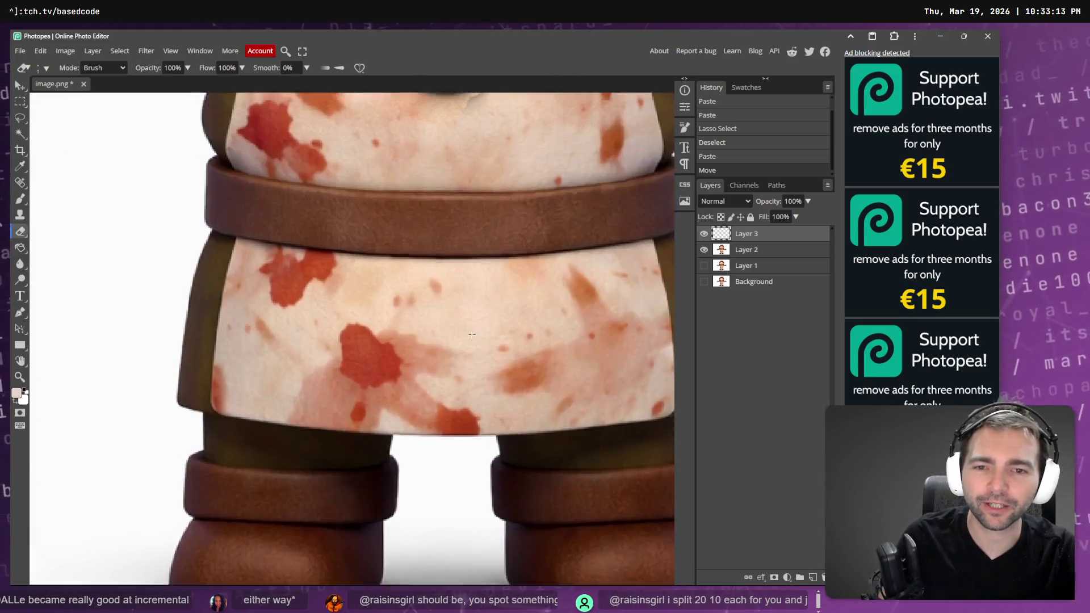
{"action": "scroll", "coordinate": [462, 326], "scroll_direction": "down", "scroll_amount": 3, "text": "alt"}
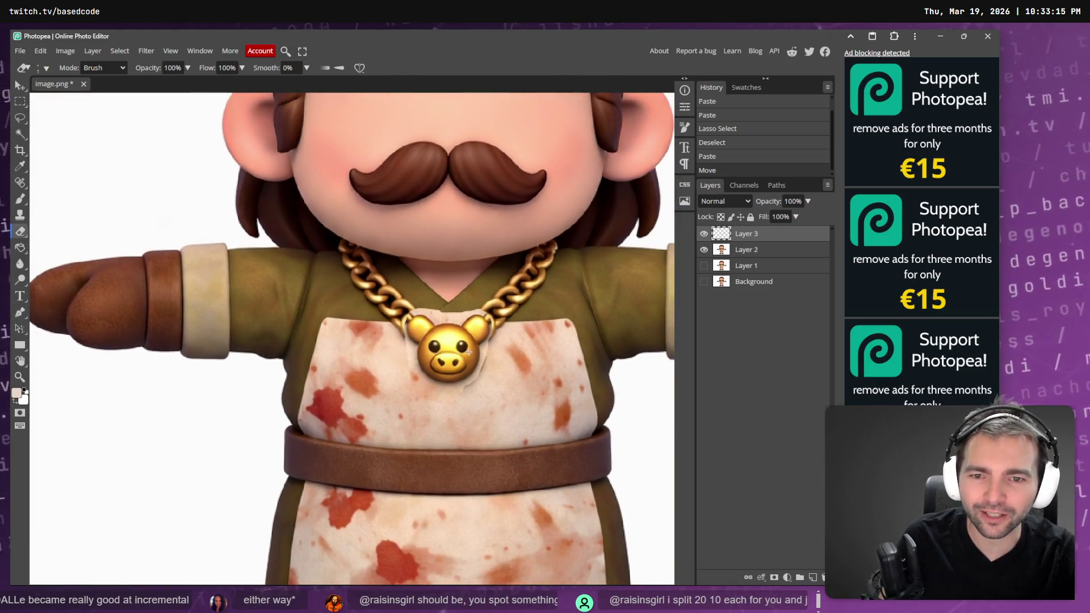
{"action": "scroll", "coordinate": [578, 365], "scroll_direction": "down", "scroll_amount": 3, "text": "alt"}
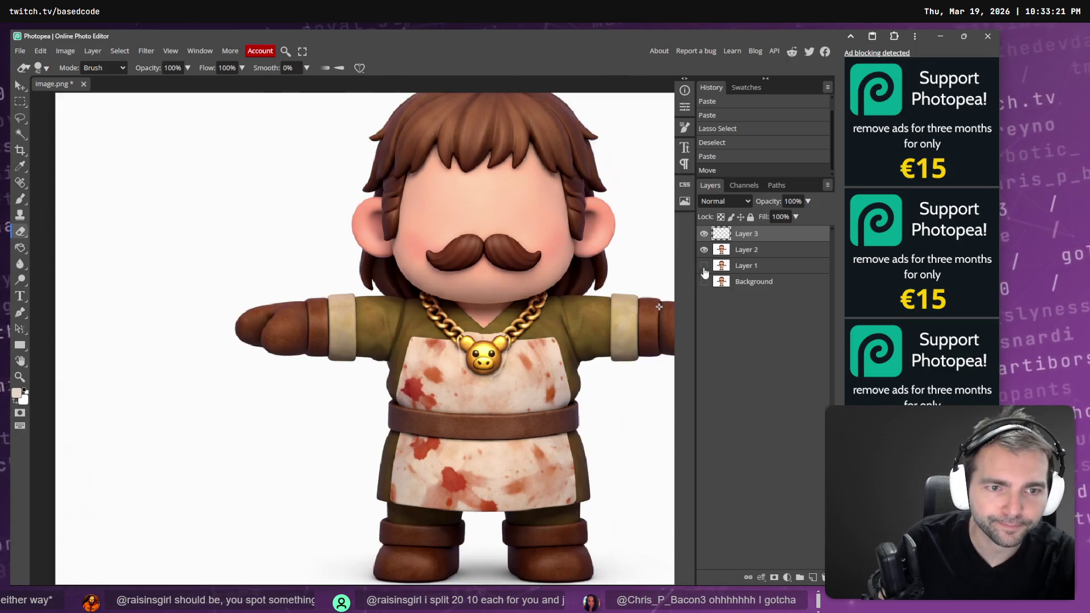
{"action": "left_click_drag", "start_coordinate": [483, 333], "coordinate": [494, 343]}
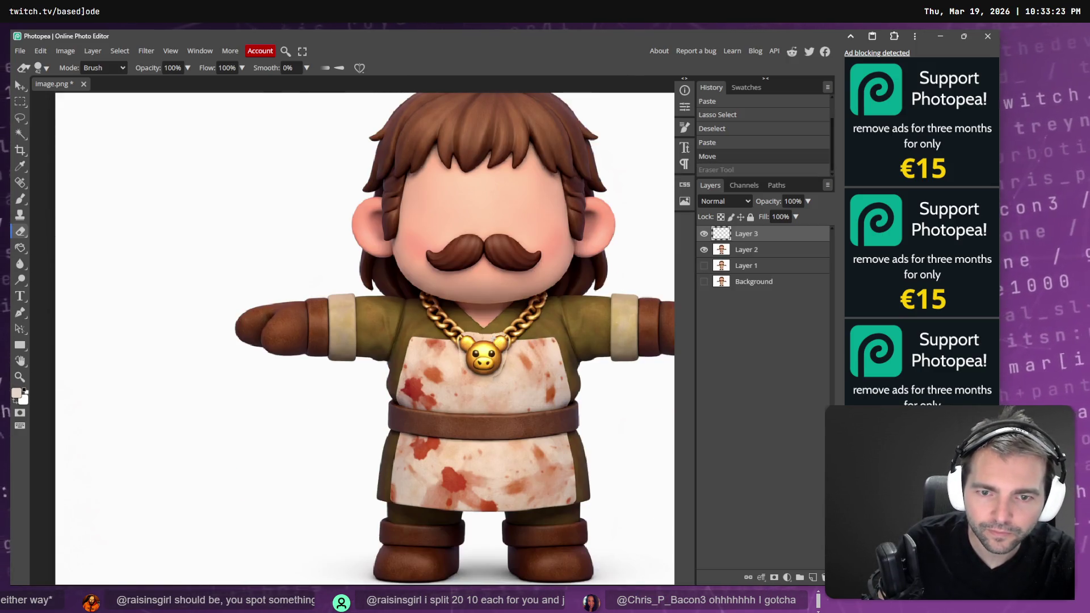
{"action": "scroll", "coordinate": [497, 345], "scroll_direction": "up", "scroll_amount": 3}
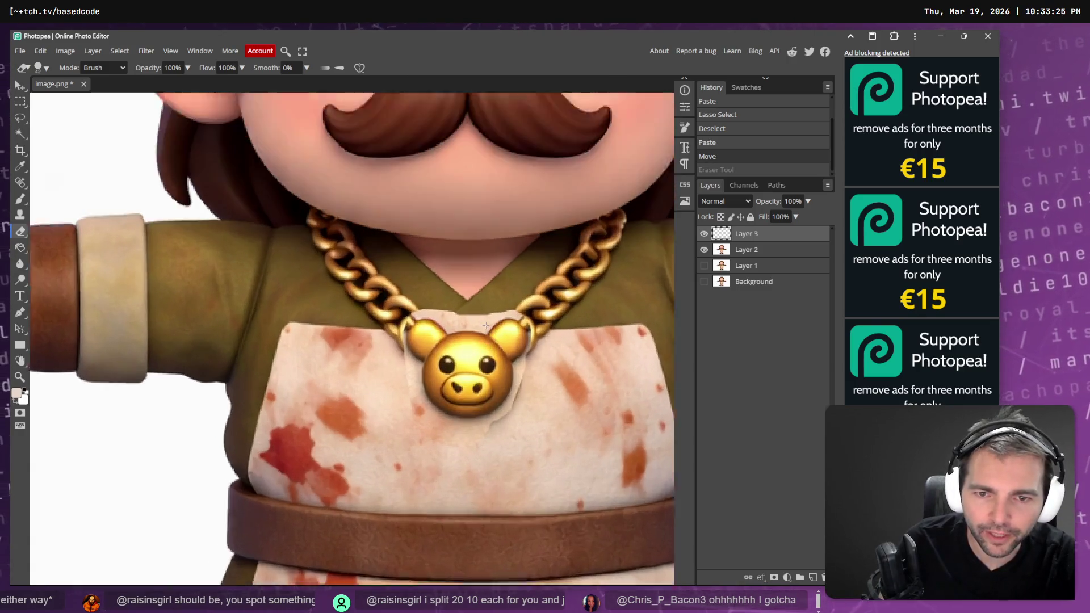
Step: Magic Wand-select and delete six leftover apron patches around the top of the pig pendant
{"action": "key", "text": "w"}
{"action": "left_click", "coordinate": [475, 322]}
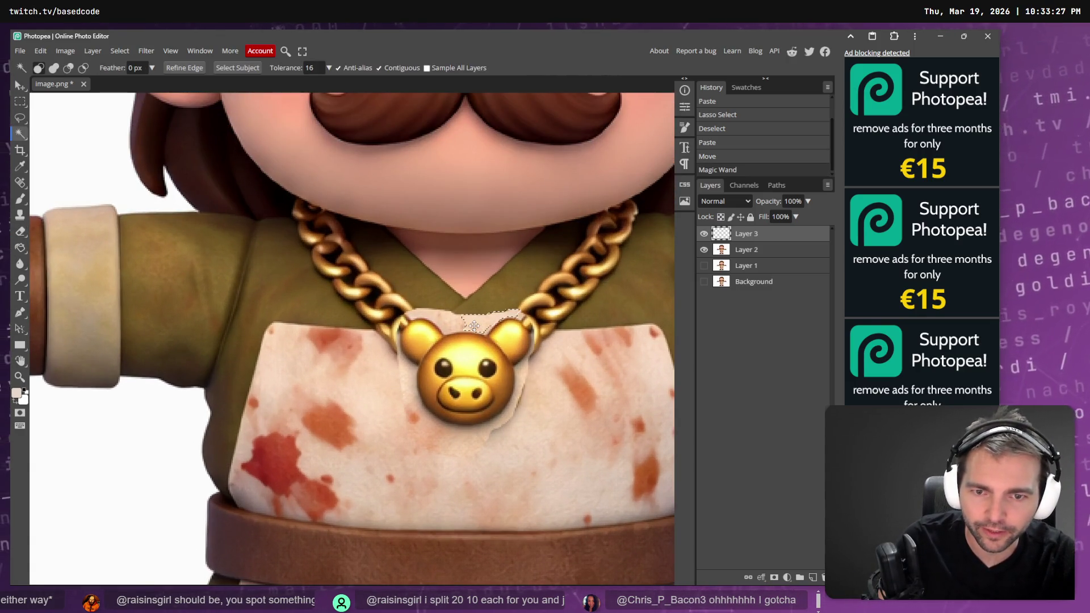
{"action": "key", "text": "Delete"}
{"action": "left_click", "coordinate": [458, 326]}
{"action": "key", "text": "Delete"}
{"action": "left_click", "coordinate": [450, 318]}
{"action": "key", "text": "Delete"}
{"action": "left_click", "coordinate": [438, 352]}
{"action": "key", "text": "Delete"}
{"action": "left_click", "coordinate": [413, 393]}
{"action": "key", "text": "Delete"}
{"action": "left_click", "coordinate": [407, 359]}
{"action": "key", "text": "Delete"}
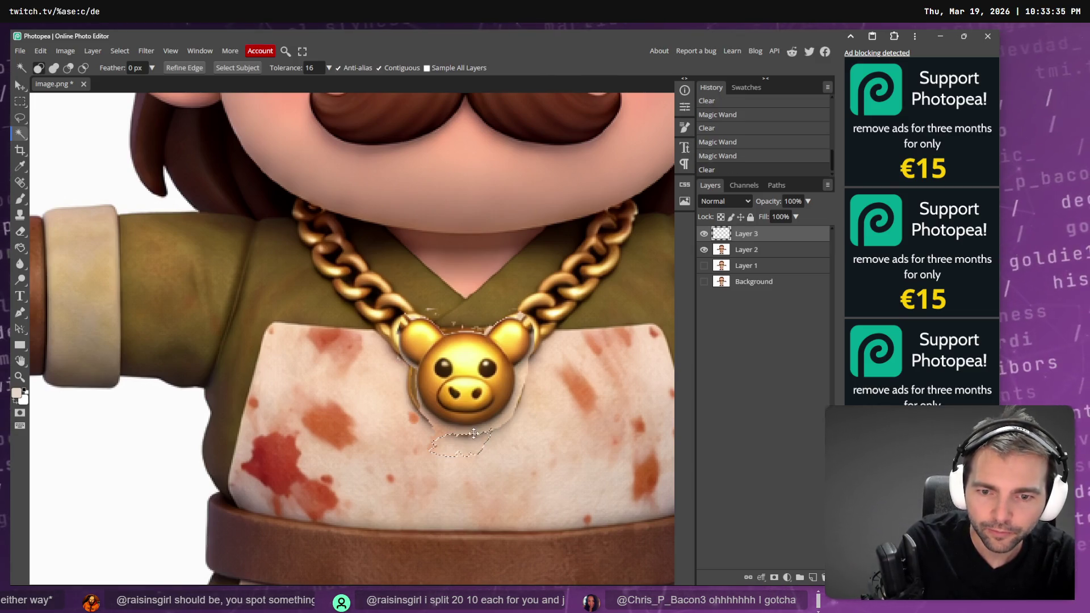
Step: Undo the unwanted clears, drop the selection, and discard a trial eraser stroke
{"action": "left_click", "coordinate": [452, 427]}
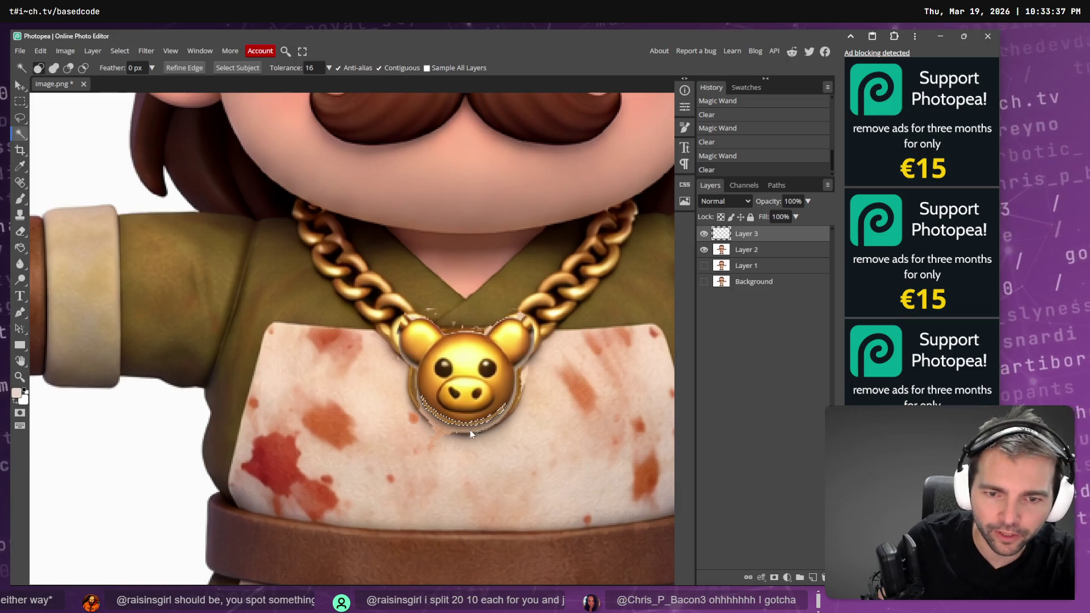
{"action": "key", "text": "ctrl+z"}
{"action": "key", "text": "ctrl+z"}
{"action": "key", "text": "ctrl+z"}
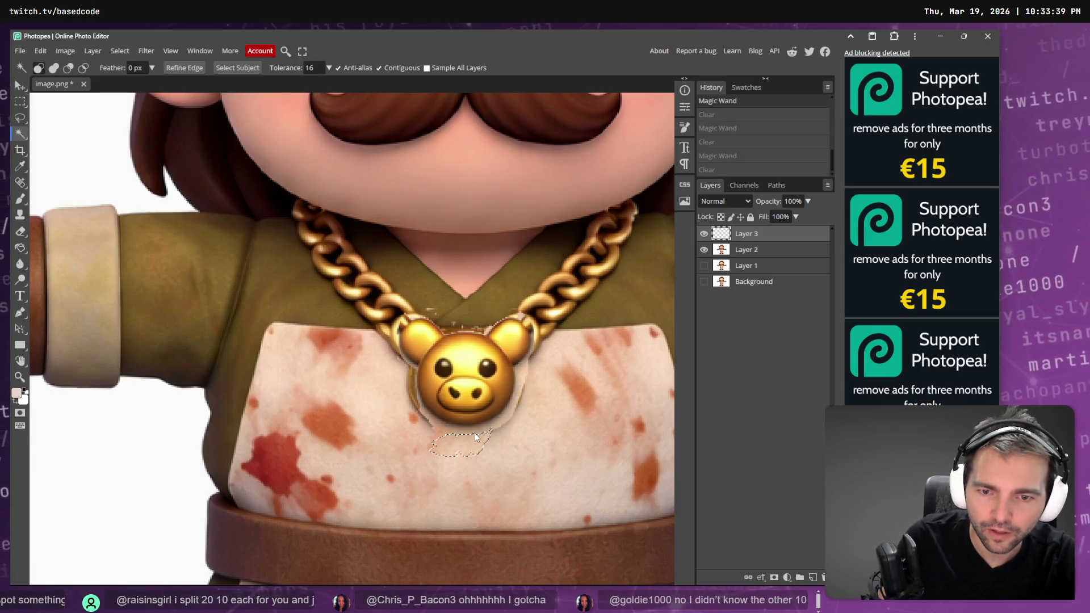
{"action": "key", "text": "ctrl+z"}
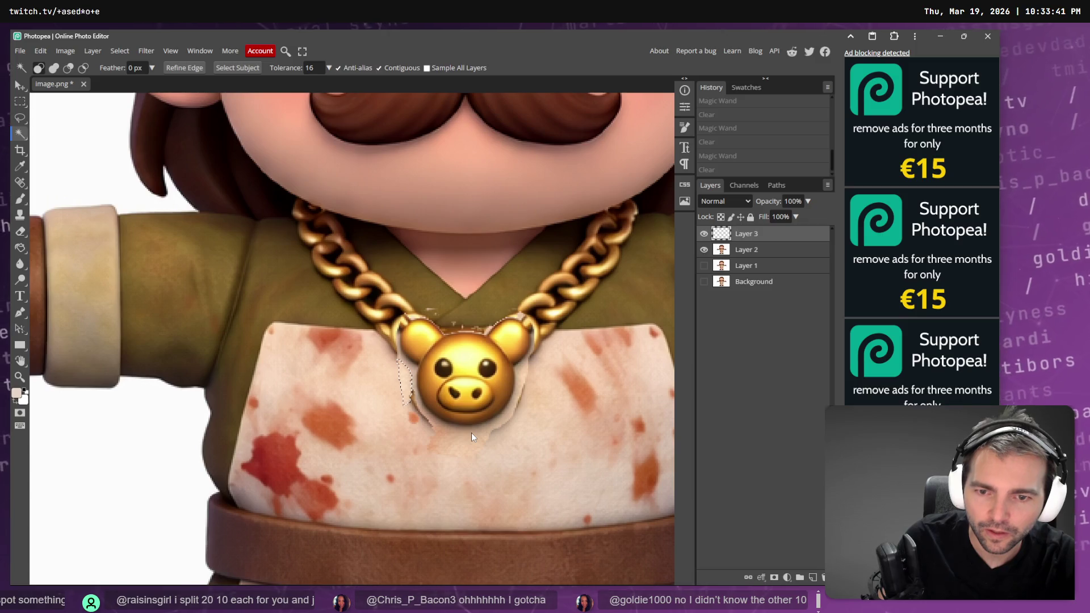
{"action": "key", "text": "ctrl+shift+z"}
{"action": "key", "text": "e"}
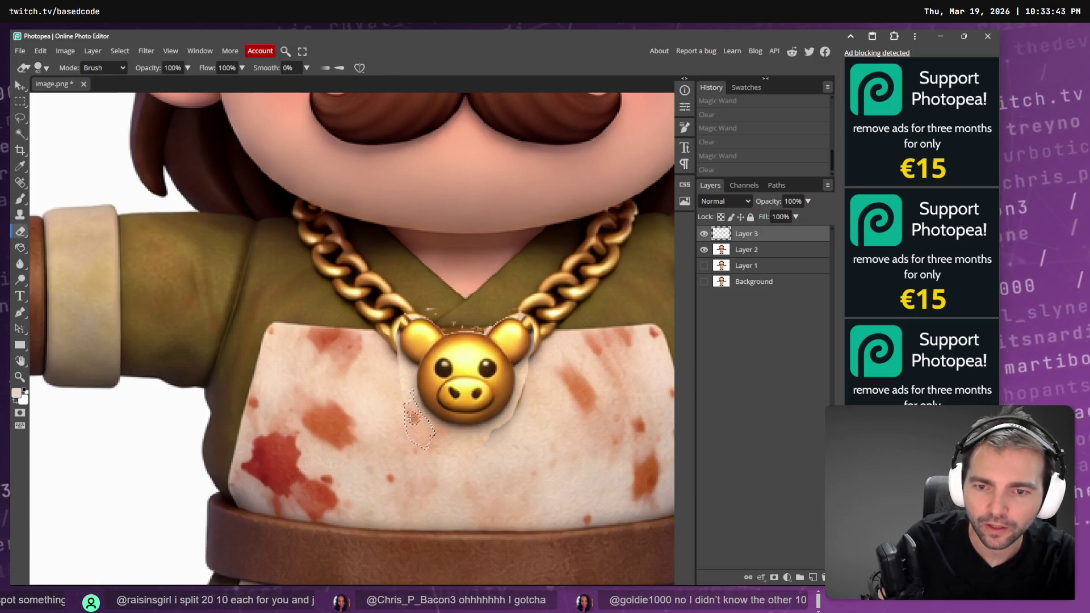
{"action": "key", "text": "ctrl+d"}
{"action": "left_click_drag", "start_coordinate": [397, 393], "coordinate": [394, 420]}
{"action": "key", "text": "ctrl+z"}
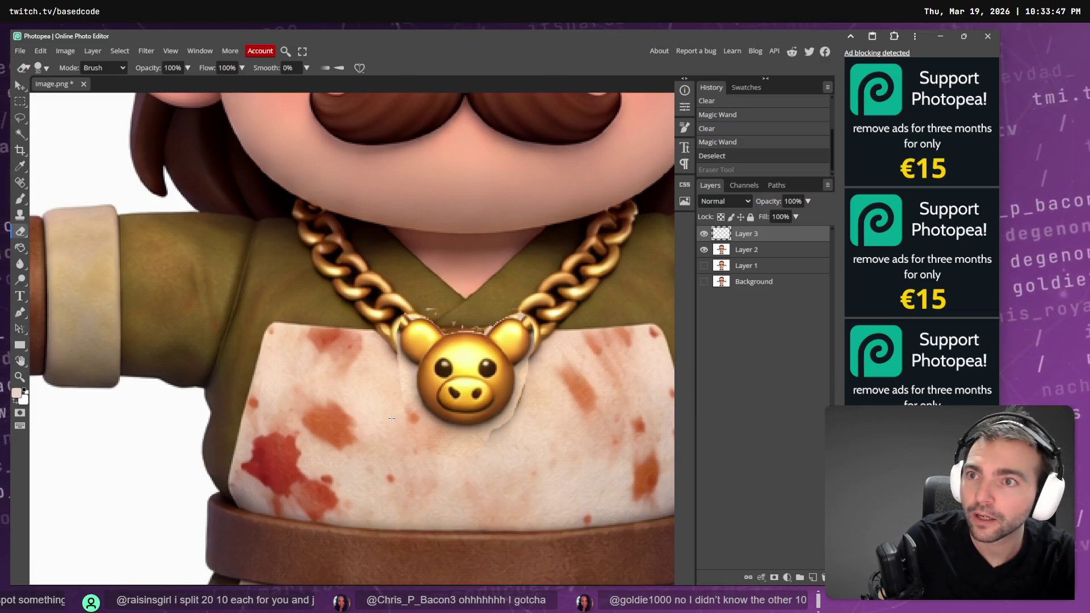
Step: Erase the pendant's pale halo on Layer 3 with a 25 px, 0%-hardness brush, toggling layers to check
{"action": "left_click", "coordinate": [118, 73]}
{"action": "left_click", "coordinate": [96, 82]}
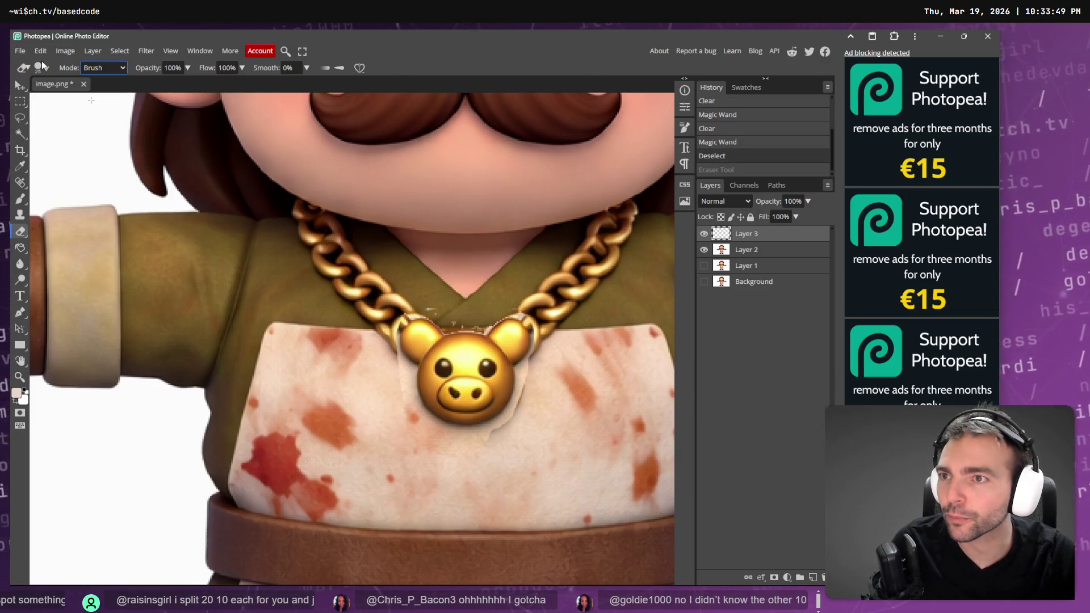
{"action": "left_click", "coordinate": [44, 68]}
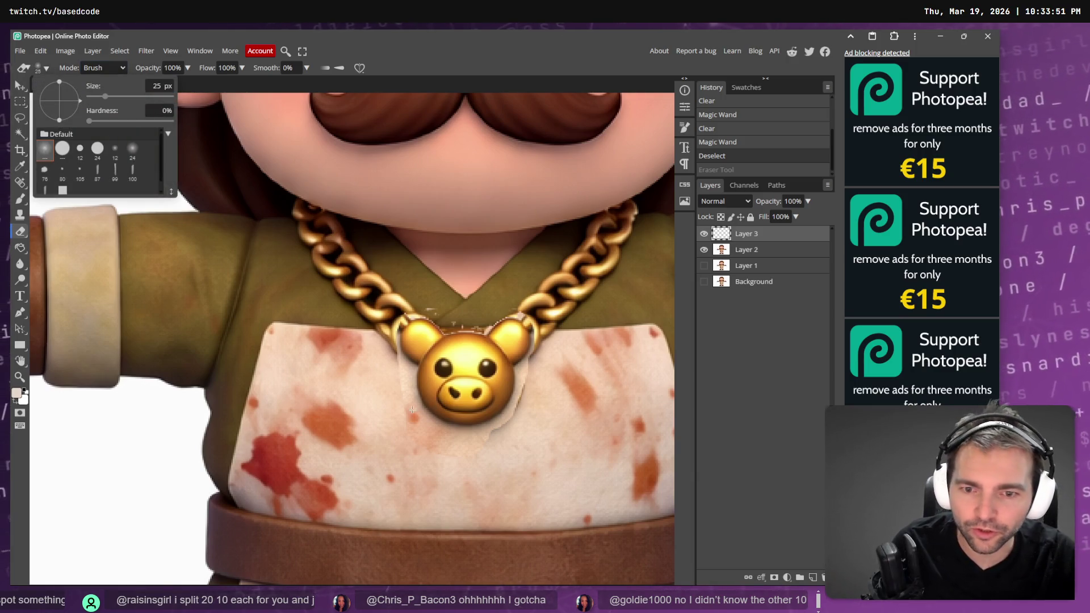
{"action": "key", "text": "Escape"}
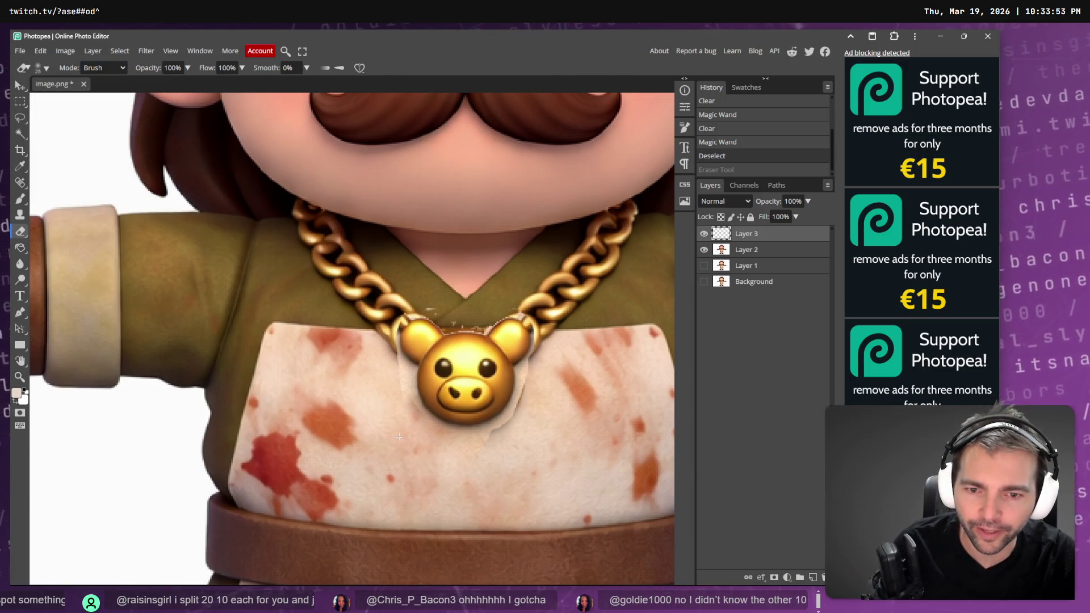
{"action": "left_click_drag", "start_coordinate": [547, 451], "coordinate": [501, 457]}
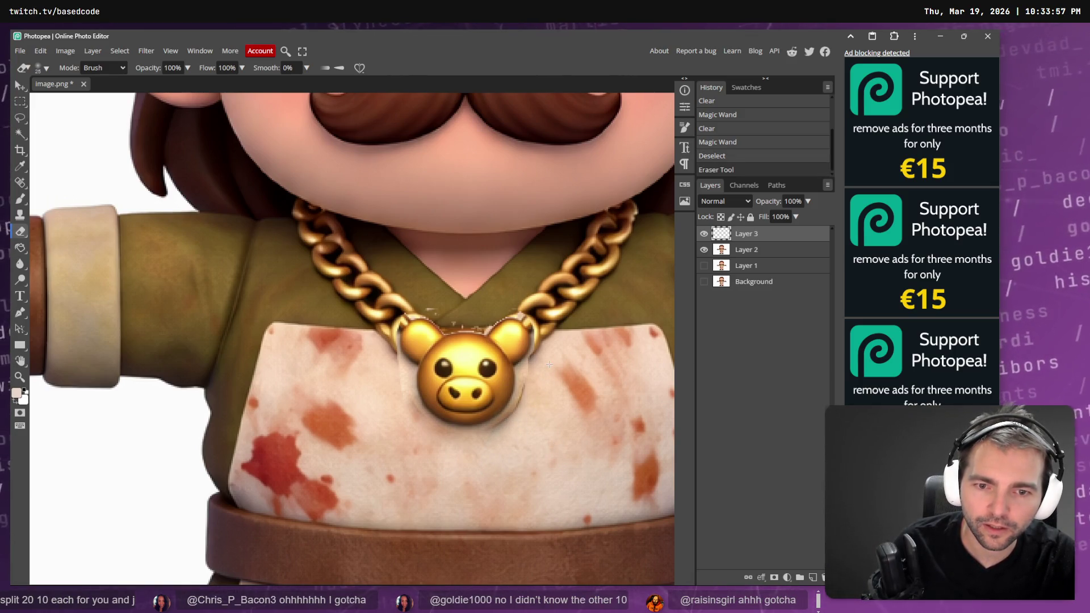
{"action": "mouse_move", "coordinate": [548, 365]}
{"action": "left_mouse_down"}
{"action": "mouse_move", "coordinate": [379, 374]}
{"action": "mouse_move", "coordinate": [147, 339]}
{"action": "left_mouse_up"}
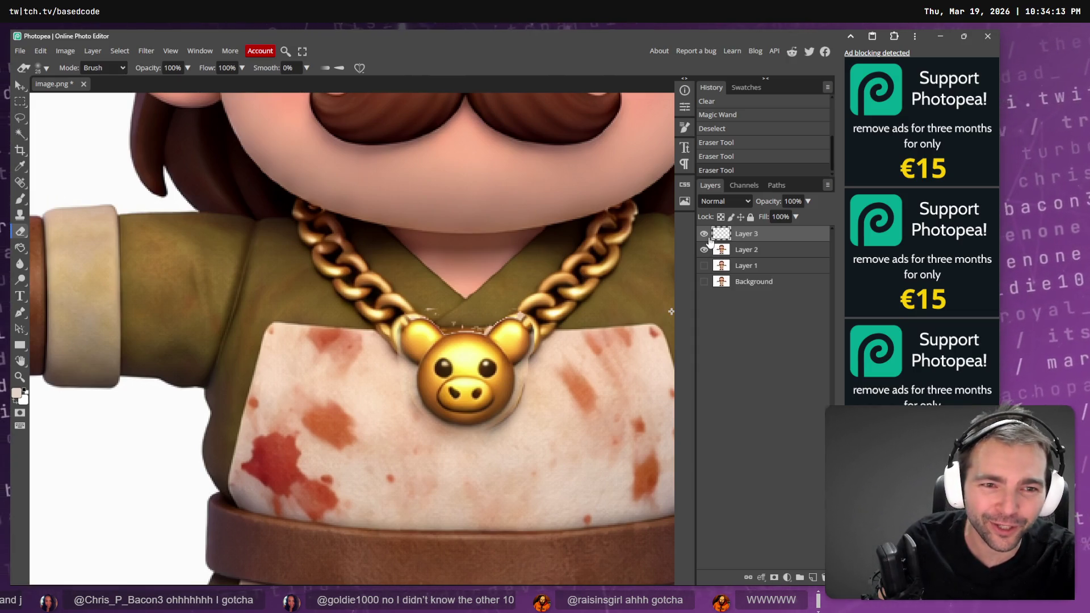
{"action": "left_click", "coordinate": [704, 250]}
{"action": "left_click", "coordinate": [704, 250]}
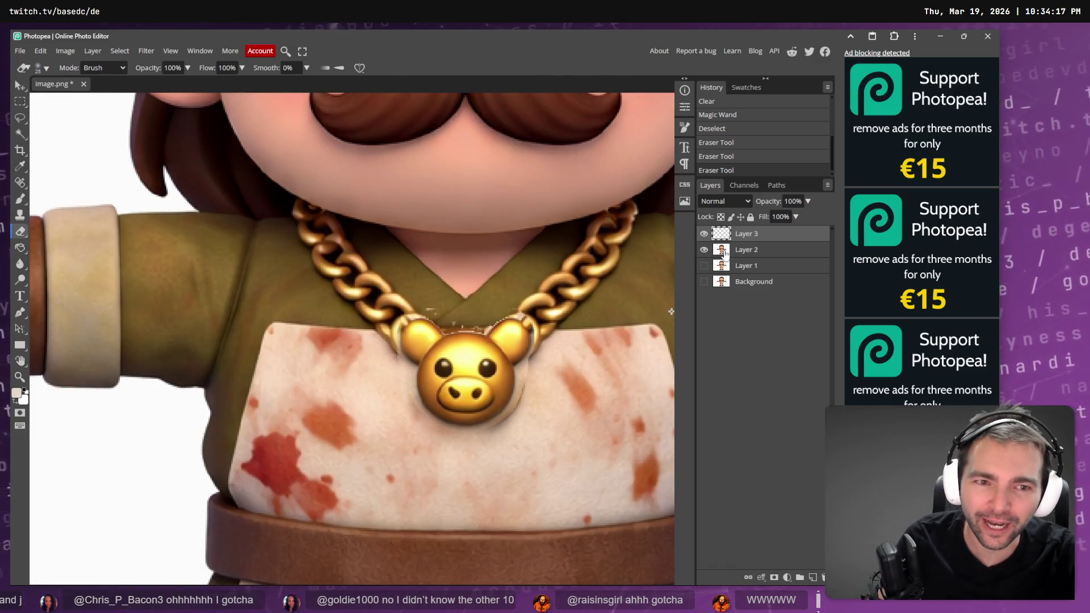
{"action": "left_click", "coordinate": [725, 253]}
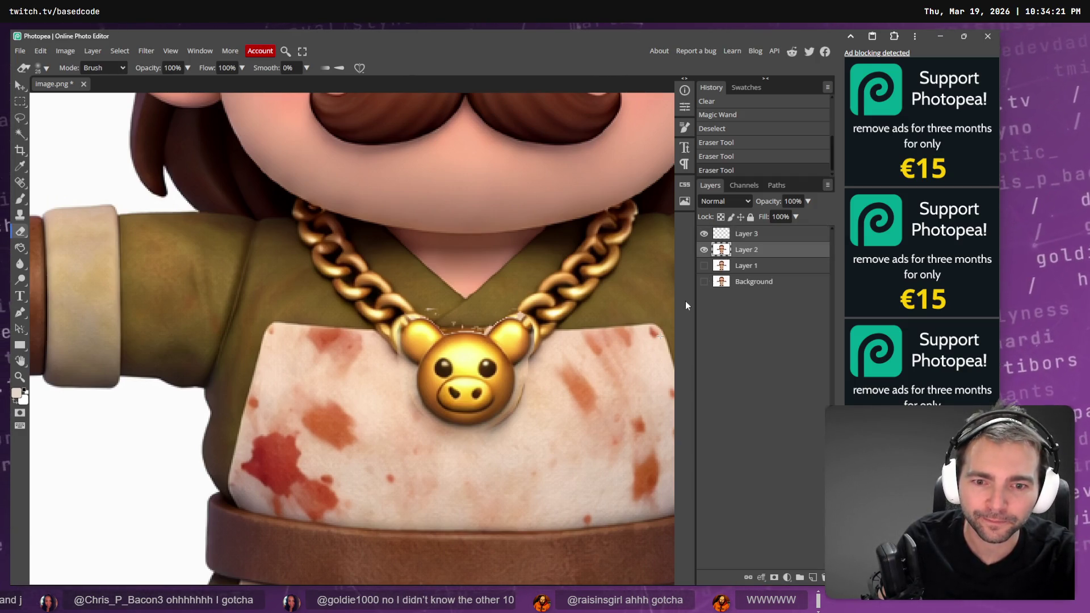
{"action": "left_click", "coordinate": [732, 238]}
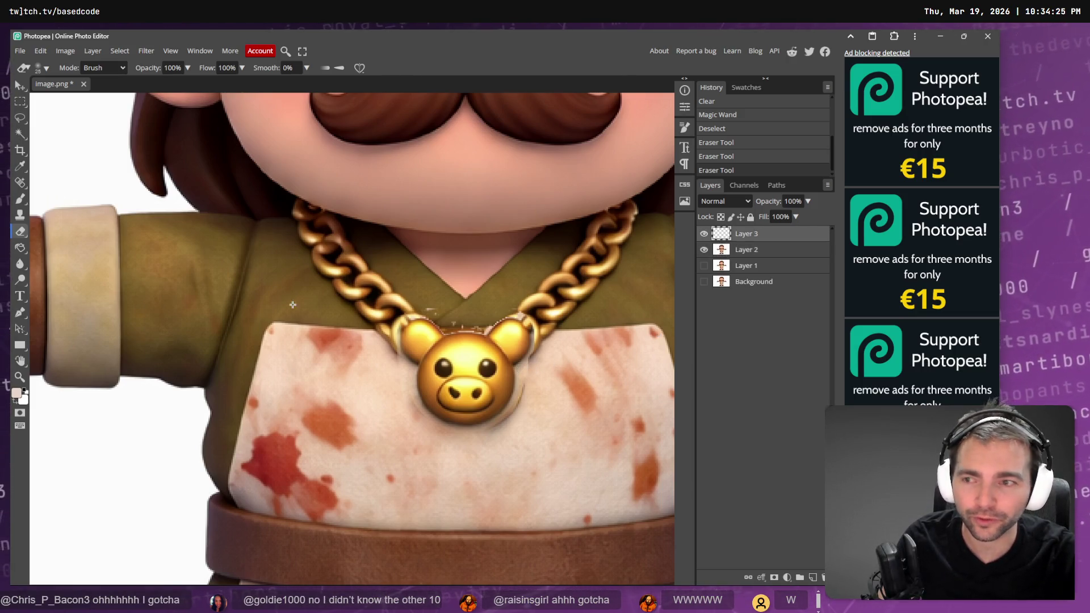
Step: Sample the apron cream #eec79c with the Eyedropper, test a brush dab, and undo it
{"action": "left_click", "coordinate": [23, 169]}
{"action": "left_click", "coordinate": [524, 381]}
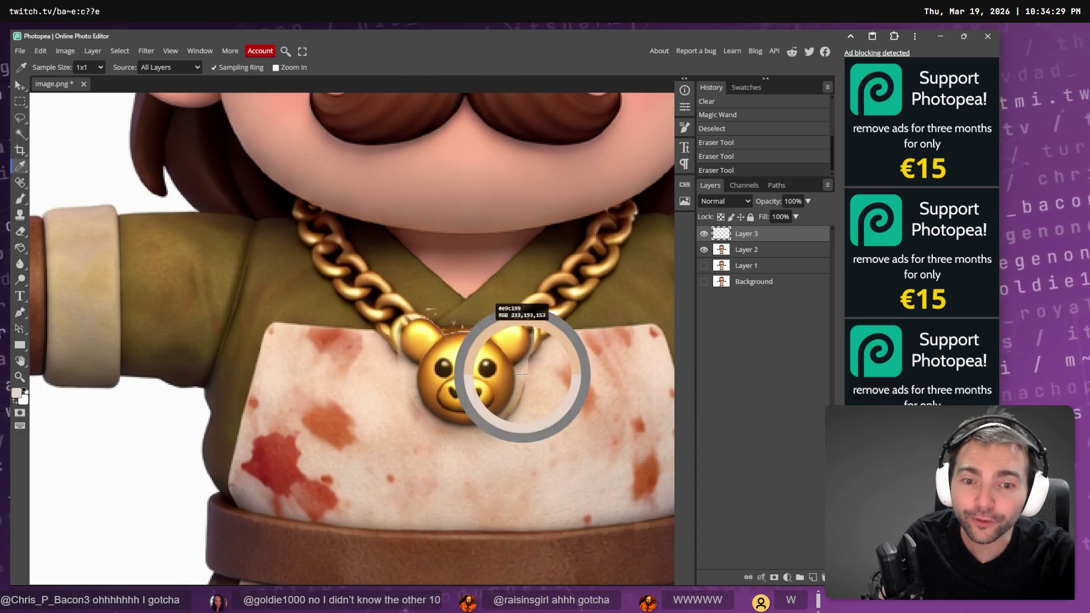
{"action": "left_click", "coordinate": [519, 412]}
{"action": "left_click", "coordinate": [522, 377]}
{"action": "left_click", "coordinate": [22, 200]}
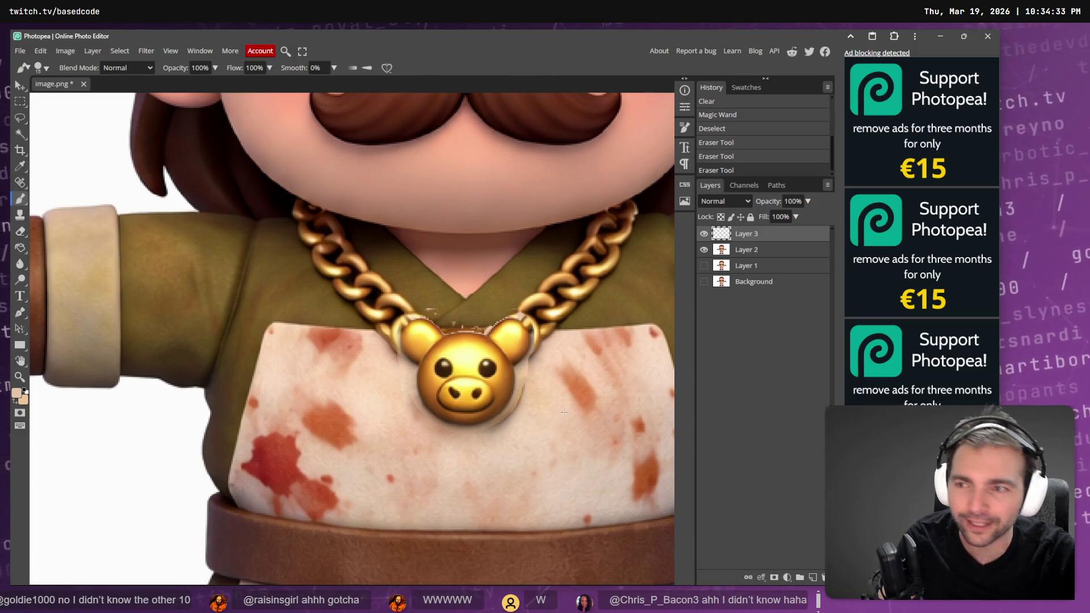
{"action": "left_click", "coordinate": [526, 389]}
{"action": "key", "text": "ctrl+z"}
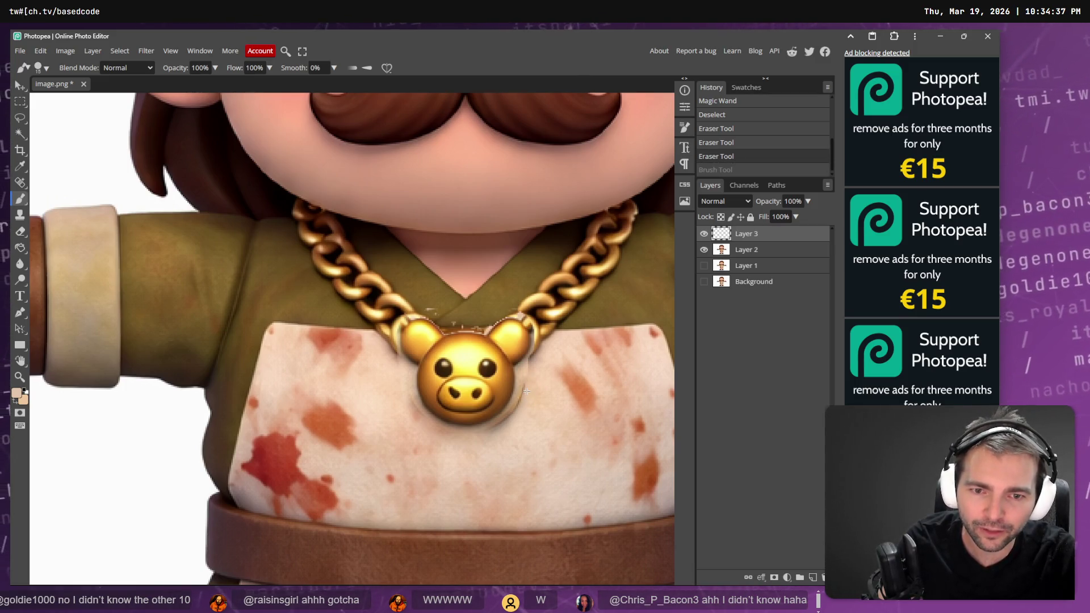
{"action": "key", "text": "e"}
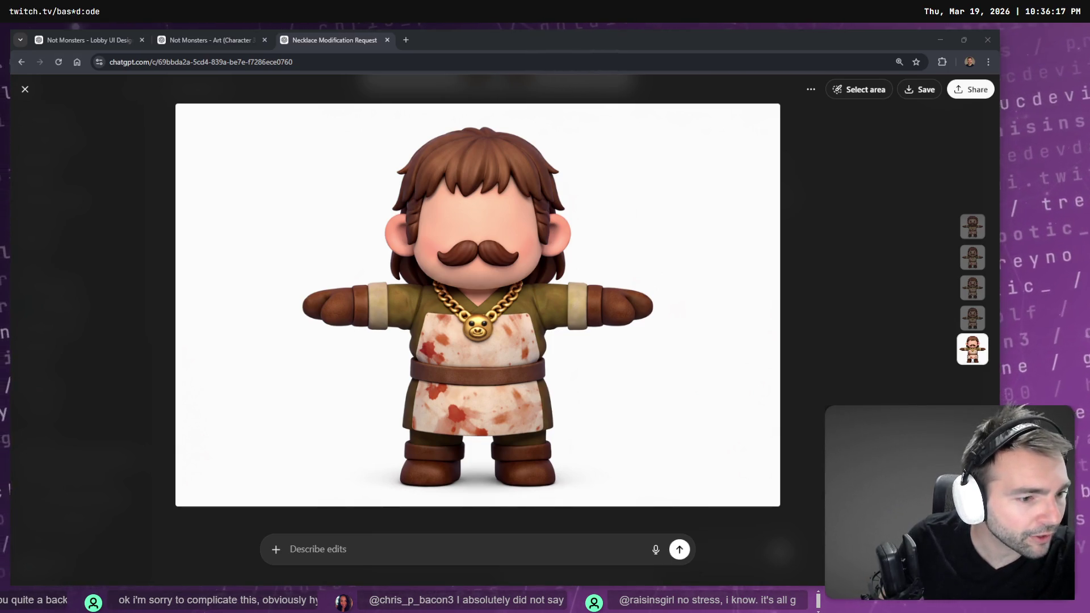
{"action": "left_click", "coordinate": [708, 259]}
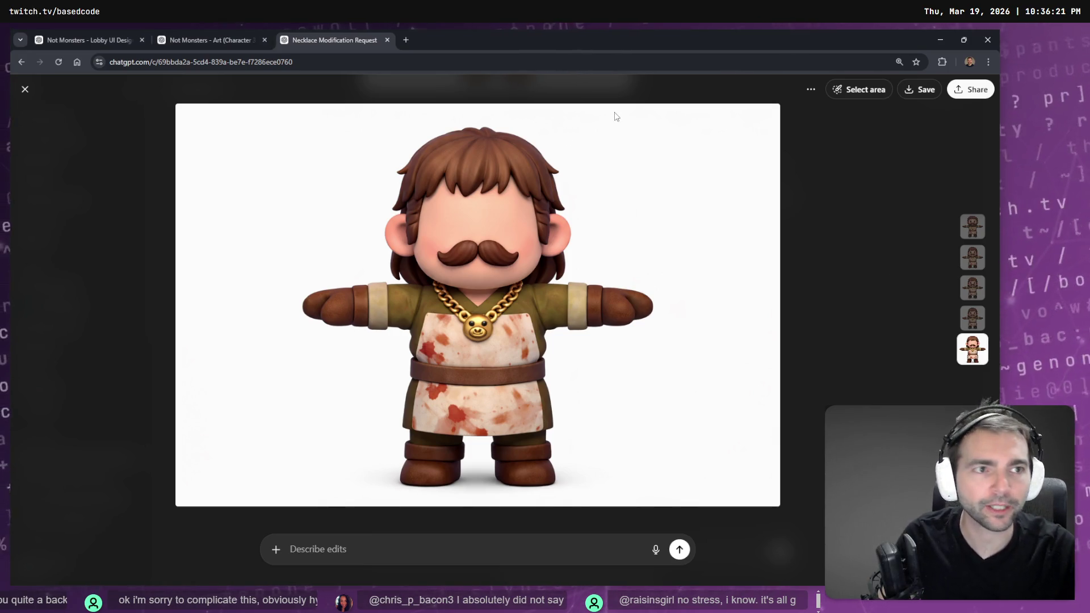
{"action": "key", "text": "ctrl+t"}
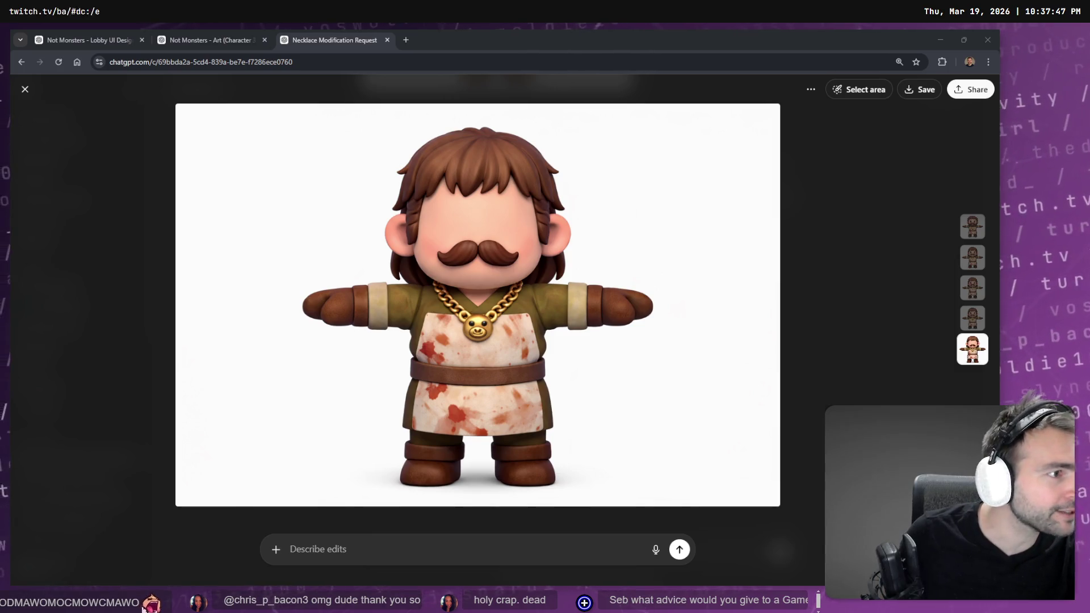
{"action": "key", "text": "alt+Tab"}
Step: Delete one viewer name label and line up two gravestone name labels side by side
{"action": "scroll", "coordinate": [488, 378], "scroll_direction": "down", "scroll_amount": 5, "text": "ctrl"}
{"action": "scroll", "coordinate": [571, 397], "scroll_direction": "down", "scroll_amount": 15}
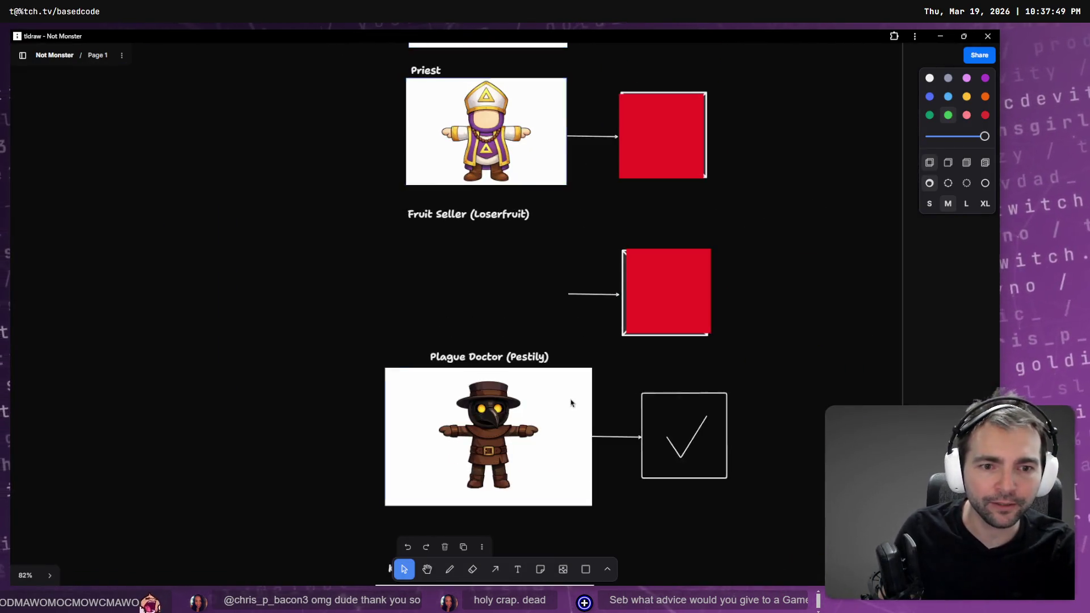
{"action": "scroll", "coordinate": [667, 311], "scroll_direction": "down", "scroll_amount": 20}
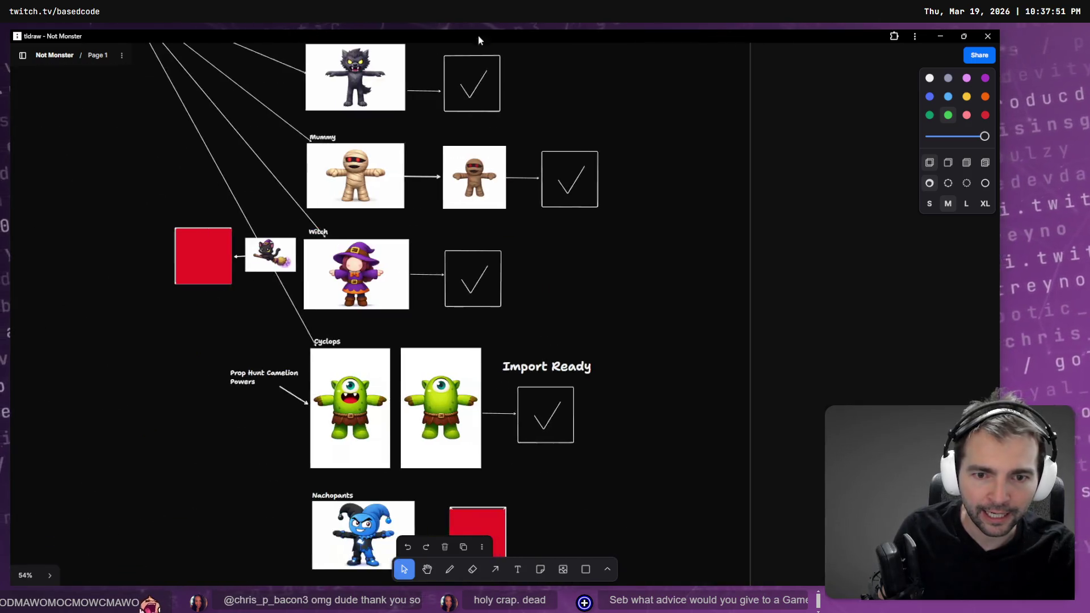
{"action": "scroll", "coordinate": [501, 182], "scroll_direction": "down", "scroll_amount": 12}
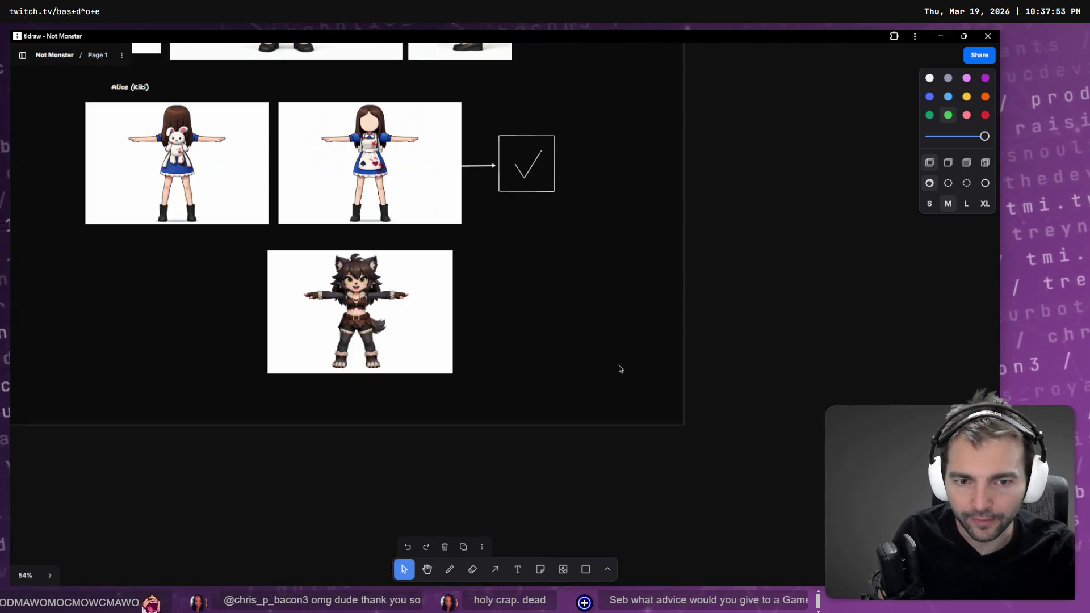
{"action": "scroll", "coordinate": [618, 304], "scroll_direction": "up", "scroll_amount": 2}
{"action": "scroll", "coordinate": [467, 156], "scroll_direction": "down", "scroll_amount": 8}
{"action": "scroll", "coordinate": [608, 389], "scroll_direction": "down", "scroll_amount": 2, "text": "ctrl"}
{"action": "scroll", "coordinate": [597, 152], "scroll_direction": "down", "scroll_amount": 1, "text": "ctrl"}
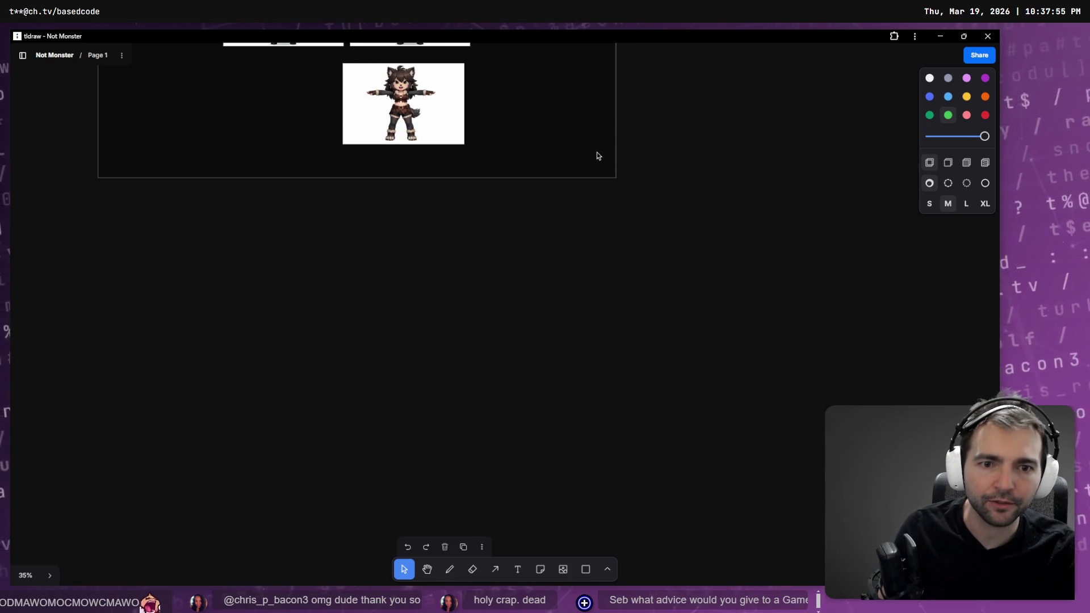
{"action": "scroll", "coordinate": [629, 210], "scroll_direction": "down", "scroll_amount": 1, "text": "ctrl"}
{"action": "scroll", "coordinate": [629, 210], "scroll_direction": "up", "scroll_amount": 1}
{"action": "scroll", "coordinate": [590, 249], "scroll_direction": "down", "scroll_amount": 2, "text": "ctrl"}
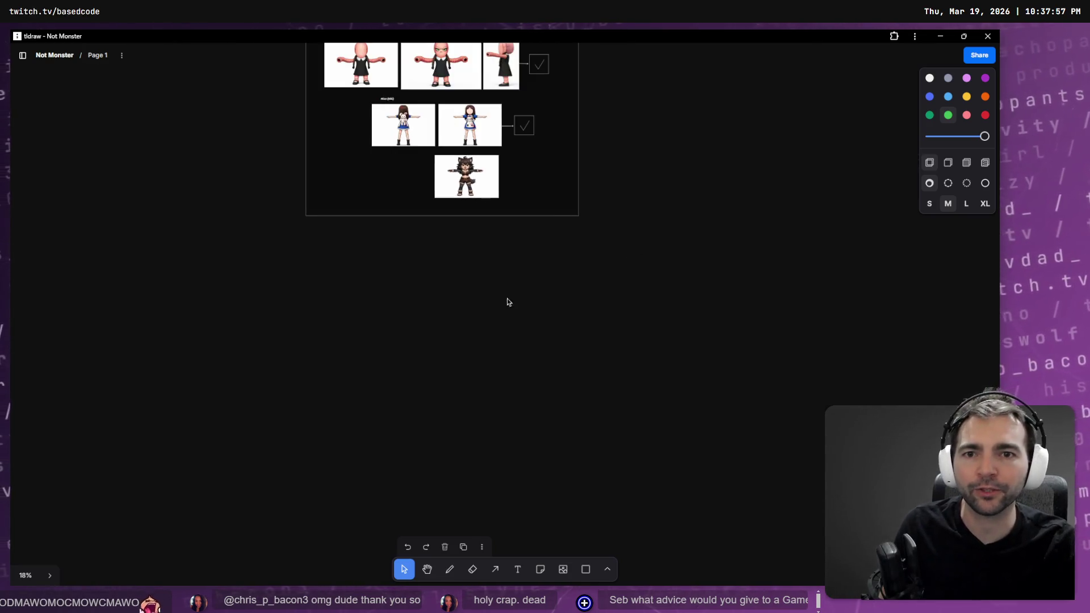
{"action": "scroll", "coordinate": [507, 298], "scroll_direction": "up", "scroll_amount": 10}
{"action": "scroll", "coordinate": [639, 236], "scroll_direction": "right", "scroll_amount": 10}
{"action": "scroll", "coordinate": [567, 227], "scroll_direction": "down", "scroll_amount": 3, "text": "ctrl"}
{"action": "scroll", "coordinate": [513, 266], "scroll_direction": "left", "scroll_amount": 1}
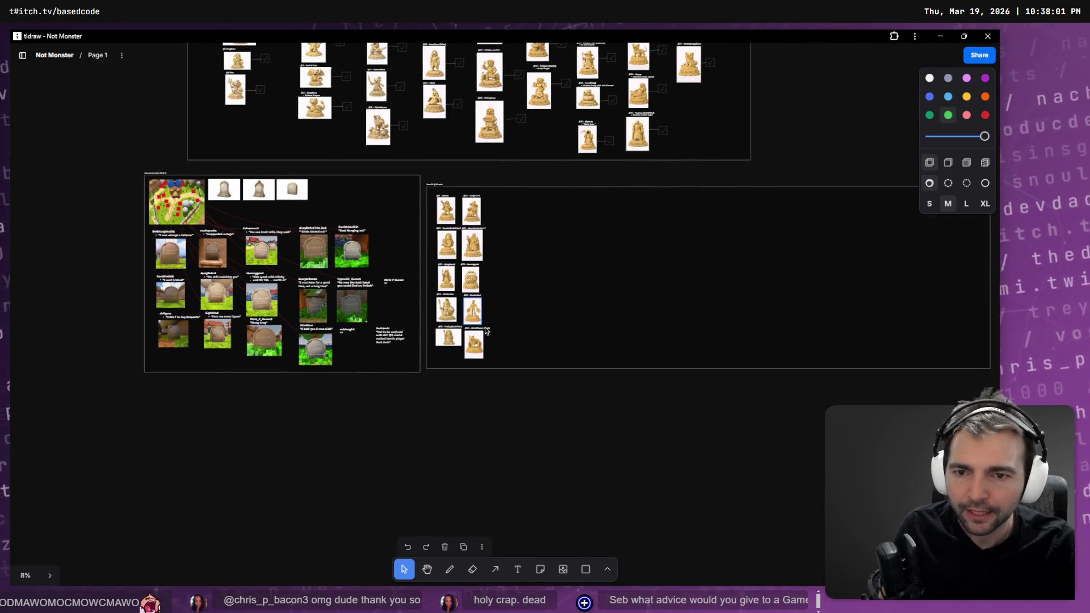
{"action": "scroll", "coordinate": [391, 307], "scroll_direction": "up", "scroll_amount": 5, "text": "ctrl"}
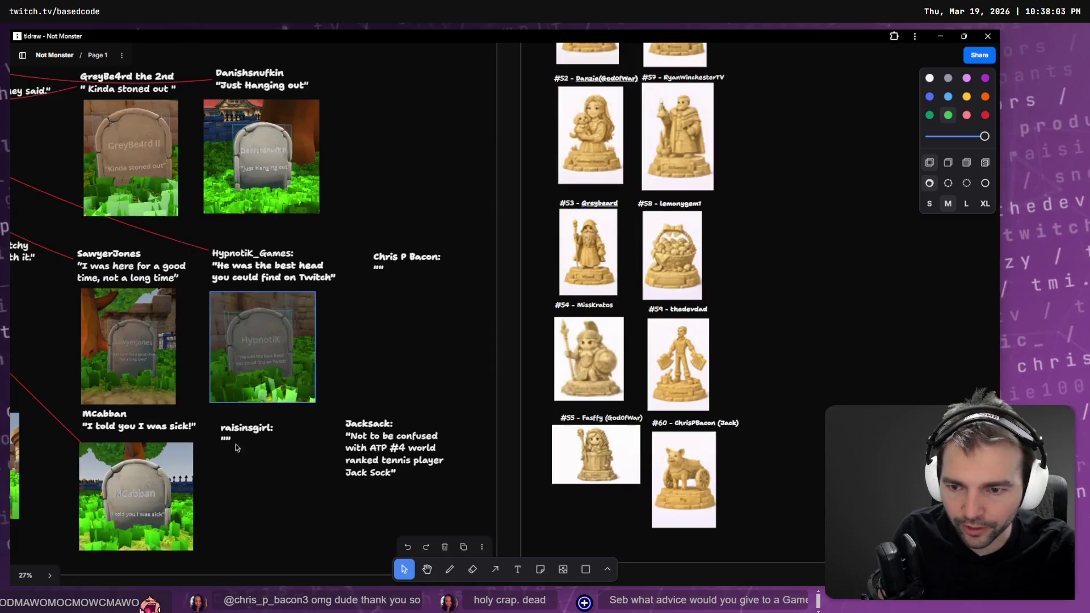
{"action": "left_click", "coordinate": [237, 448]}
{"action": "key", "text": "Delete"}
{"action": "left_click_drag", "start_coordinate": [369, 437], "coordinate": [252, 442]}
{"action": "left_click", "coordinate": [406, 271]}
{"action": "mouse_move", "coordinate": [407, 272]}
{"action": "left_mouse_down"}
{"action": "mouse_move", "coordinate": [407, 454]}
{"action": "mouse_move", "coordinate": [398, 441]}
{"action": "left_mouse_up"}
Step: Duplicate the #56 Greybeard entry, remove its image, relabel it #61 with the subscriber's handle, and align it
{"action": "scroll", "coordinate": [687, 431], "scroll_direction": "up", "scroll_amount": 5}
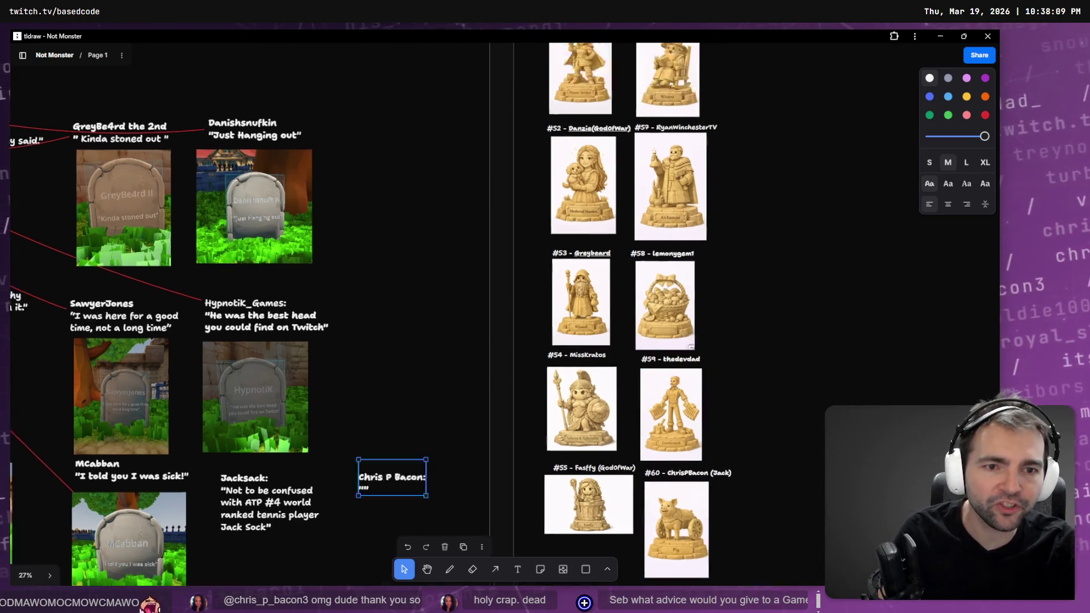
{"action": "left_click", "coordinate": [619, 284]}
{"action": "left_click_drag", "start_coordinate": [602, 284], "coordinate": [692, 281], "text": "alt"}
{"action": "key", "text": "Delete"}
{"action": "left_click", "coordinate": [673, 232]}
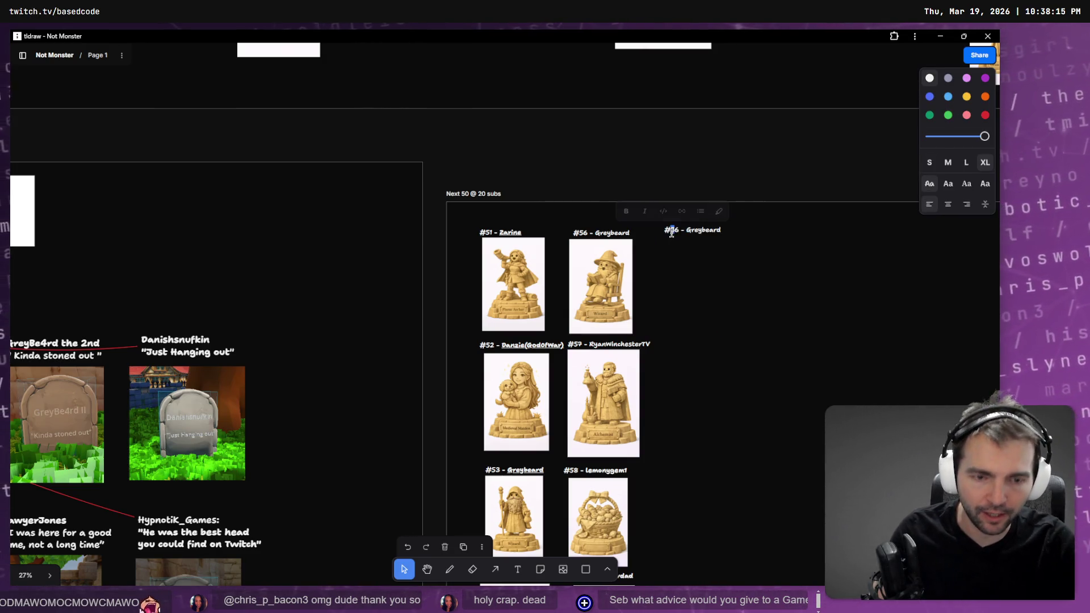
{"action": "type", "text": "61"}
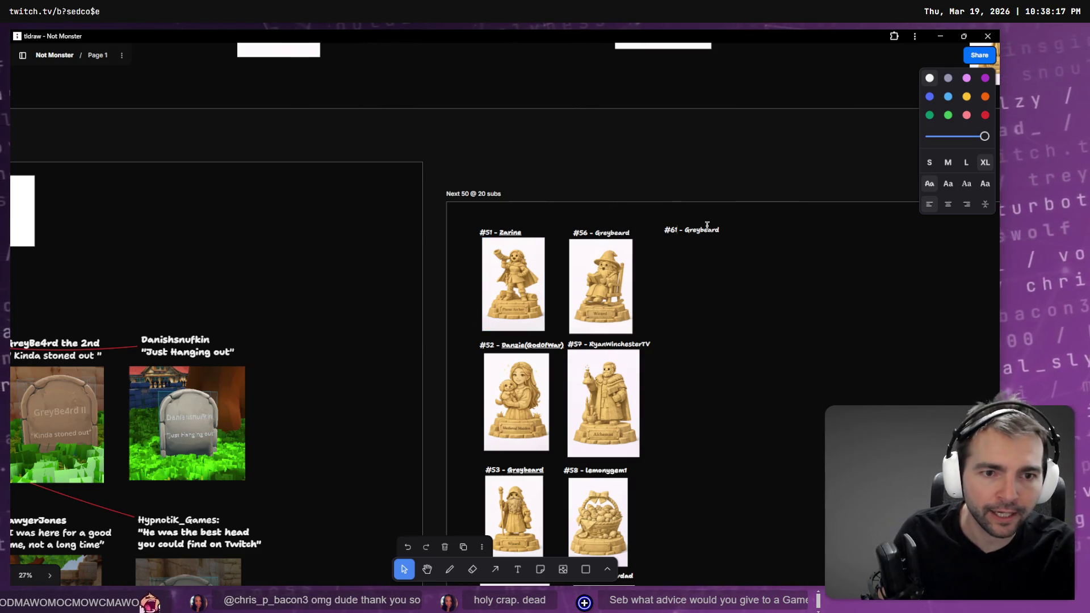
{"action": "double_click", "coordinate": [704, 229]}
{"action": "type", "text": "R"}
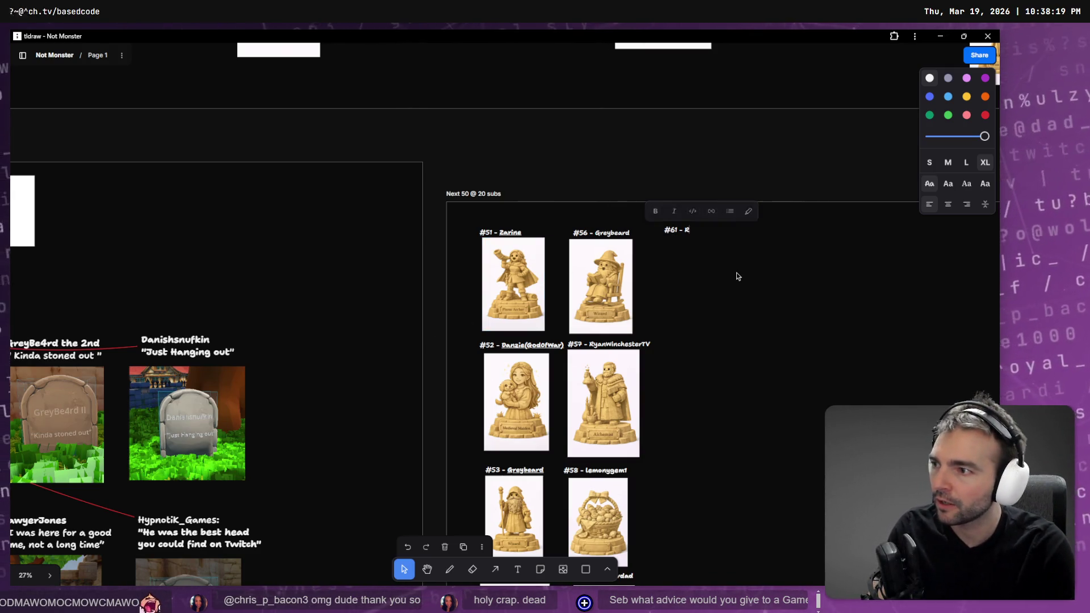
{"action": "type", "text": "asinsgirl"}
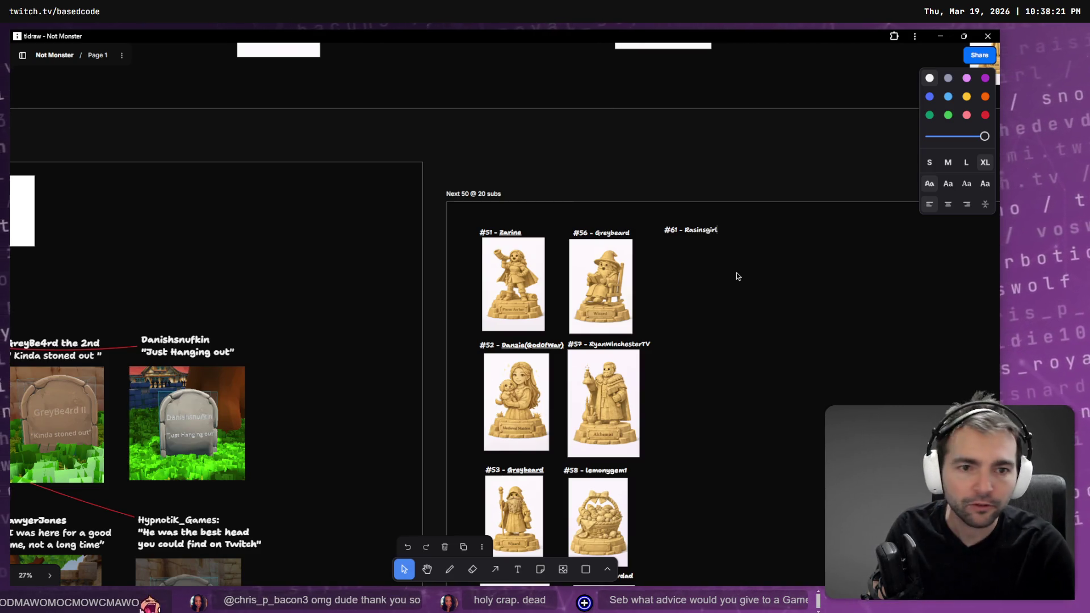
{"action": "left_click_drag", "start_coordinate": [693, 233], "coordinate": [680, 234]}
{"action": "left_click", "coordinate": [762, 318]}
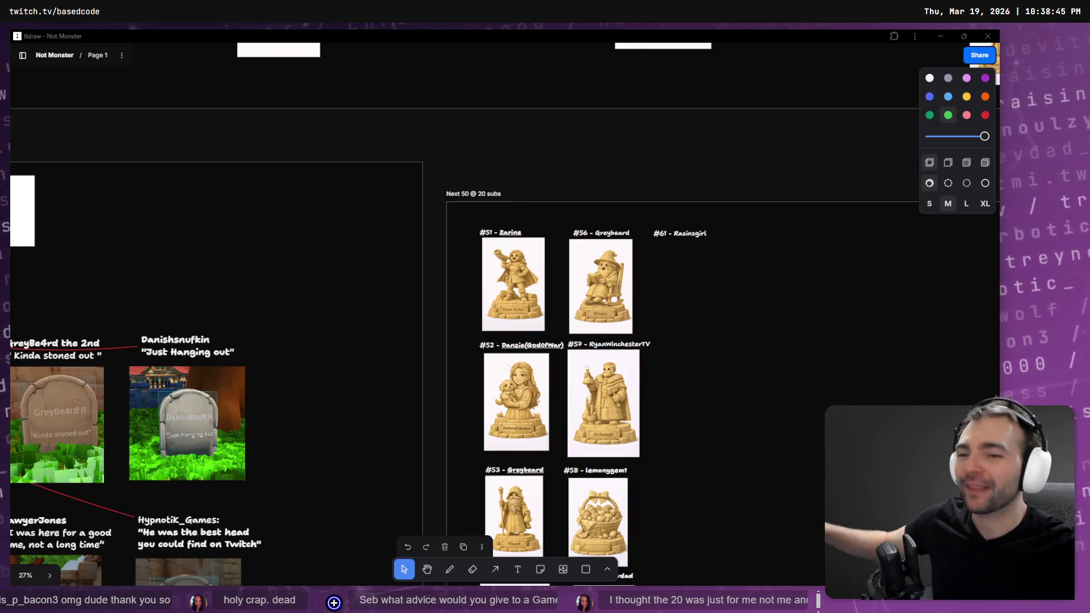
{"action": "scroll", "coordinate": [307, 329], "scroll_direction": "down", "scroll_amount": 3}
{"action": "scroll", "coordinate": [307, 328], "scroll_direction": "down", "scroll_amount": 5}
{"action": "left_click", "coordinate": [300, 372]}
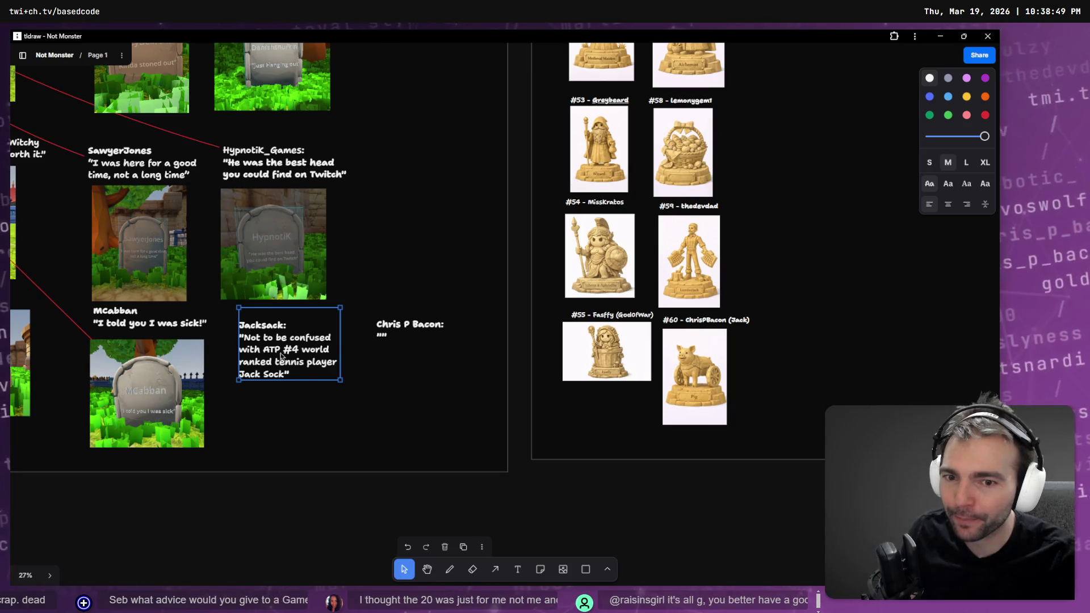
{"action": "left_click", "coordinate": [387, 341]}
{"action": "double_click", "coordinate": [384, 336]}
{"action": "left_click", "coordinate": [381, 337]}
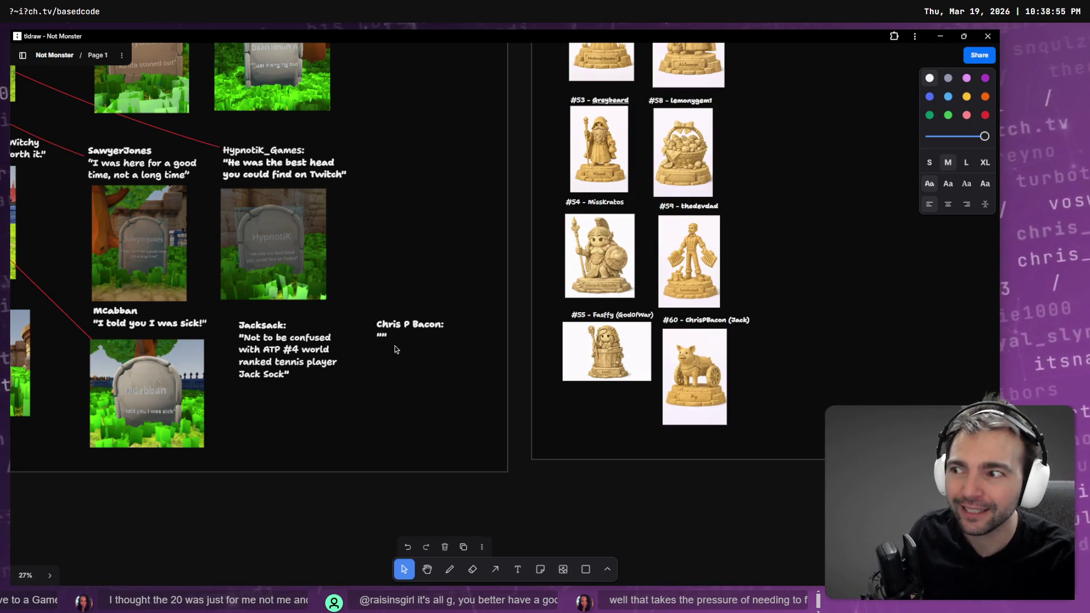
{"action": "scroll", "coordinate": [396, 349], "scroll_direction": "up", "scroll_amount": 6}
{"action": "double_click", "coordinate": [485, 221]}
{"action": "left_click", "coordinate": [515, 236]}
{"action": "left_click", "coordinate": [463, 215]}
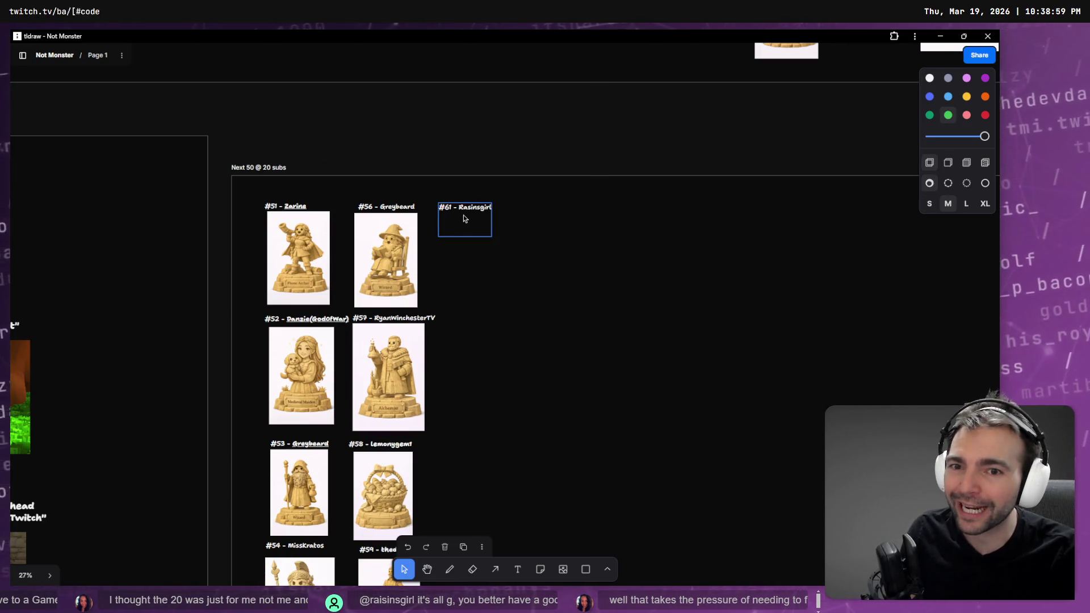
{"action": "left_click", "coordinate": [463, 214]}
{"action": "key", "text": "Right"}
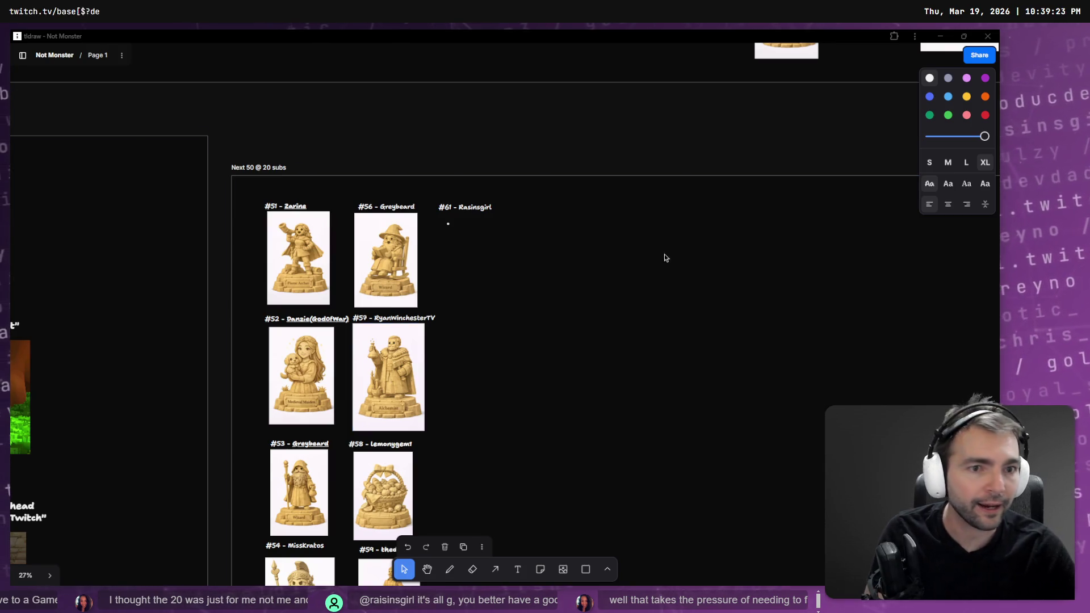
Step: Confirm Butcher.png is in the Downloads folder using File Explorer, then close it
{"action": "key", "text": "alt+Tab"}
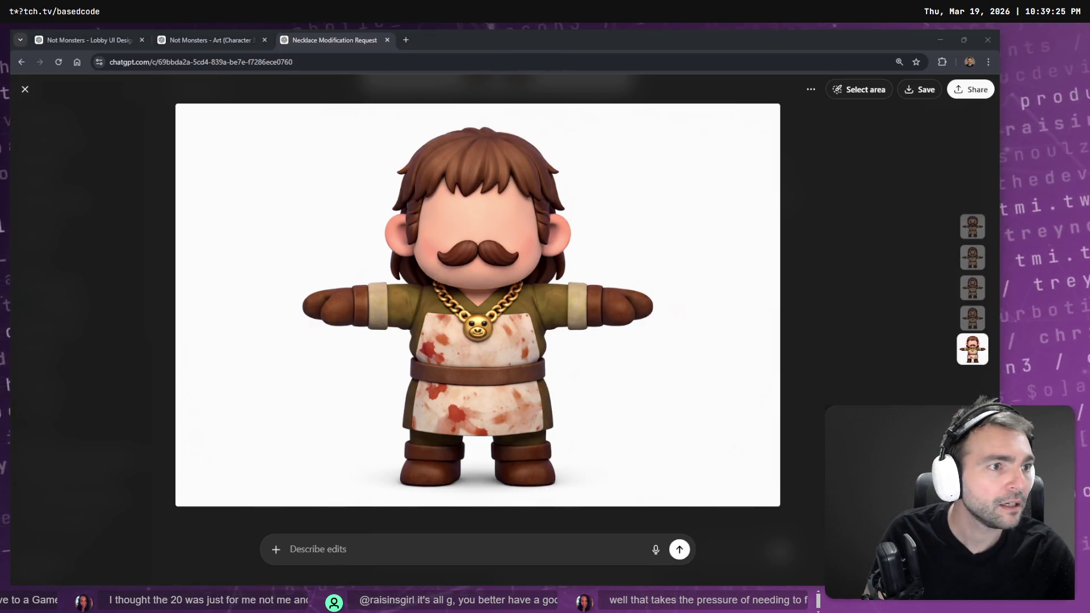
{"action": "key", "text": "super+e"}
{"action": "left_click", "coordinate": [326, 309]}
{"action": "left_click", "coordinate": [420, 272]}
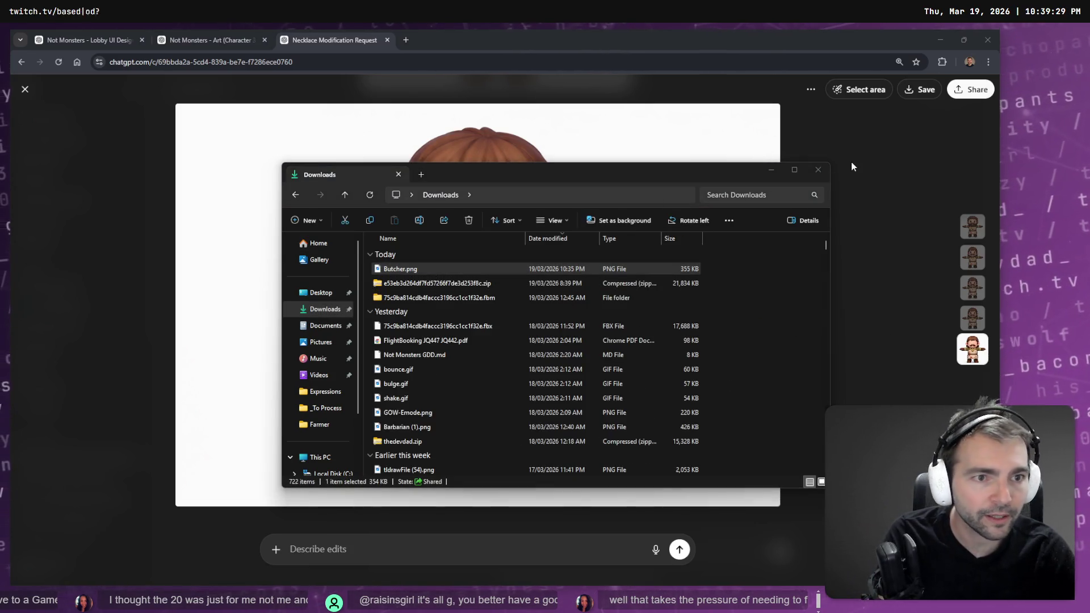
{"action": "left_click", "coordinate": [817, 170]}
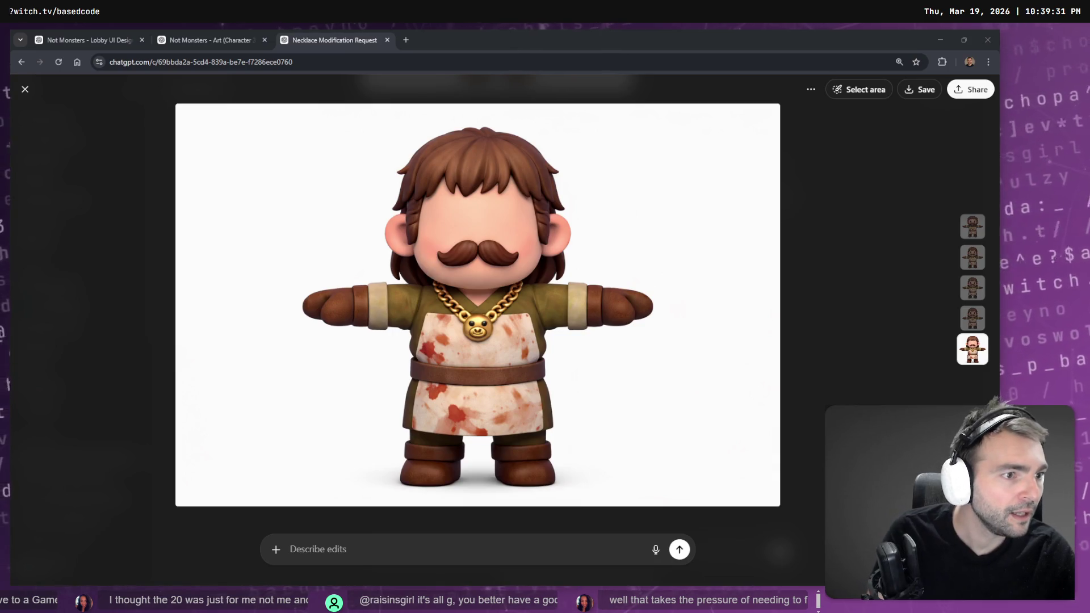
{"action": "left_click", "coordinate": [731, 289]}
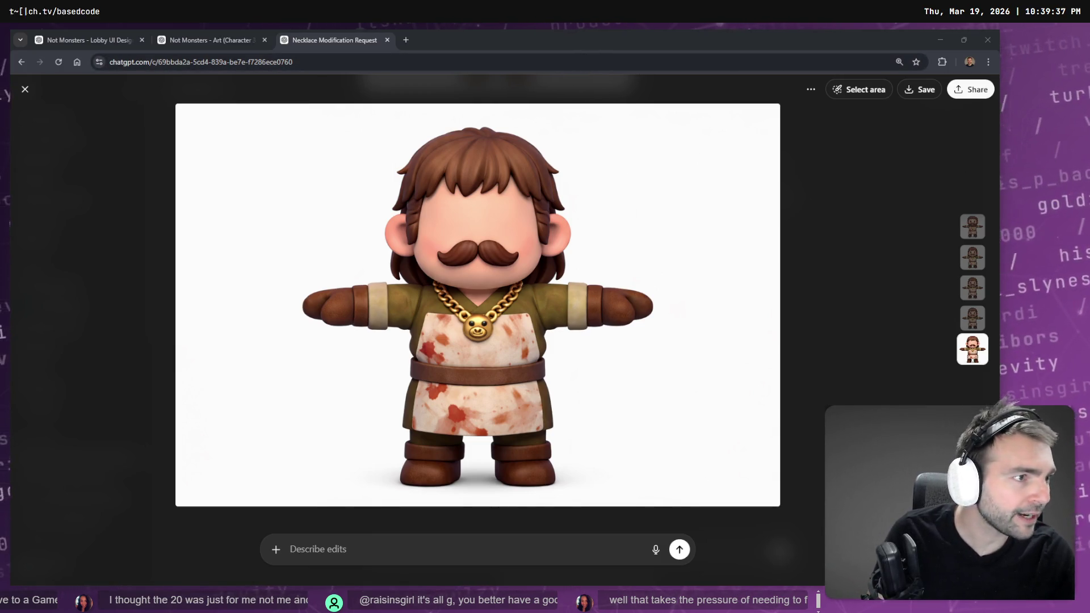
Step: Return to the tldraw board and zoom out to 7% to see the whole layout
{"action": "key", "text": "alt+Tab"}
{"action": "scroll", "coordinate": [551, 202], "scroll_direction": "down", "scroll_amount": 5}
{"action": "scroll", "coordinate": [369, 232], "scroll_direction": "up", "scroll_amount": 10}
{"action": "scroll", "coordinate": [414, 375], "scroll_direction": "down", "scroll_amount": 6}
{"action": "scroll", "coordinate": [512, 235], "scroll_direction": "up", "scroll_amount": 2}
{"action": "scroll", "coordinate": [512, 234], "scroll_direction": "left", "scroll_amount": 3}
{"action": "scroll", "coordinate": [439, 193], "scroll_direction": "down", "scroll_amount": 5}
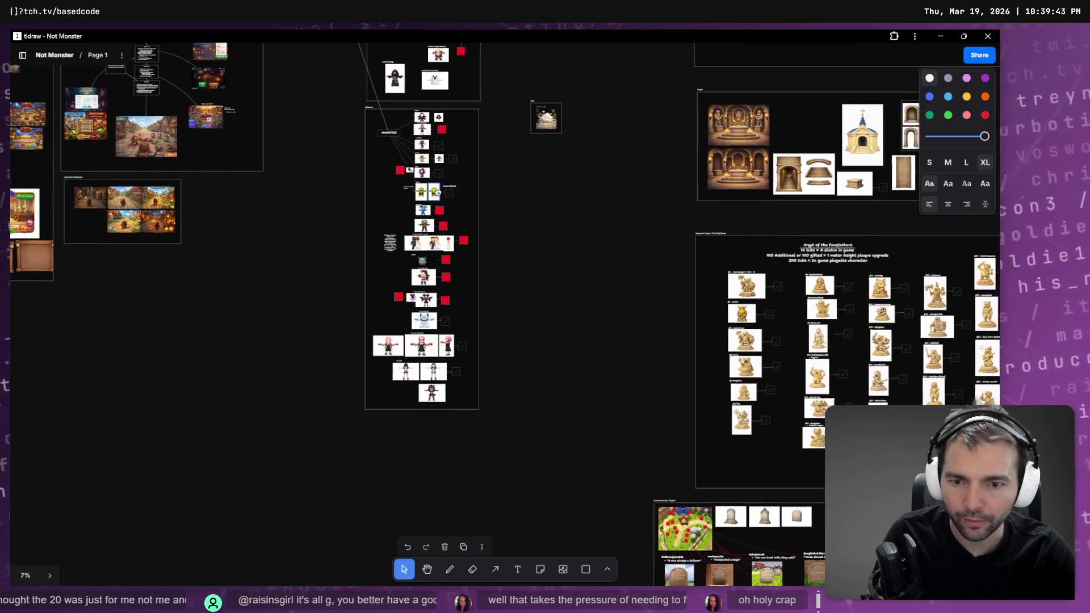
Step: Pull the Ghost card out of its frame in the monster column
{"action": "scroll", "coordinate": [438, 193], "scroll_direction": "up", "scroll_amount": 10}
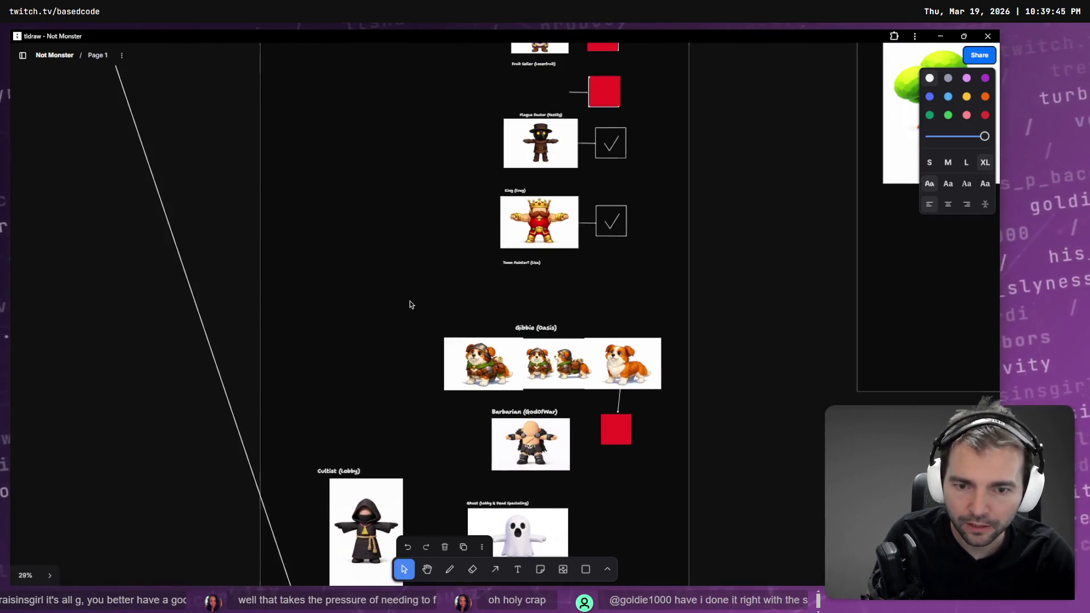
{"action": "scroll", "coordinate": [513, 356], "scroll_direction": "down", "scroll_amount": 5}
{"action": "scroll", "coordinate": [513, 356], "scroll_direction": "up", "scroll_amount": 5}
{"action": "left_click", "coordinate": [369, 386]}
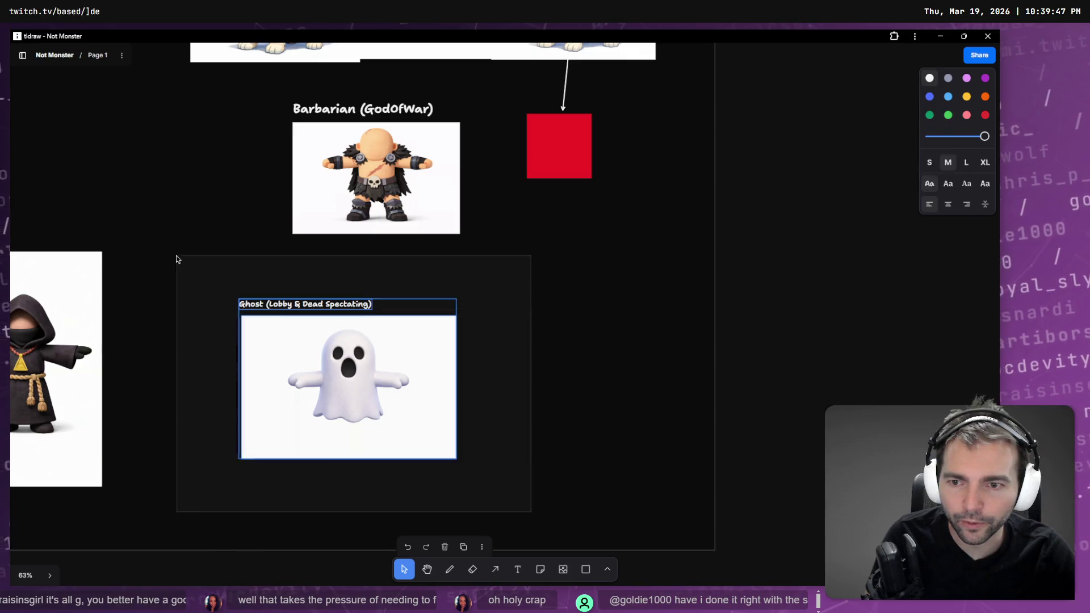
{"action": "mouse_move", "coordinate": [342, 399]}
{"action": "left_mouse_down"}
{"action": "mouse_move", "coordinate": [238, 273]}
{"action": "mouse_move", "coordinate": [59, 217]}
{"action": "mouse_move", "coordinate": [37, 269]}
{"action": "left_mouse_up"}
{"action": "scroll", "coordinate": [170, 244], "scroll_direction": "up", "scroll_amount": 2}
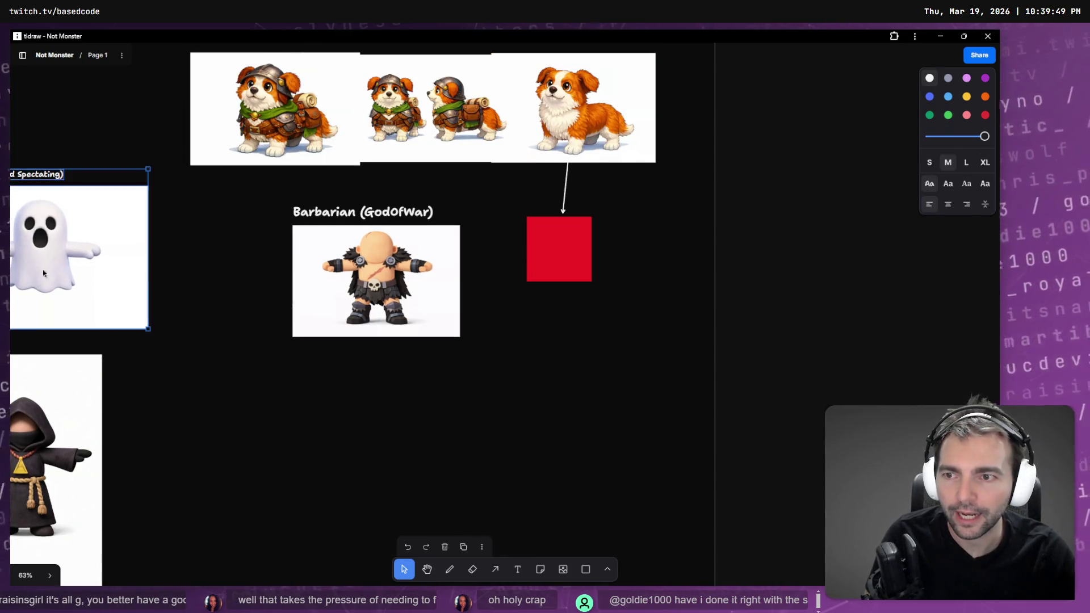
{"action": "scroll", "coordinate": [328, 264], "scroll_direction": "down", "scroll_amount": 3}
{"action": "scroll", "coordinate": [328, 264], "scroll_direction": "left", "scroll_amount": 3}
Step: Place the Ghost card directly above the Cultist card, beside the Barbarian entry
{"action": "left_click_drag", "start_coordinate": [379, 501], "coordinate": [116, 175]}
{"action": "key", "text": "Tab"}
{"action": "scroll", "coordinate": [405, 259], "scroll_direction": "up", "scroll_amount": 2}
{"action": "scroll", "coordinate": [405, 258], "scroll_direction": "up", "scroll_amount": 2}
{"action": "left_click", "coordinate": [206, 105]}
{"action": "left_click_drag", "start_coordinate": [335, 222], "coordinate": [276, 180]}
{"action": "key", "text": "Escape"}
Step: Open File Explorer with Win+E
{"action": "scroll", "coordinate": [499, 353], "scroll_direction": "down", "scroll_amount": 1}
{"action": "scroll", "coordinate": [499, 353], "scroll_direction": "right", "scroll_amount": 2}
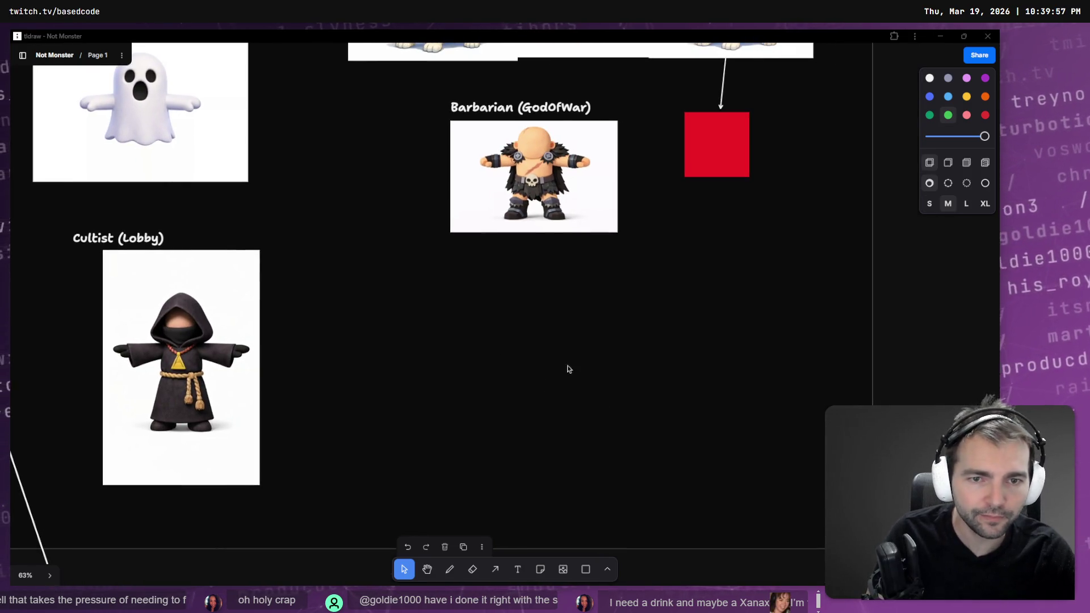
{"action": "key", "text": "super+e"}
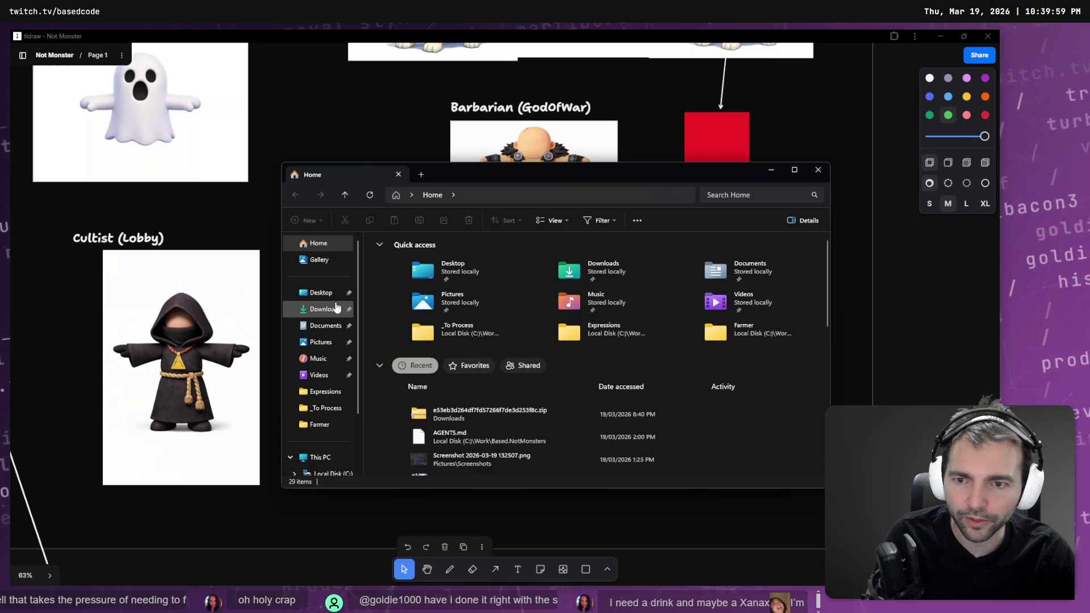
Step: Paste the Butcher.png image from Downloads onto the board, shrunk and placed below the Barbarian
{"action": "left_click", "coordinate": [321, 309]}
{"action": "key", "text": "alt+F4"}
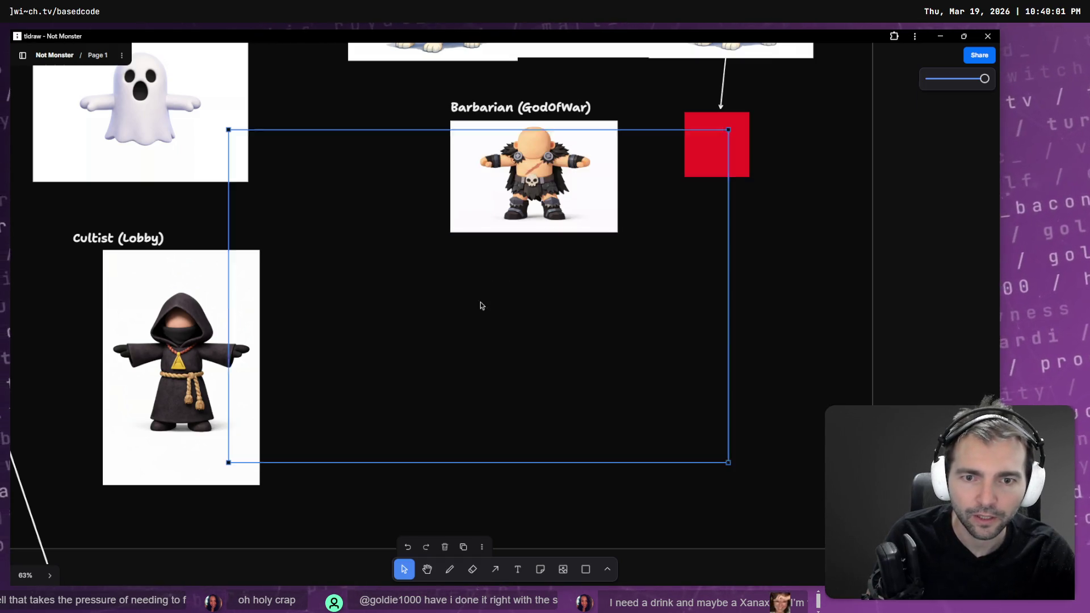
{"action": "key", "text": "ctrl+v"}
{"action": "mouse_move", "coordinate": [724, 464]}
{"action": "left_mouse_down"}
{"action": "mouse_move", "coordinate": [418, 284]}
{"action": "mouse_move", "coordinate": [532, 318]}
{"action": "mouse_move", "coordinate": [605, 377]}
{"action": "left_mouse_up"}
{"action": "left_click", "coordinate": [469, 262]}
Step: Add a white label above the butcher image using a copy of the Barbarian (GodOfWar) label
{"action": "key", "text": "t"}
{"action": "left_click", "coordinate": [447, 270]}
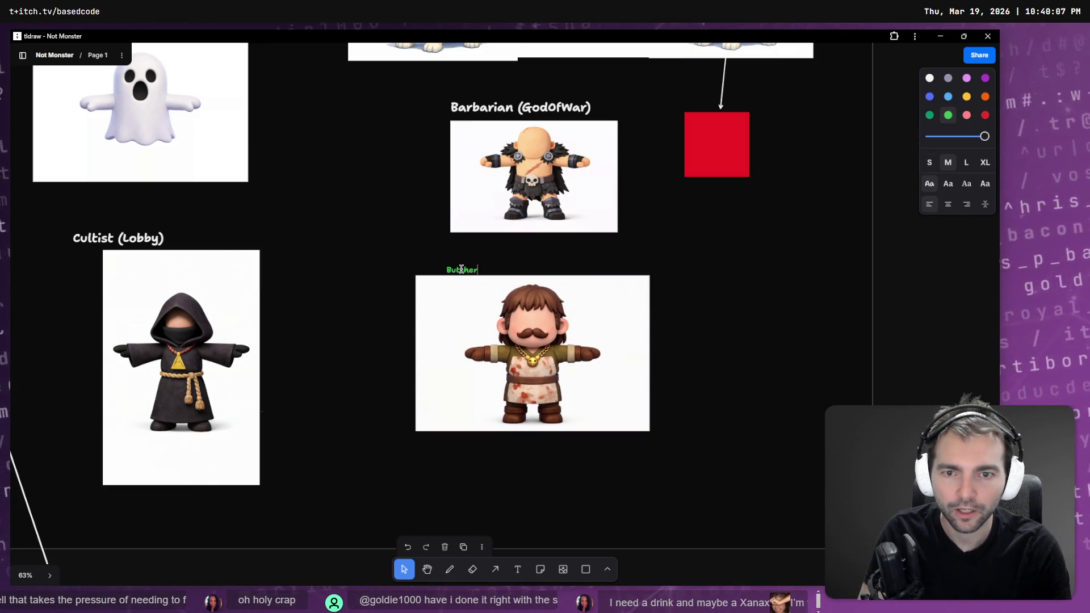
{"action": "left_click", "coordinate": [928, 79]}
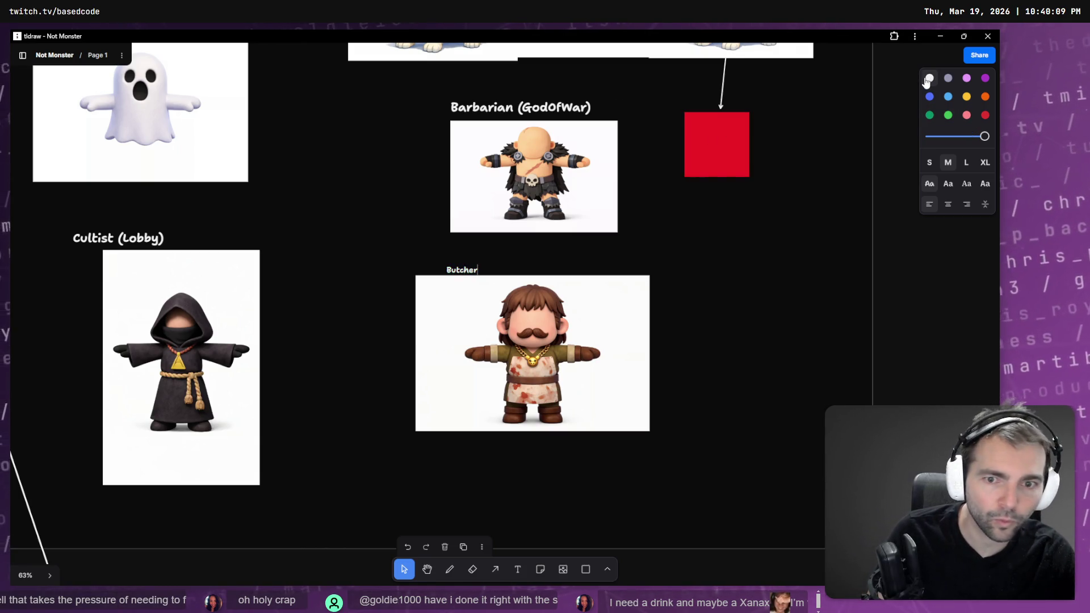
{"action": "left_click", "coordinate": [485, 106]}
{"action": "key", "text": "ctrl+c"}
{"action": "key", "text": "ctrl+v"}
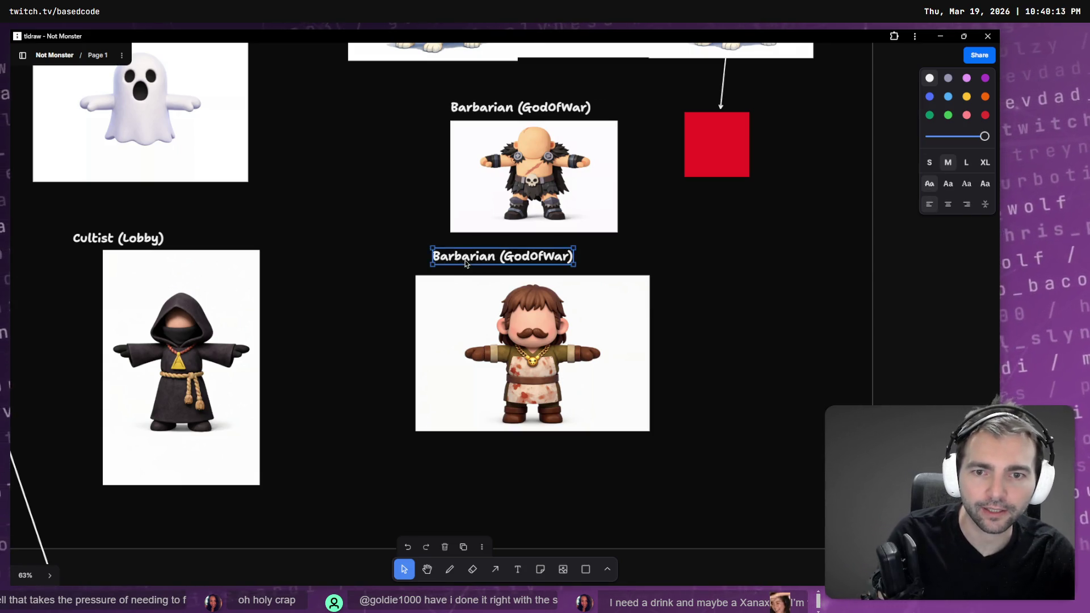
Step: Edit the copied label to read Butcher followed by the subscriber's name
{"action": "double_click", "coordinate": [465, 262]}
{"action": "double_click", "coordinate": [469, 258]}
{"action": "type", "text": "Butcher"}
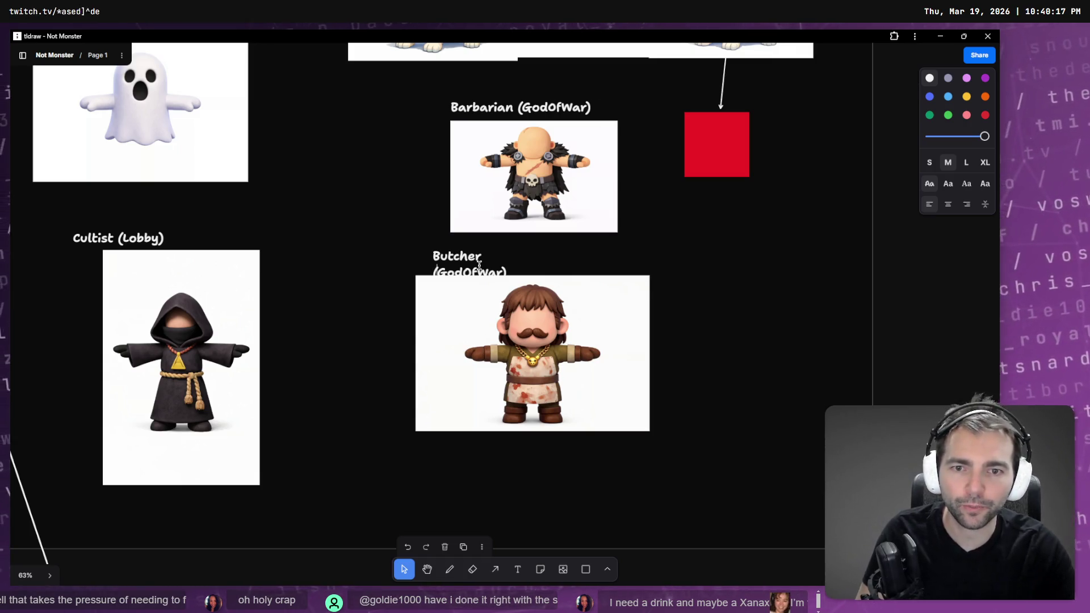
{"action": "double_click", "coordinate": [489, 270]}
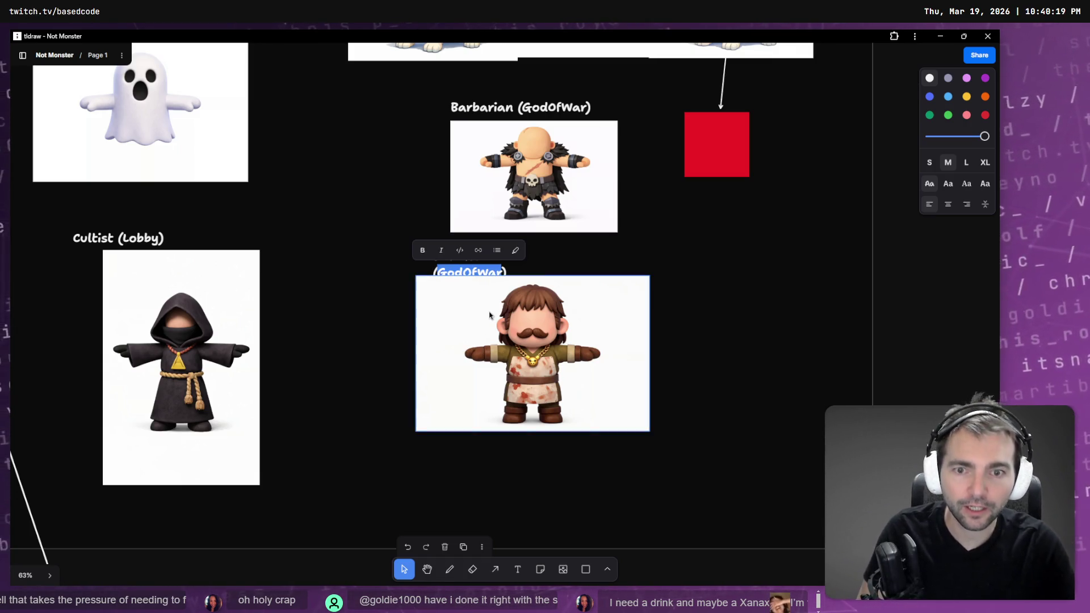
{"action": "type", "text": "Chris_P_BAcon"}
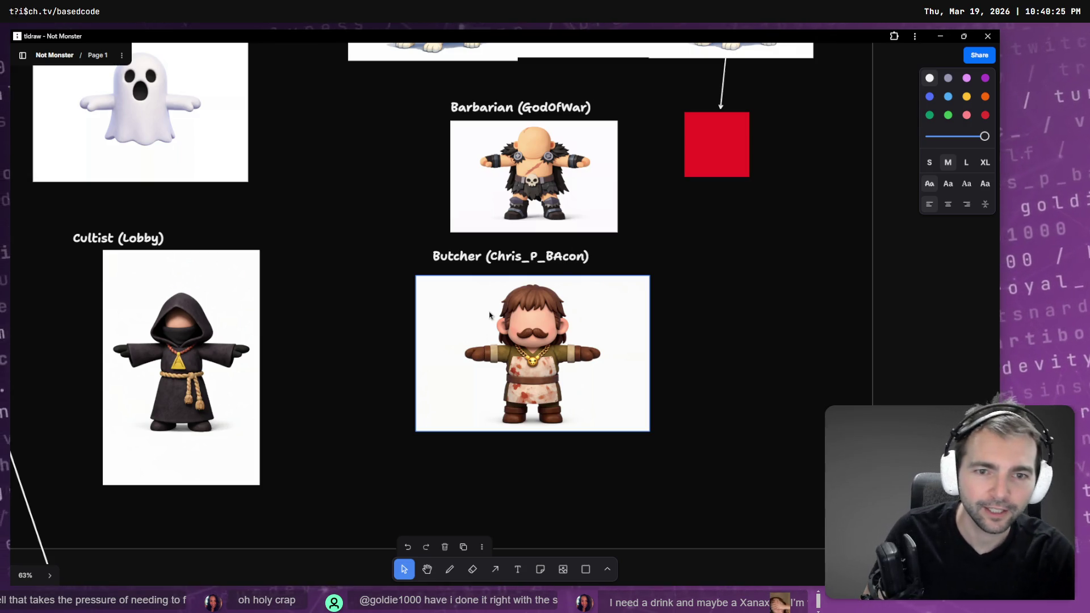
{"action": "key", "text": "Left"}
{"action": "key", "text": "BackSpace"}
{"action": "type", "text": "a"}
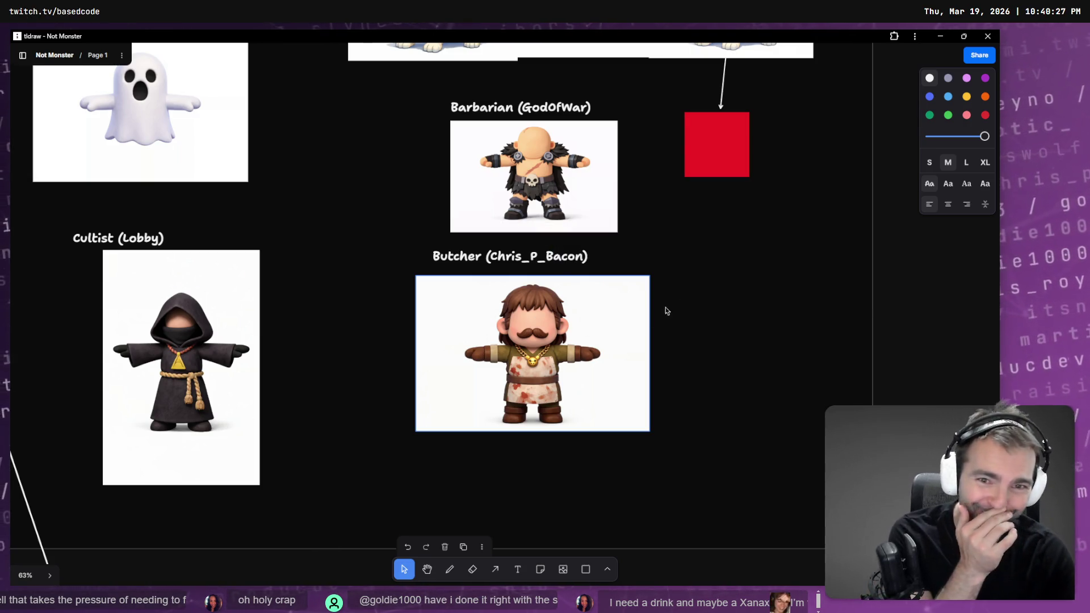
{"action": "left_click", "coordinate": [485, 256]}
{"action": "left_click_drag", "start_coordinate": [485, 256], "coordinate": [468, 262]}
{"action": "left_click", "coordinate": [738, 323]}
{"action": "mouse_move", "coordinate": [749, 266]}
{"action": "left_mouse_down"}
{"action": "mouse_move", "coordinate": [703, 168]}
{"action": "mouse_move", "coordinate": [710, 96]}
{"action": "left_mouse_up"}
{"action": "mouse_move", "coordinate": [717, 145]}
{"action": "left_mouse_down", "text": "alt"}
{"action": "mouse_move", "coordinate": [752, 470]}
{"action": "mouse_move", "coordinate": [764, 350]}
{"action": "left_mouse_up", "text": "alt"}
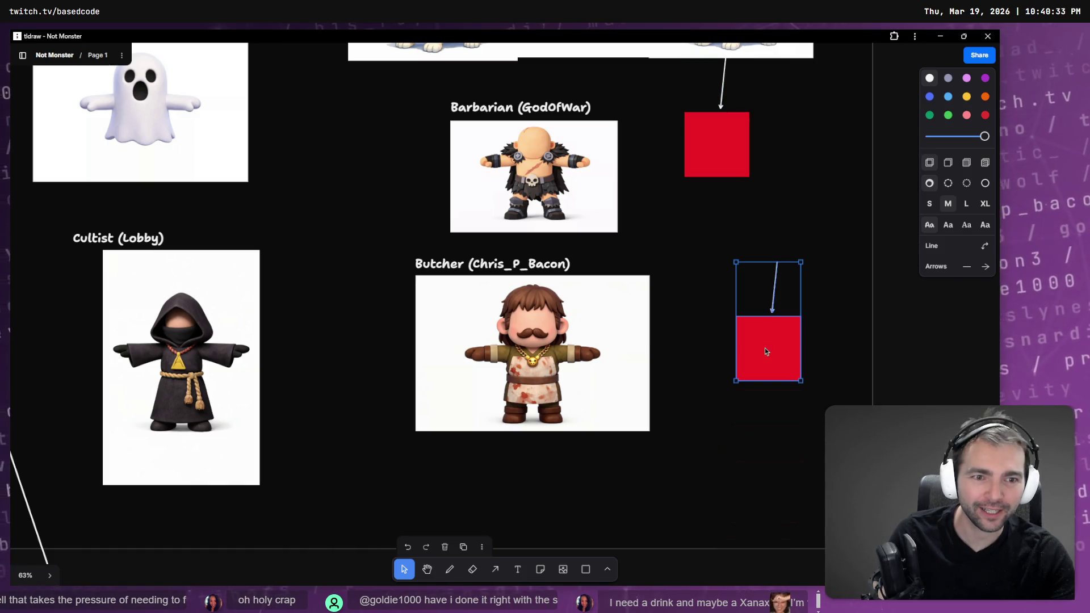
{"action": "left_click", "coordinate": [816, 279]}
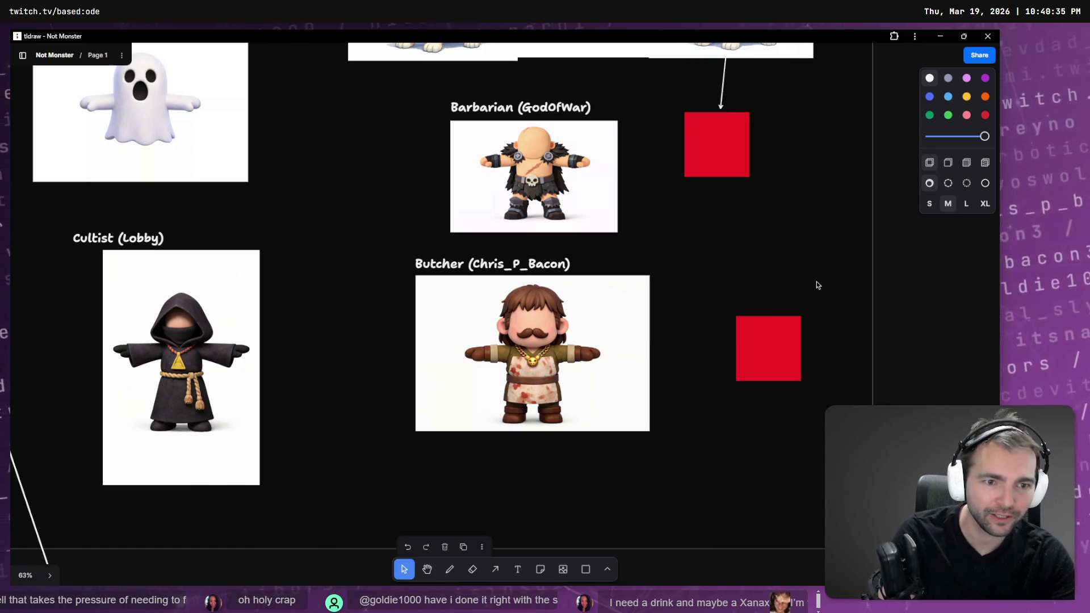
{"action": "key", "text": "a"}
{"action": "left_click_drag", "start_coordinate": [647, 352], "coordinate": [761, 353]}
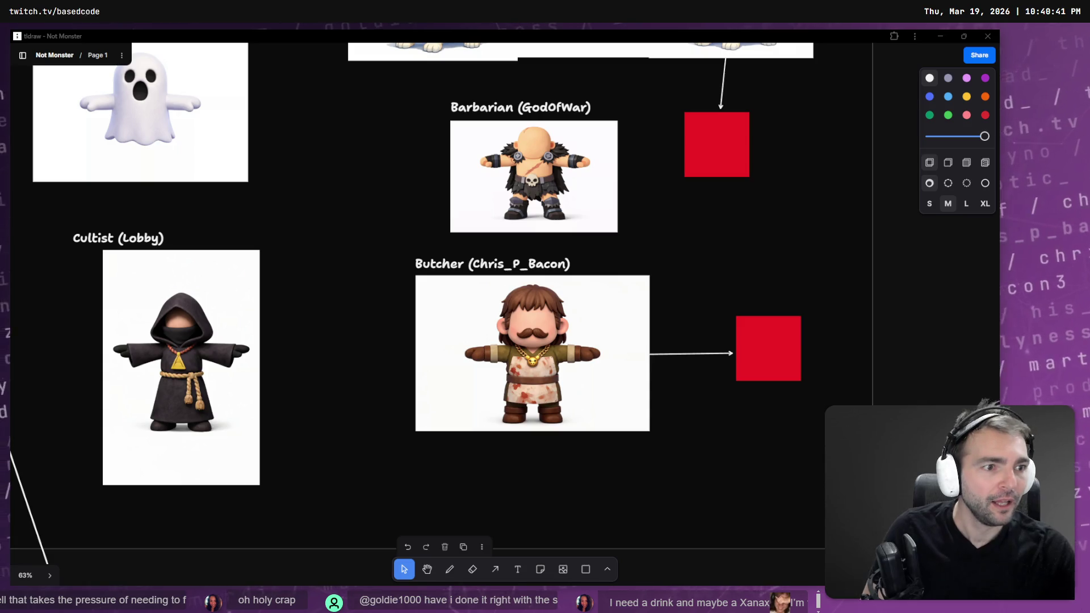
{"action": "scroll", "coordinate": [706, 343], "scroll_direction": "down", "scroll_amount": 5}
{"action": "scroll", "coordinate": [609, 324], "scroll_direction": "down", "scroll_amount": 3, "text": "ctrl"}
{"action": "scroll", "coordinate": [632, 341], "scroll_direction": "down", "scroll_amount": 1}
{"action": "scroll", "coordinate": [633, 341], "scroll_direction": "up", "scroll_amount": 2}
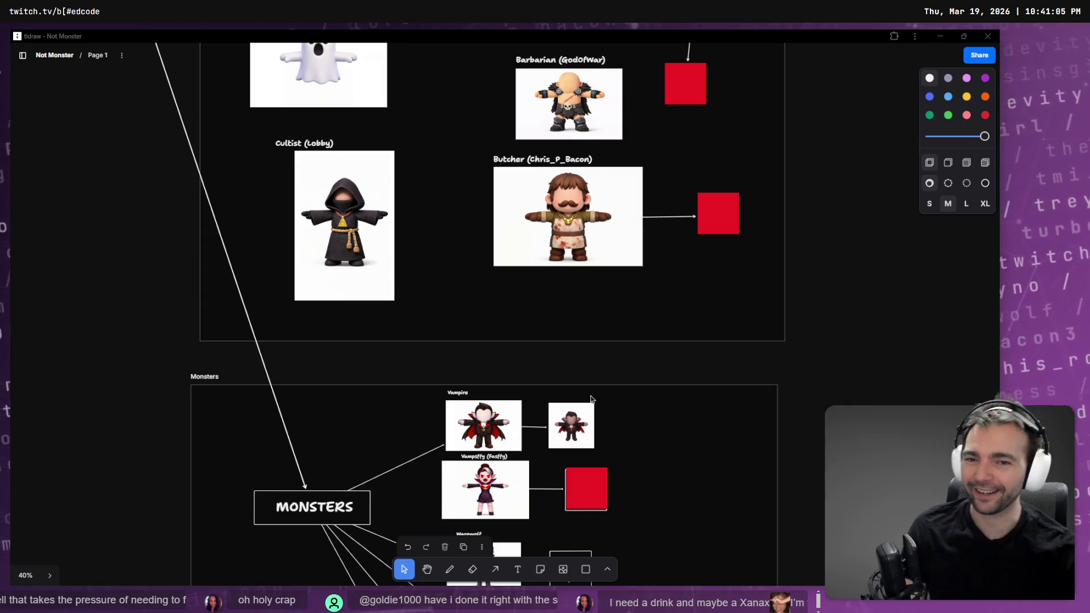
Step: Scroll down to the Gravestones Next 50 @ 10 frame
{"action": "scroll", "coordinate": [529, 366], "scroll_direction": "down", "scroll_amount": 5}
{"action": "scroll", "coordinate": [516, 160], "scroll_direction": "down", "scroll_amount": 5, "text": "ctrl"}
{"action": "scroll", "coordinate": [594, 411], "scroll_direction": "down", "scroll_amount": 10}
{"action": "scroll", "coordinate": [596, 80], "scroll_direction": "down", "scroll_amount": 10}
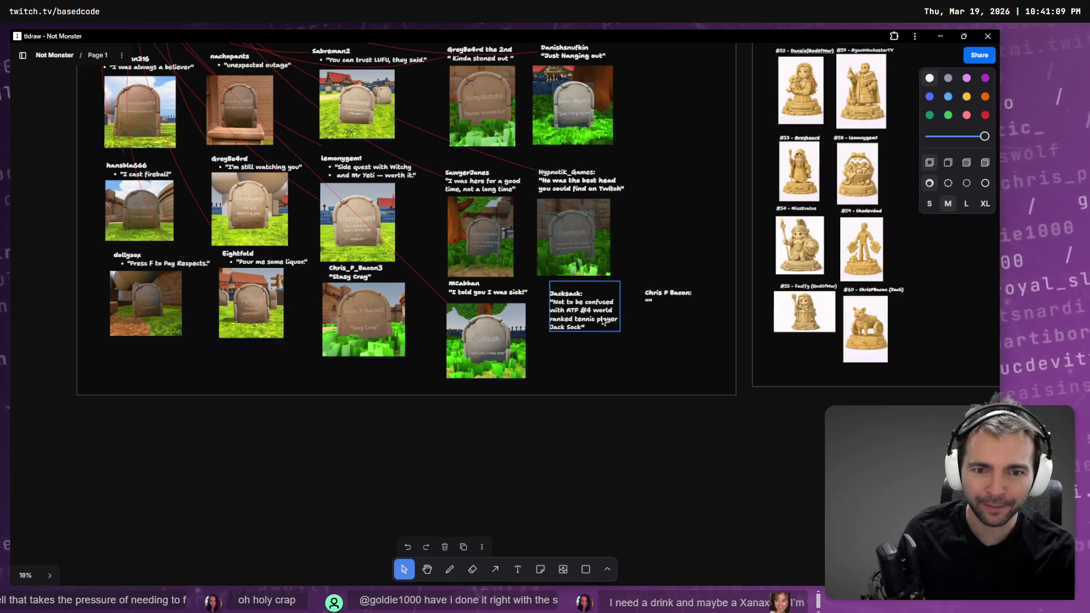
{"action": "scroll", "coordinate": [603, 322], "scroll_direction": "up", "scroll_amount": 10}
{"action": "scroll", "coordinate": [451, 200], "scroll_direction": "down", "scroll_amount": 10}
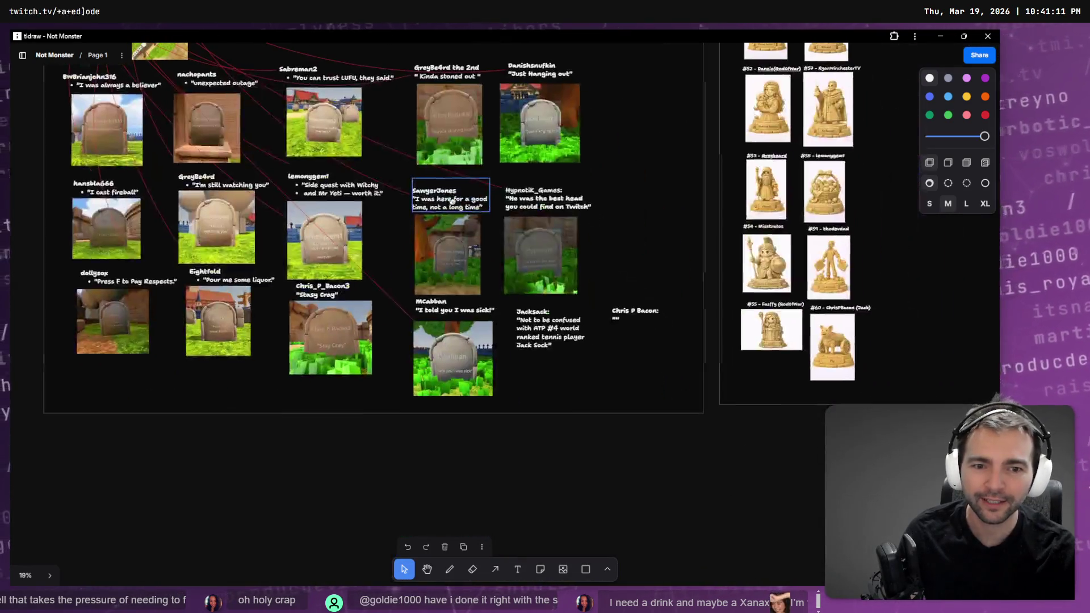
{"action": "mouse_move", "coordinate": [525, 321]}
{"action": "middle_mouse_down"}
{"action": "mouse_move", "coordinate": [566, 363]}
{"action": "mouse_move", "coordinate": [574, 391]}
{"action": "middle_mouse_up"}
Step: Zoom in to 106% on the graveyard map to inspect its red markers
{"action": "key", "text": "a"}
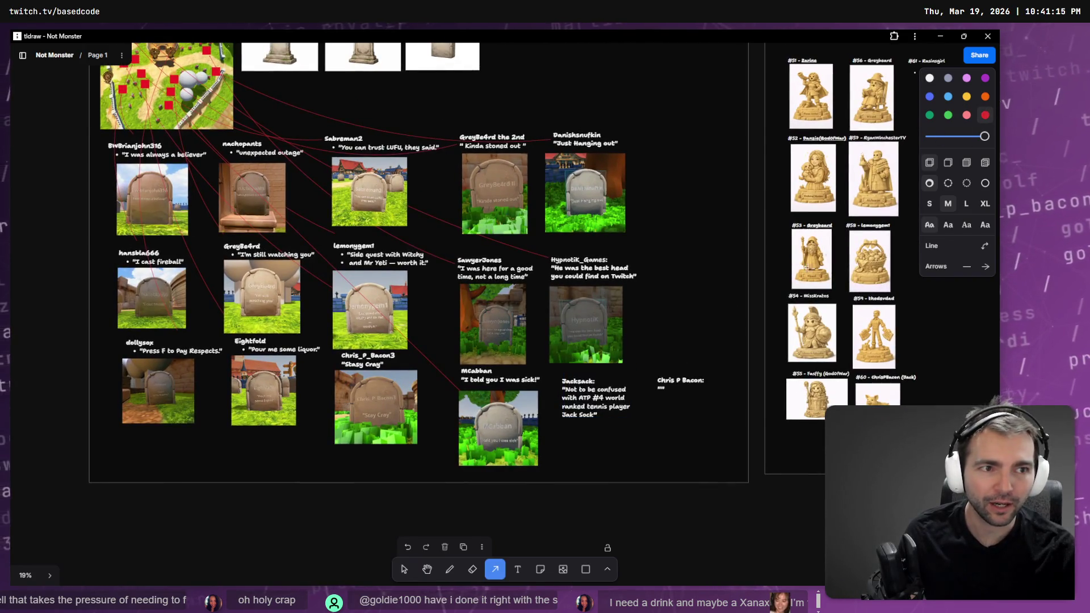
{"action": "scroll", "coordinate": [587, 397], "scroll_direction": "up", "scroll_amount": 2}
{"action": "scroll", "coordinate": [545, 284], "scroll_direction": "up", "scroll_amount": 5}
{"action": "scroll", "coordinate": [507, 173], "scroll_direction": "left", "scroll_amount": 5, "text": "shift"}
{"action": "scroll", "coordinate": [507, 172], "scroll_direction": "up", "scroll_amount": 10, "text": "ctrl"}
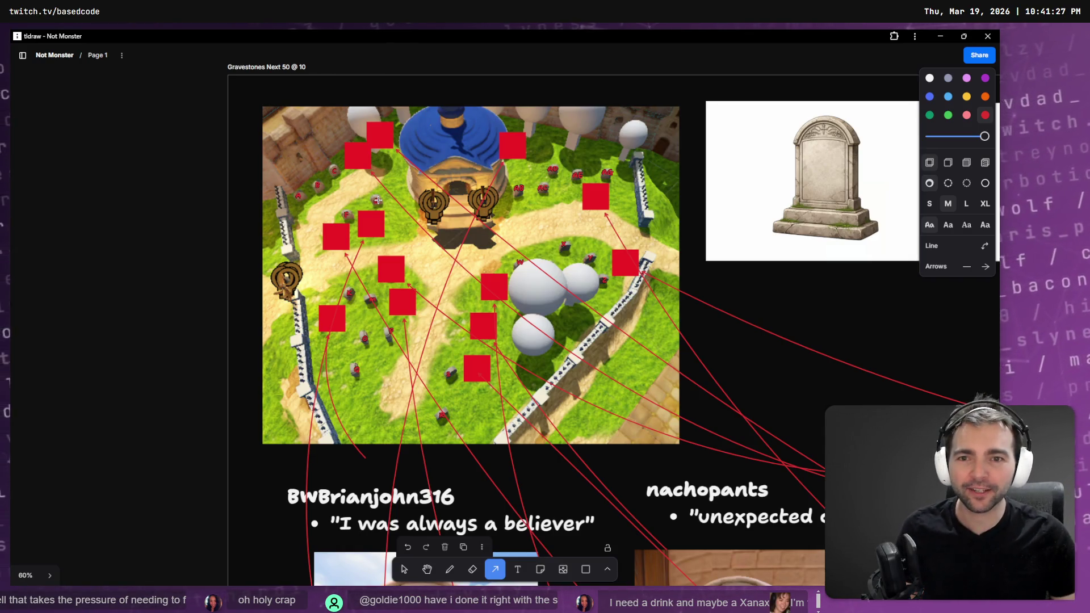
{"action": "scroll", "coordinate": [448, 248], "scroll_direction": "up", "scroll_amount": 5}
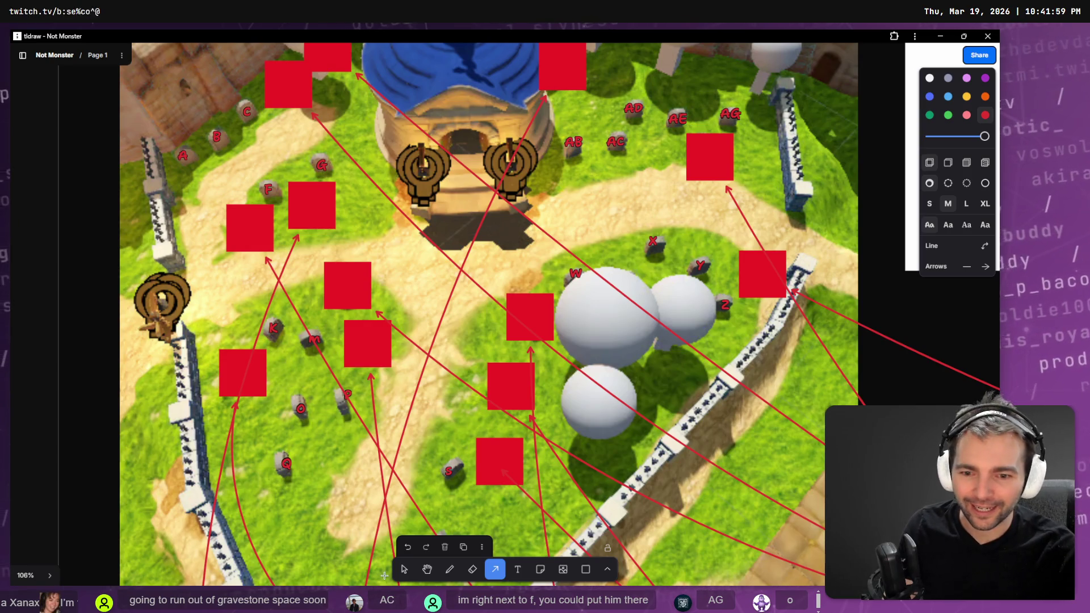
{"action": "left_click", "coordinate": [405, 570]}
{"action": "left_click", "coordinate": [449, 569]}
{"action": "mouse_move", "coordinate": [298, 391]}
{"action": "left_mouse_down"}
{"action": "mouse_move", "coordinate": [291, 421]}
{"action": "mouse_move", "coordinate": [316, 401]}
{"action": "left_mouse_up"}
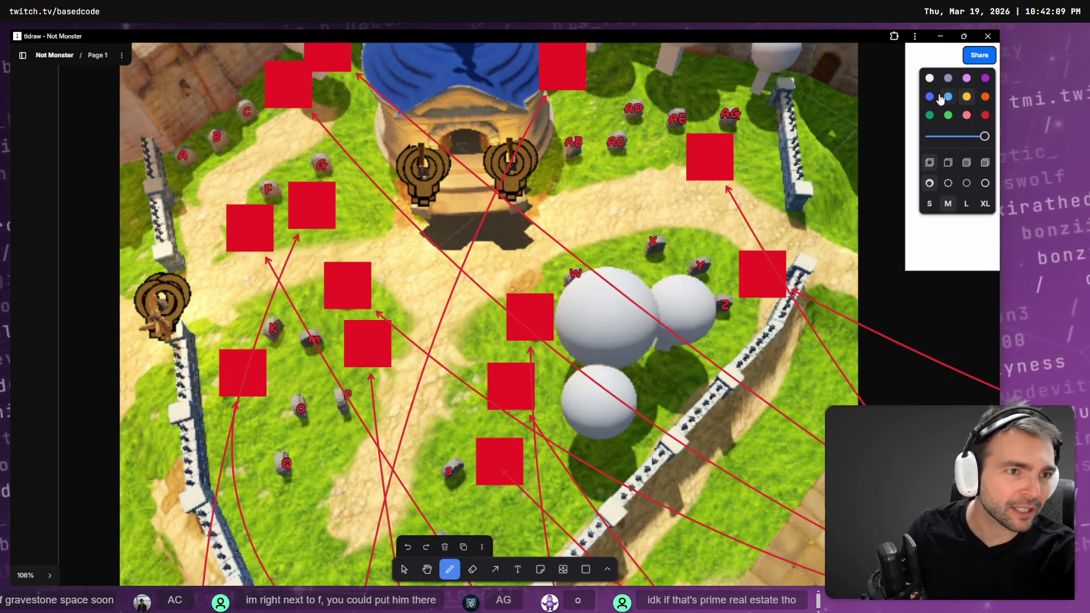
{"action": "left_click_drag", "start_coordinate": [323, 394], "coordinate": [272, 436]}
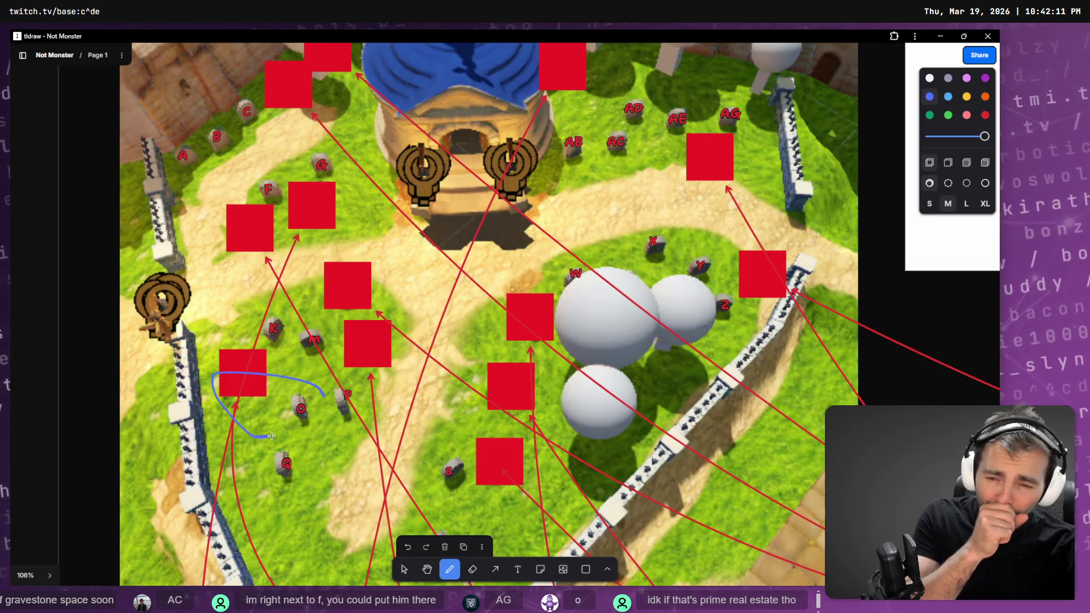
{"action": "key", "text": "ctrl+z"}
{"action": "left_click_drag", "start_coordinate": [309, 391], "coordinate": [336, 404]}
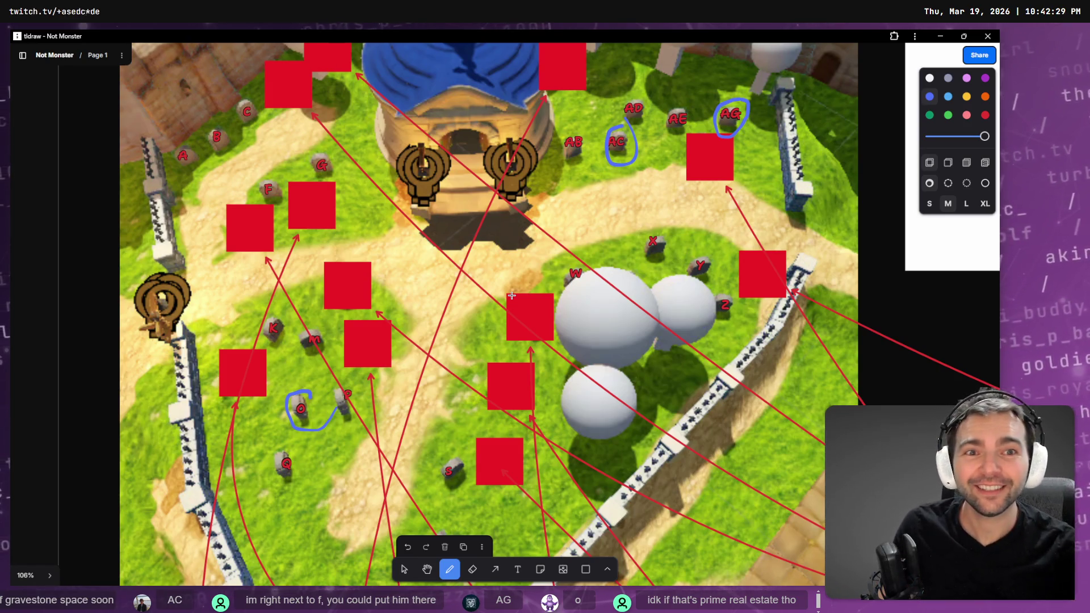
{"action": "mouse_move", "coordinate": [695, 107]}
{"action": "left_mouse_down"}
{"action": "mouse_move", "coordinate": [675, 101]}
{"action": "mouse_move", "coordinate": [690, 110]}
{"action": "left_mouse_up"}
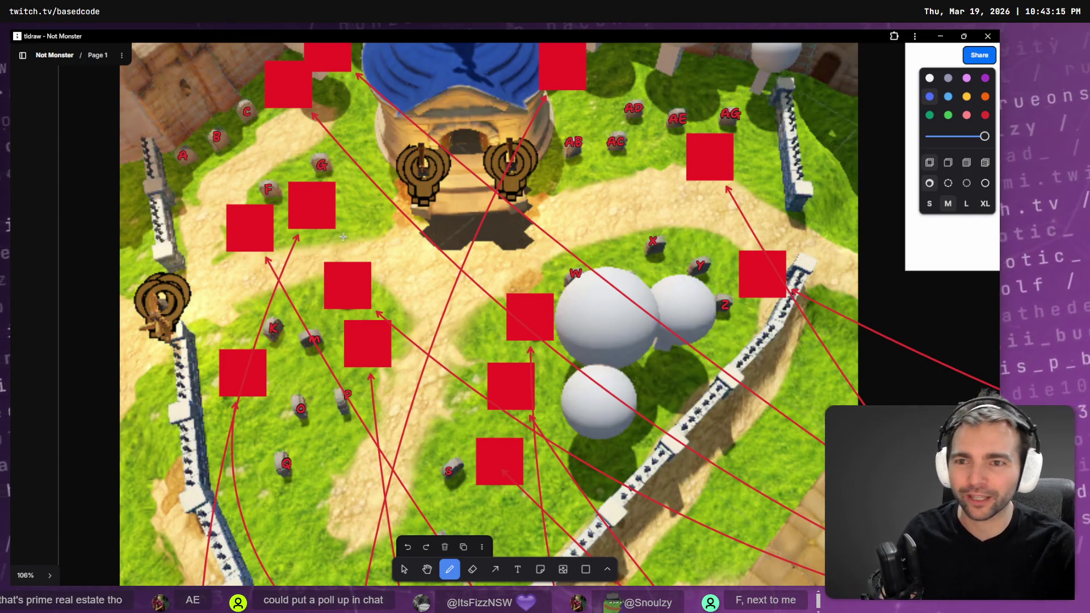
Step: Duplicate a red marker square to the upper-left of the graveyard map
{"action": "left_click", "coordinate": [404, 570]}
{"action": "left_click", "coordinate": [309, 207]}
{"action": "left_click_drag", "start_coordinate": [310, 207], "coordinate": [259, 177], "text": "alt"}
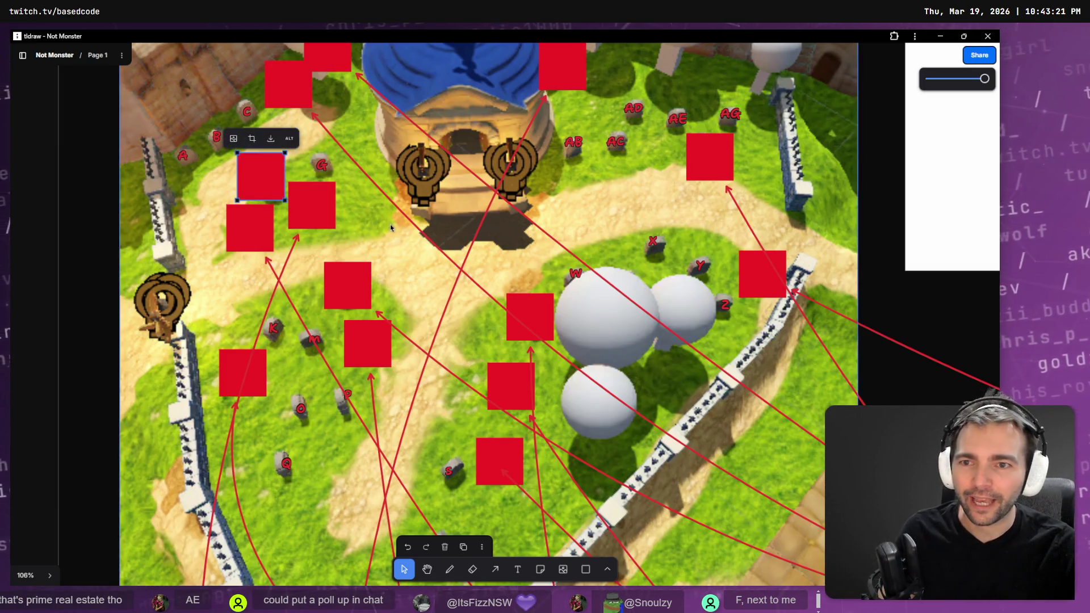
Step: Draw a blue arrow from the graveyard map to the Jacksack entry
{"action": "scroll", "coordinate": [392, 228], "scroll_direction": "down", "scroll_amount": 10, "text": "ctrl"}
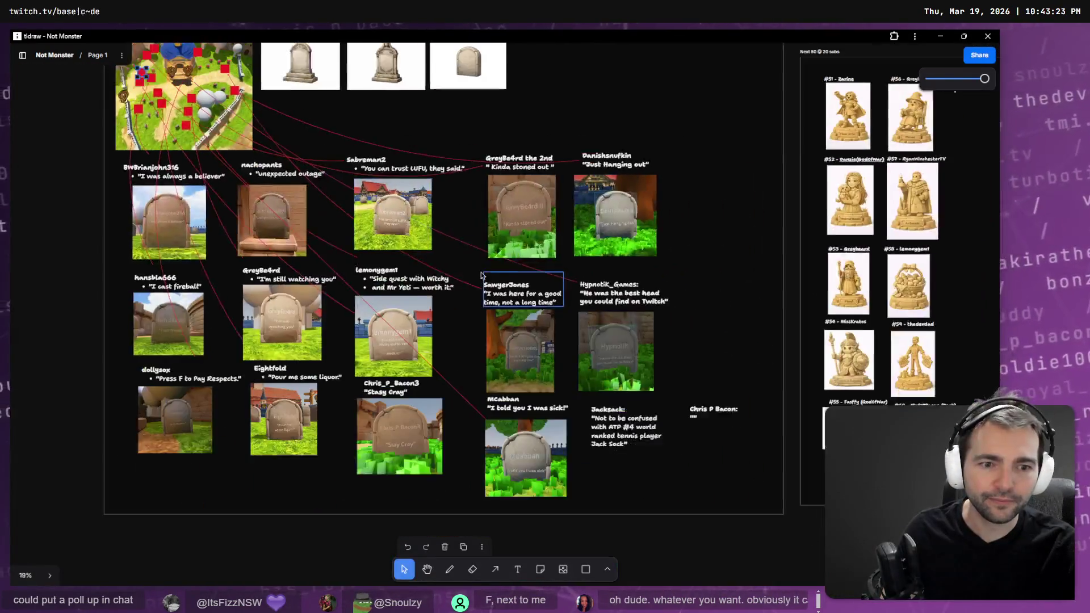
{"action": "scroll", "coordinate": [481, 275], "scroll_direction": "down", "scroll_amount": 1, "text": "ctrl"}
{"action": "key", "text": "a"}
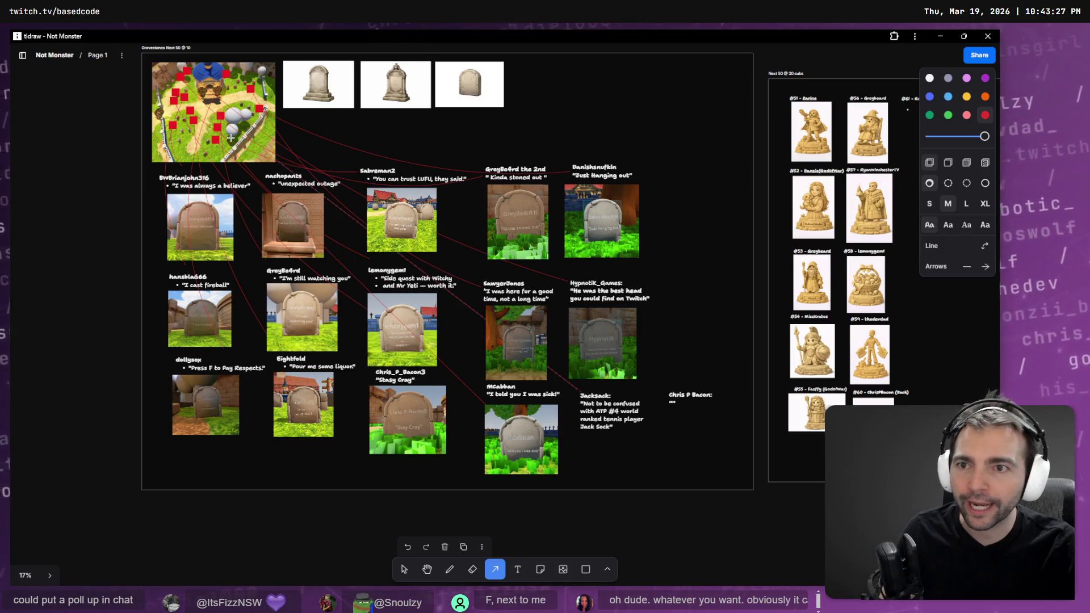
{"action": "left_click_drag", "start_coordinate": [175, 92], "coordinate": [580, 391]}
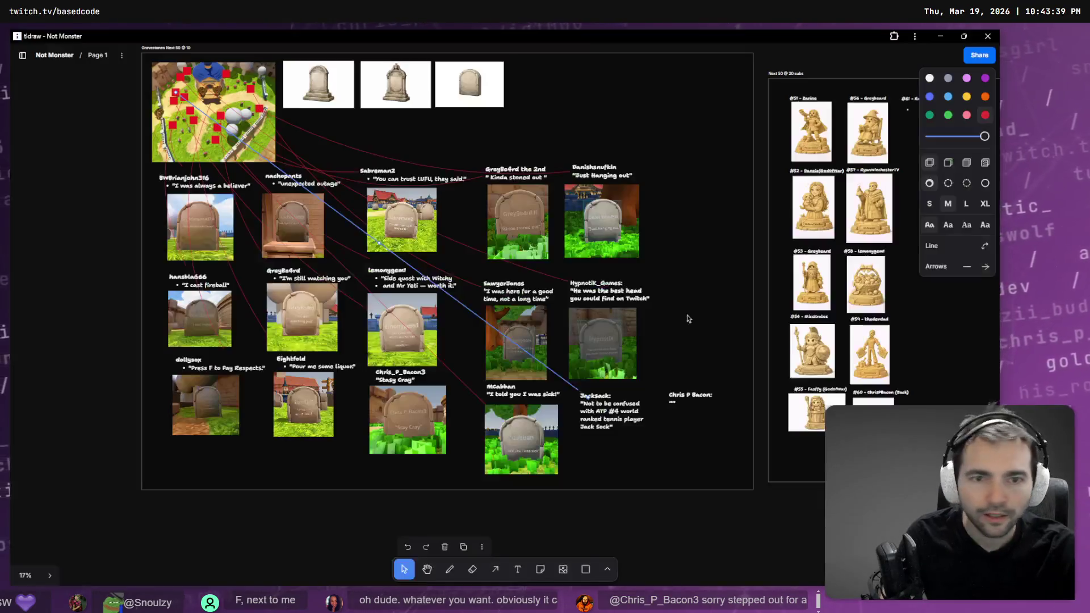
{"action": "left_click", "coordinate": [401, 220]}
{"action": "scroll", "coordinate": [294, 195], "scroll_direction": "up", "scroll_amount": 5, "text": "ctrl"}
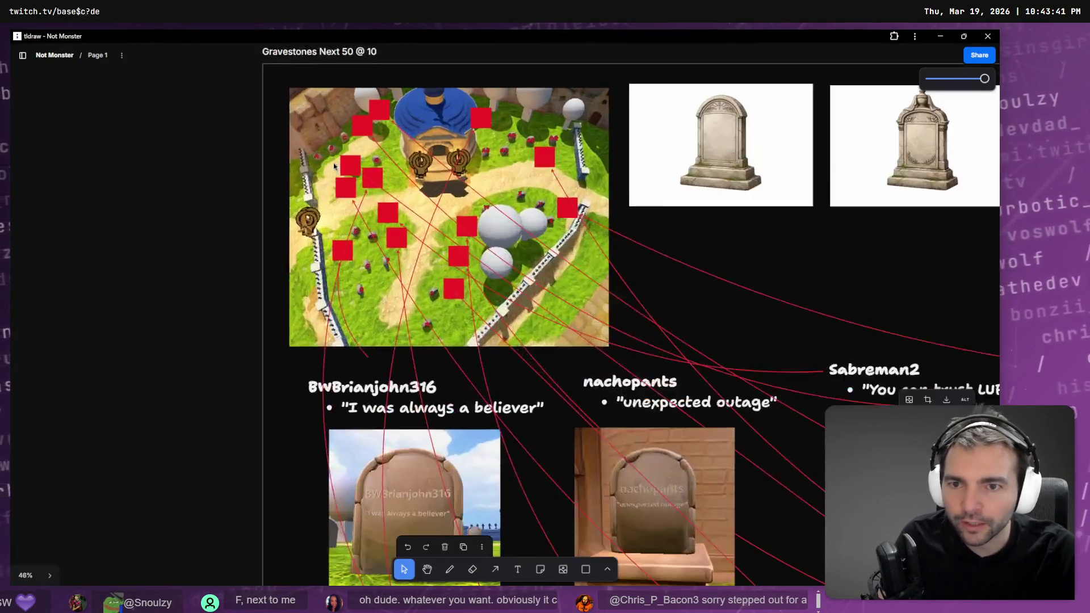
Step: Switch to Godot, fly the camera over the graveyard and select the Environment node
{"action": "key", "text": "alt+Tab"}
{"action": "right_click_drag", "start_coordinate": [669, 270], "coordinate": [669, 271]}
{"action": "left_click", "coordinate": [137, 290]}
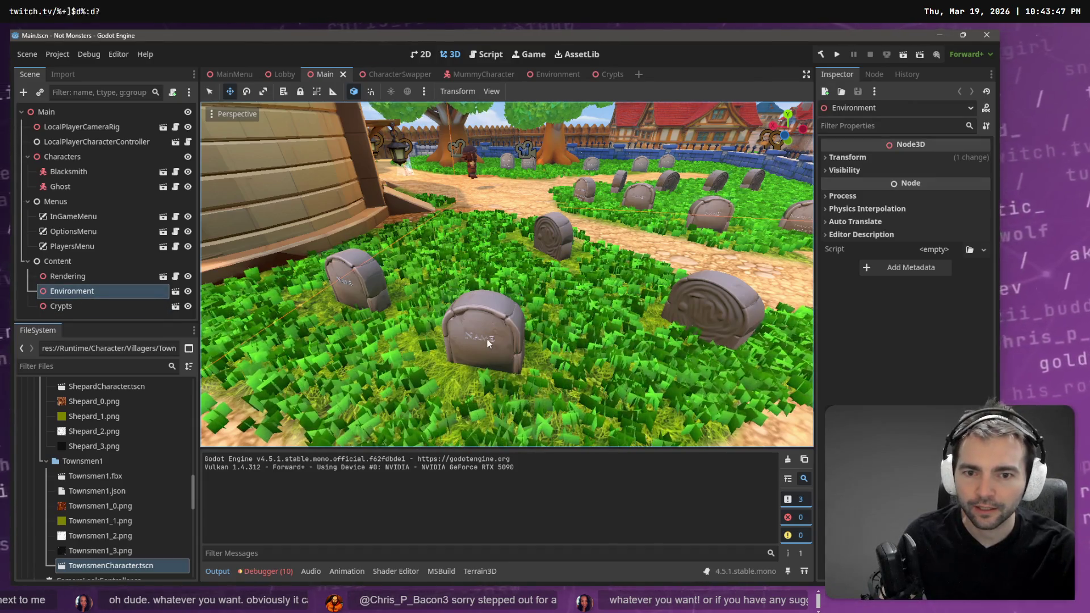
Step: Open the Environment scene and select a gravestone in the 3D graveyard
{"action": "left_click", "coordinate": [553, 75]}
{"action": "key", "text": "w"}
{"action": "right_click_drag", "start_coordinate": [573, 193], "coordinate": [545, 196]}
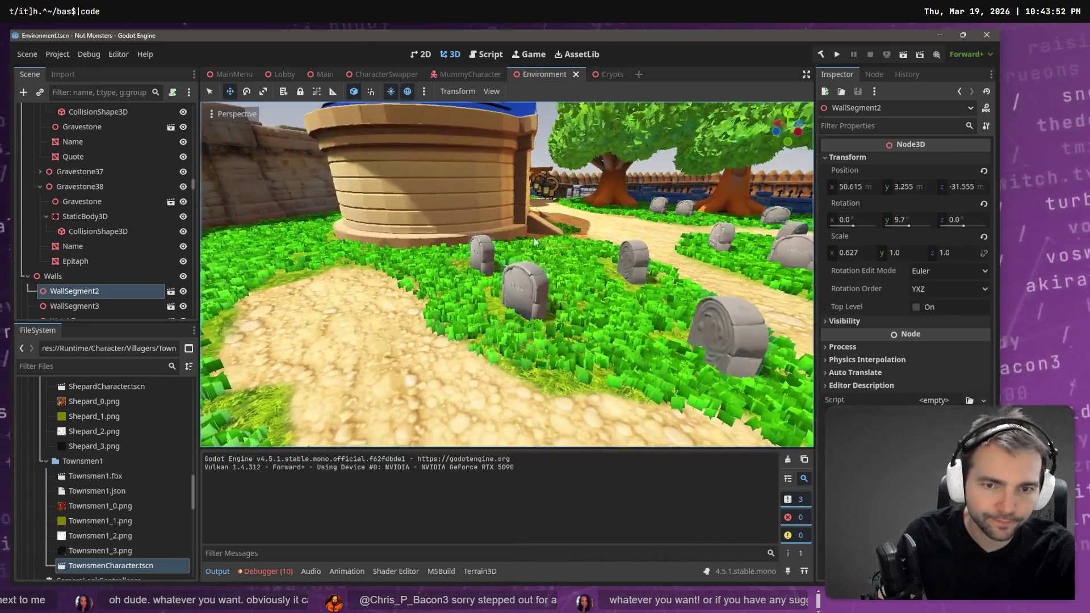
{"action": "left_click", "coordinate": [525, 286]}
{"action": "scroll", "coordinate": [97, 144], "scroll_direction": "up", "scroll_amount": 3}
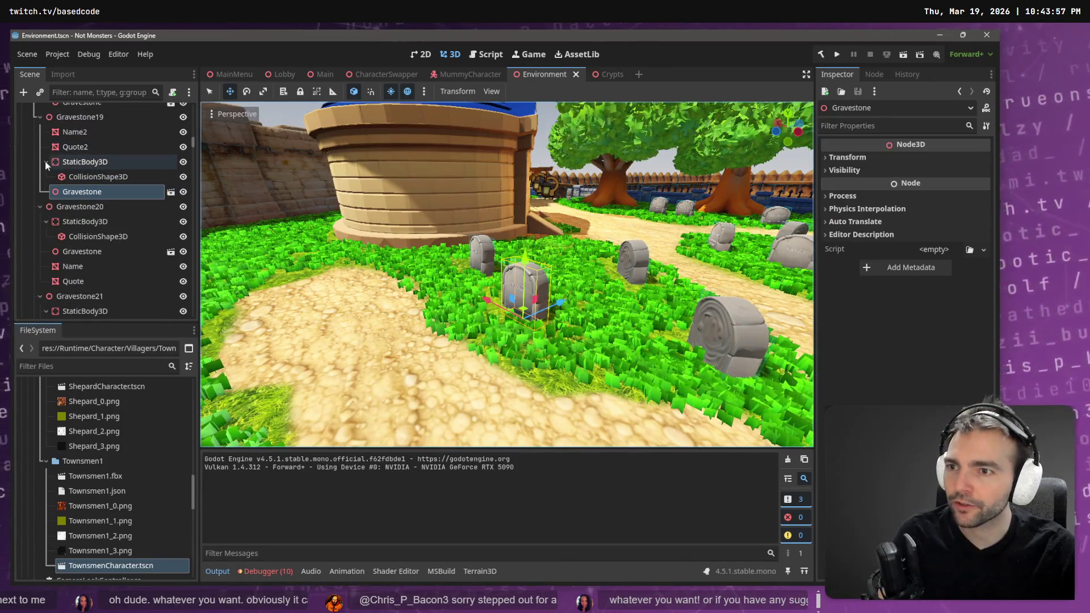
Step: Inspect Gravestone19's Name2 text mesh and Gravestone mesh nodes
{"action": "left_click", "coordinate": [72, 133]}
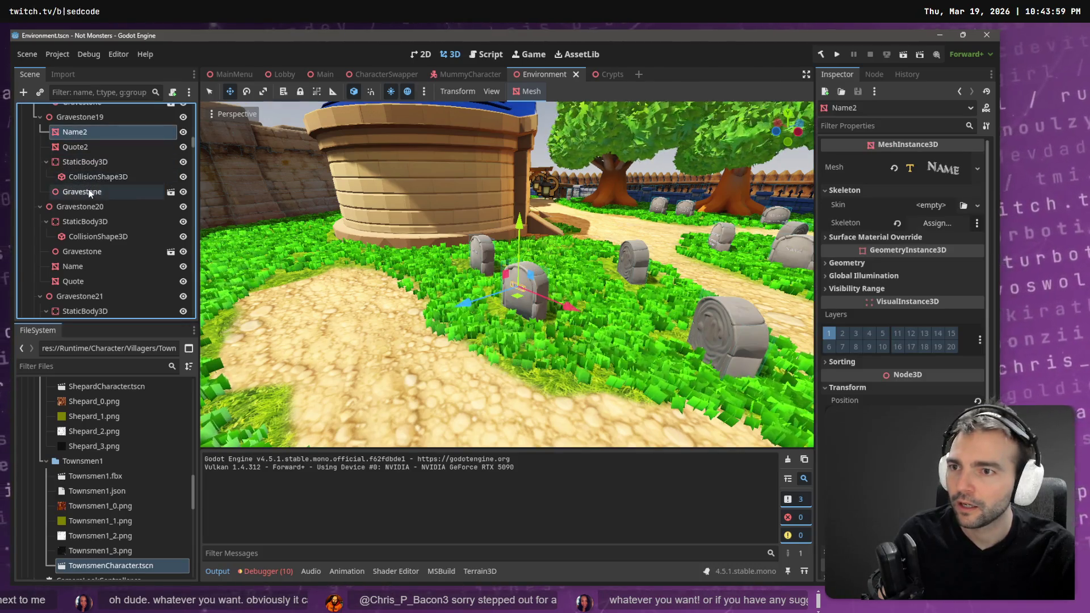
{"action": "left_click", "coordinate": [88, 196]}
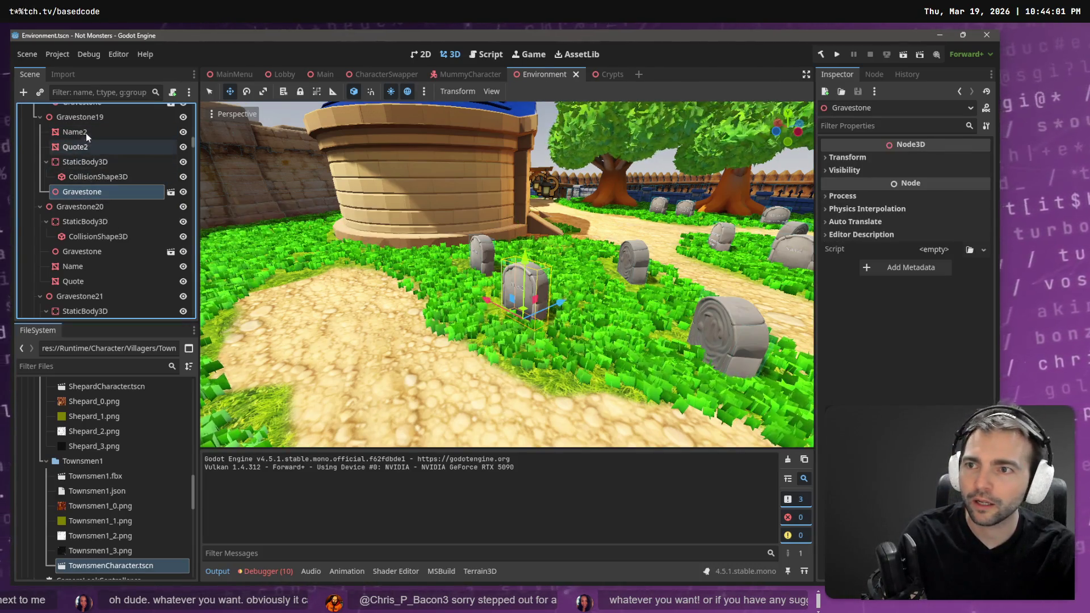
{"action": "left_click", "coordinate": [86, 116]}
{"action": "left_click", "coordinate": [84, 194]}
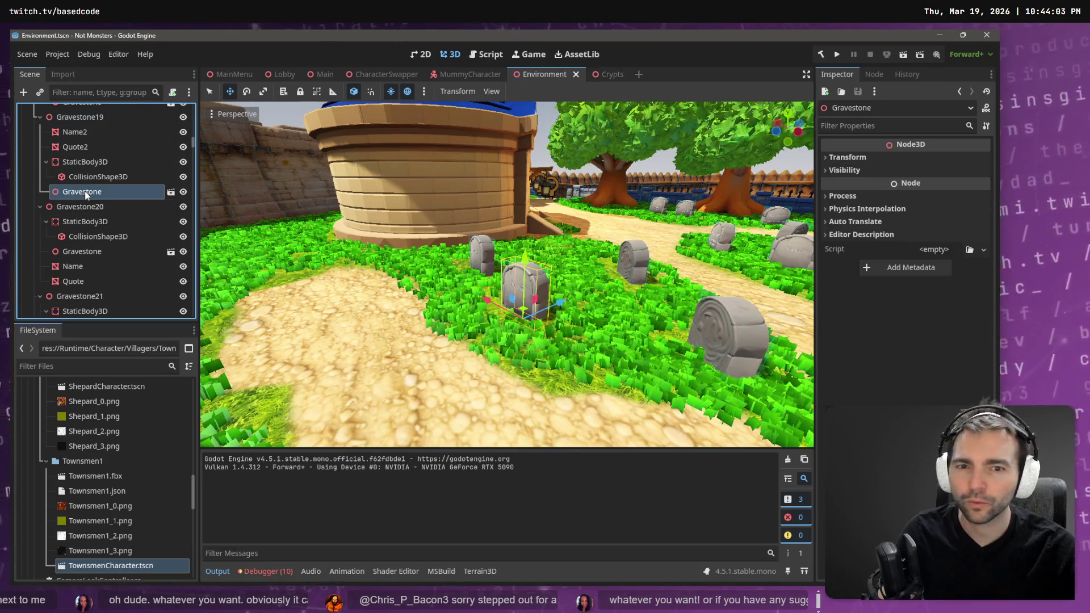
{"action": "left_click", "coordinate": [81, 134]}
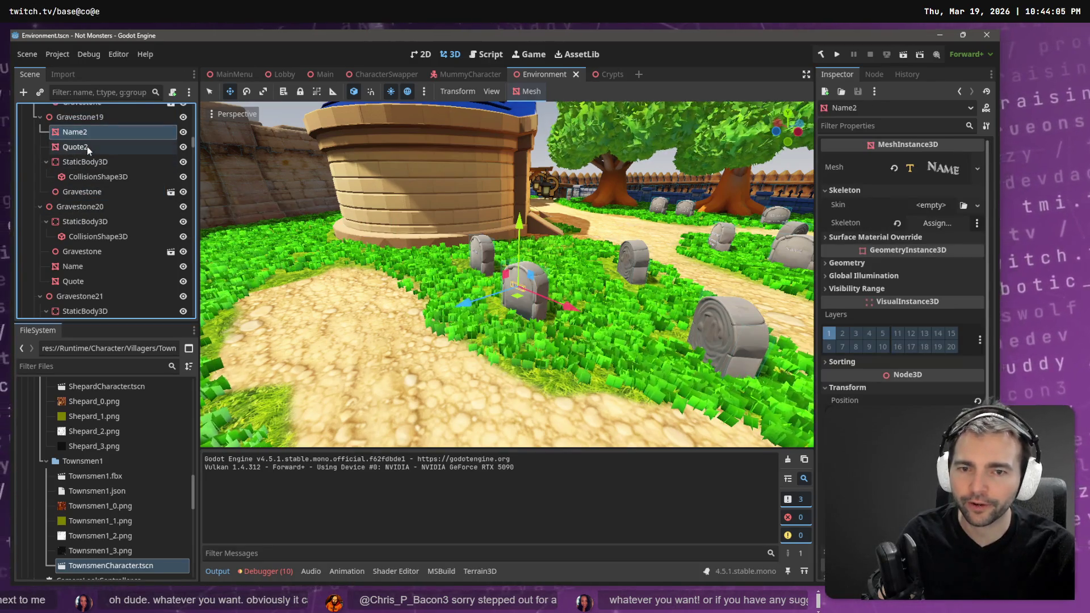
{"action": "left_click", "coordinate": [948, 169]}
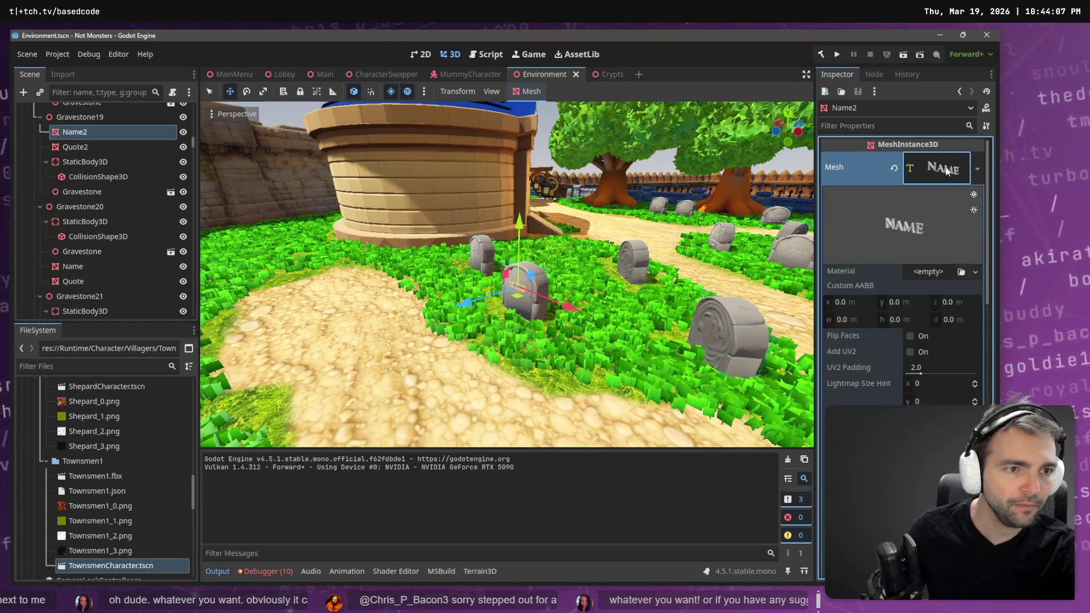
{"action": "left_click", "coordinate": [953, 173]}
Step: Add a MeshInstance3D child under both Name2 and Quote2
{"action": "right_click", "coordinate": [84, 133]}
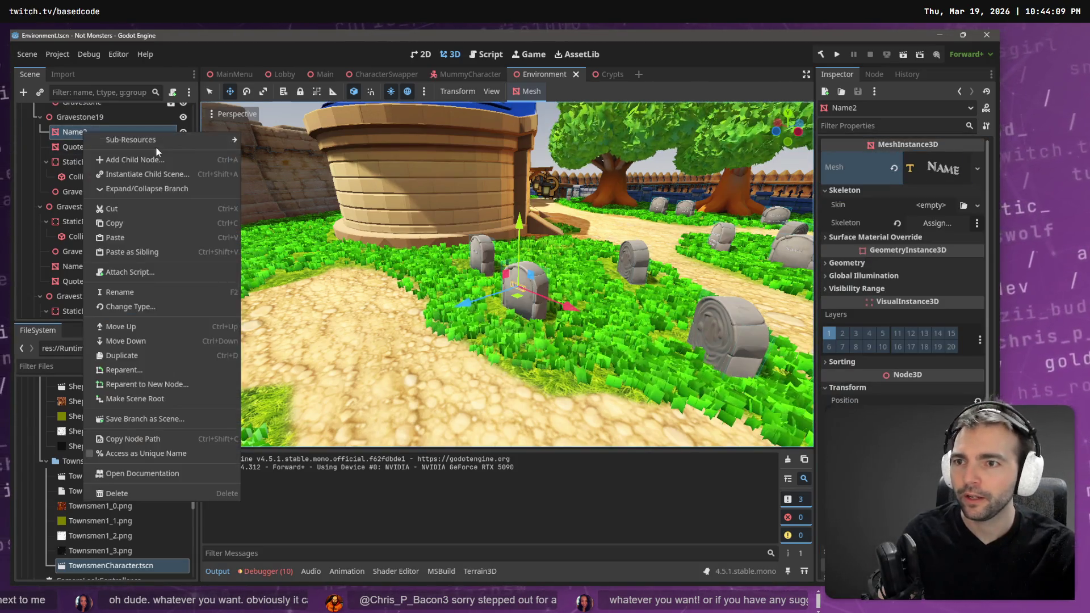
{"action": "left_click", "coordinate": [162, 161]}
{"action": "left_click", "coordinate": [510, 186]}
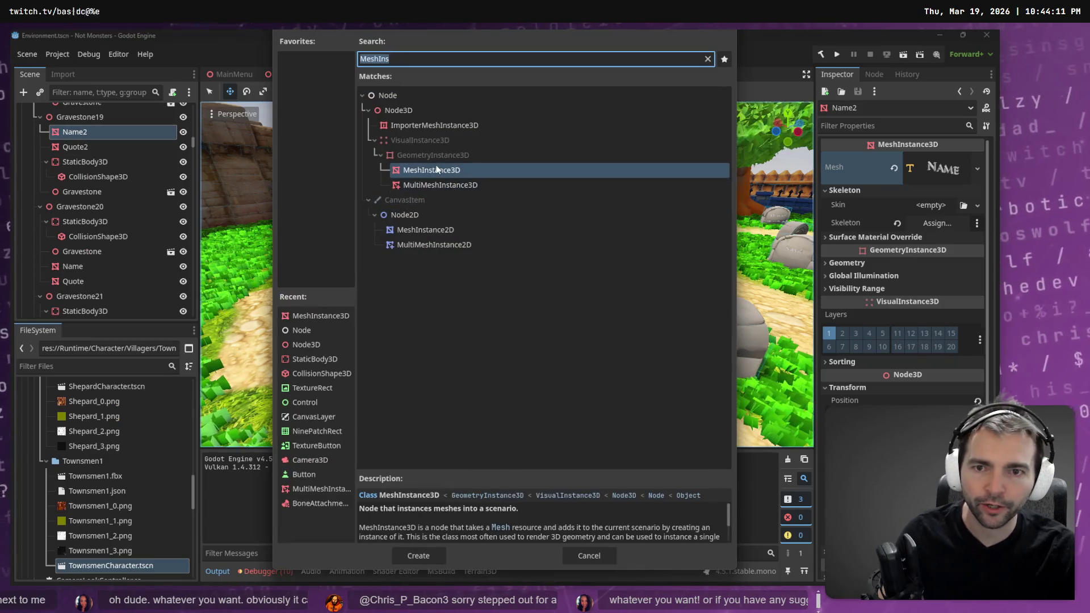
{"action": "key", "text": "Return"}
{"action": "right_click", "coordinate": [80, 163]}
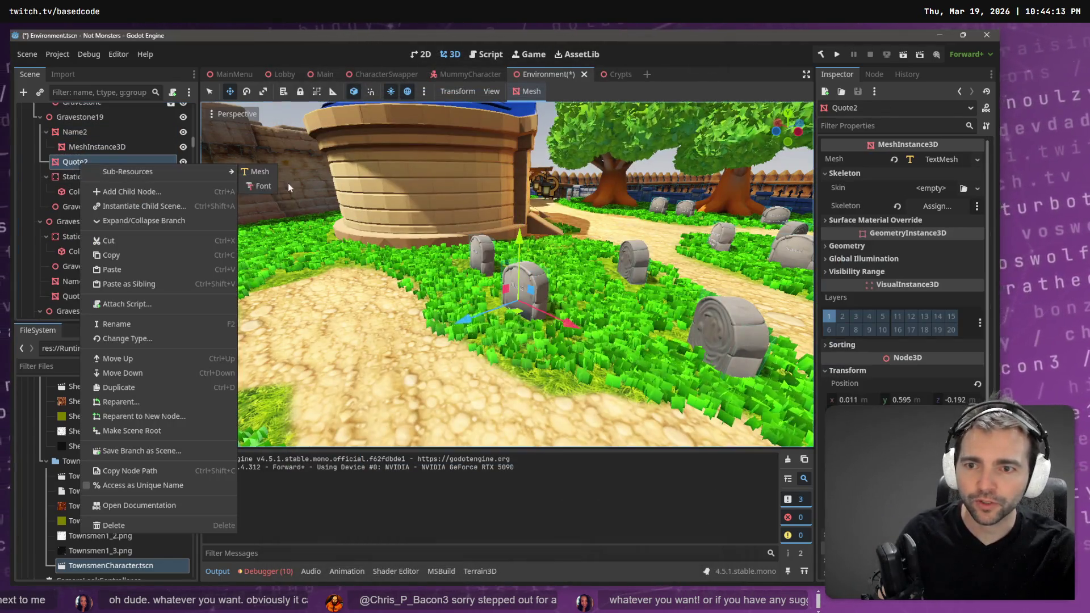
{"action": "left_click", "coordinate": [176, 192]}
{"action": "left_click", "coordinate": [417, 173]}
{"action": "key", "text": "Return"}
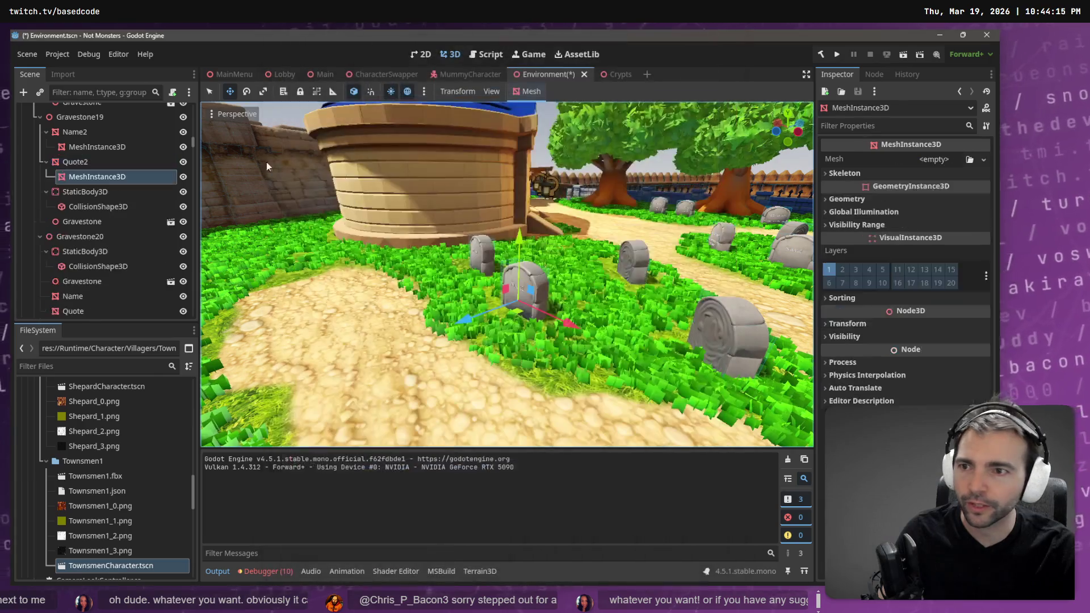
Step: Rename Name2's new MeshInstance3D child to Name
{"action": "left_click", "coordinate": [113, 150]}
{"action": "double_click", "coordinate": [79, 148]}
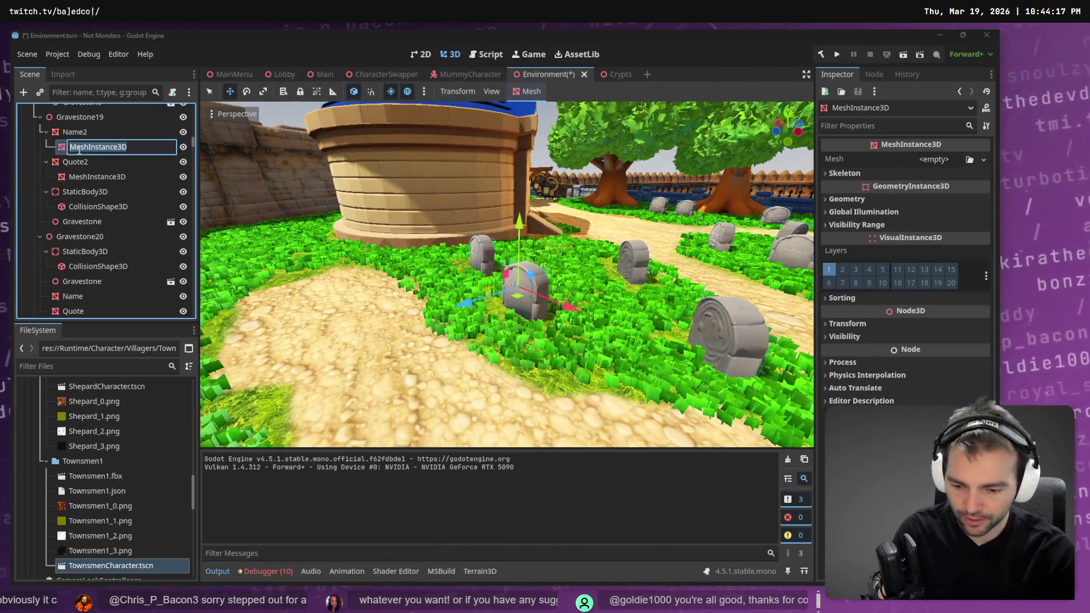
{"action": "type", "text": "NAme"}
{"action": "key", "text": "Return"}
{"action": "key", "text": "Down"}
Step: Rename Quote2's new MeshInstance3D child to Quote and fix the Name node's name
{"action": "key", "text": "F2"}
{"action": "type", "text": "Qyu"}
{"action": "key", "text": "Escape"}
{"action": "key", "text": "Down"}
{"action": "key", "text": "F2"}
{"action": "type", "text": "Quote\\"}
{"action": "key", "text": "Return"}
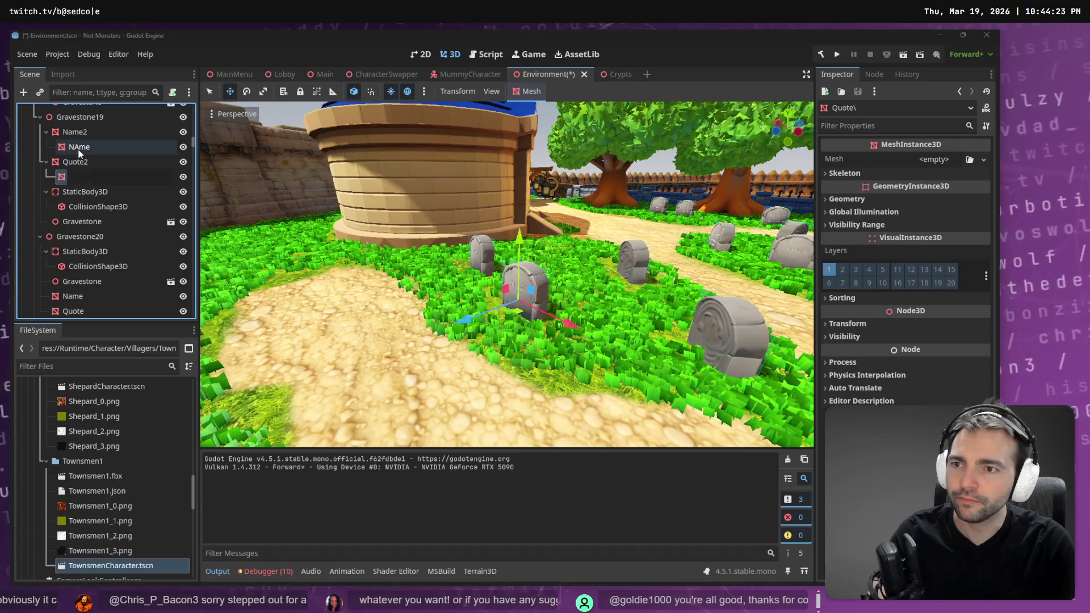
{"action": "key", "text": "Up"}
{"action": "left_click", "coordinate": [80, 149]}
{"action": "key", "text": "F2"}
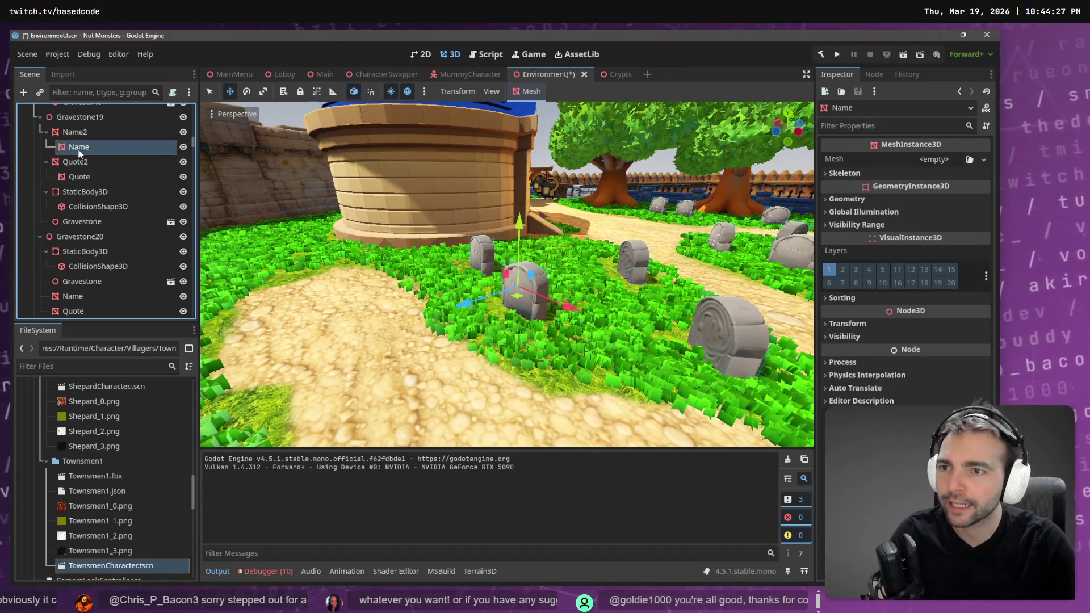
Step: Move the Name and Quote nodes directly under Gravestone19
{"action": "left_click", "coordinate": [84, 172], "text": "ctrl"}
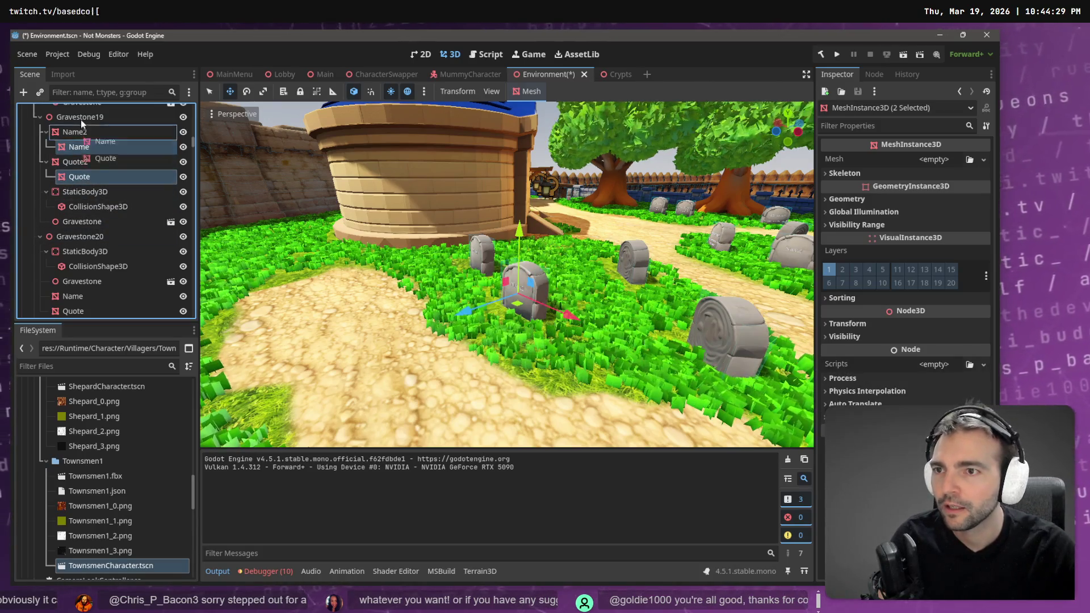
{"action": "scroll", "coordinate": [83, 167], "scroll_direction": "up", "scroll_amount": 1}
{"action": "left_click_drag", "start_coordinate": [81, 163], "coordinate": [71, 141]}
Step: Delete the duplicate Name2 and Quote2 nodes
{"action": "left_click", "coordinate": [73, 153]}
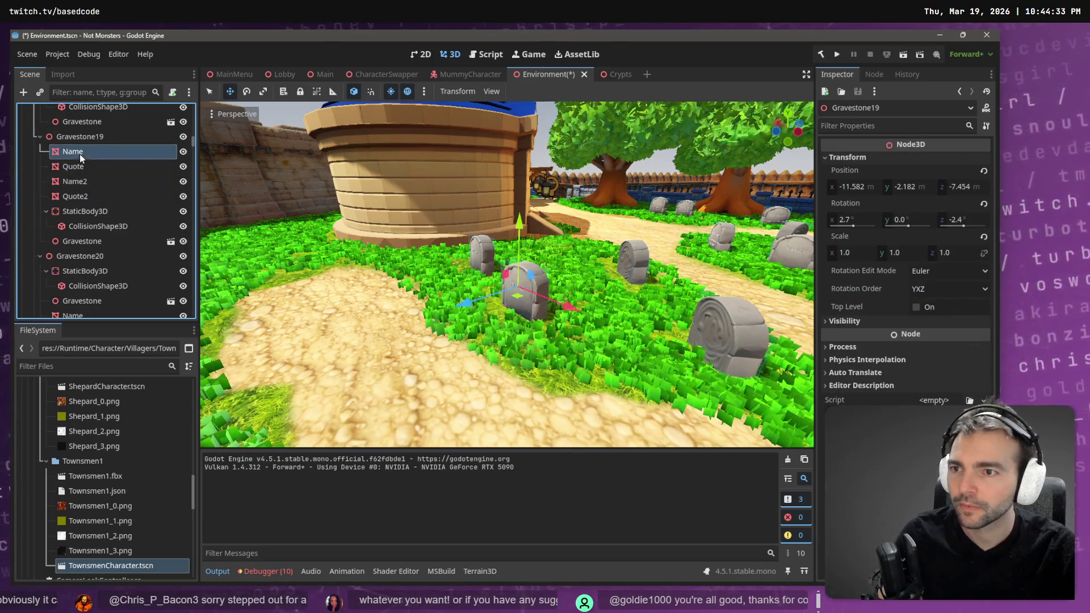
{"action": "left_click", "coordinate": [90, 183]}
{"action": "left_click", "coordinate": [87, 194], "text": "ctrl"}
{"action": "key", "text": "Delete"}
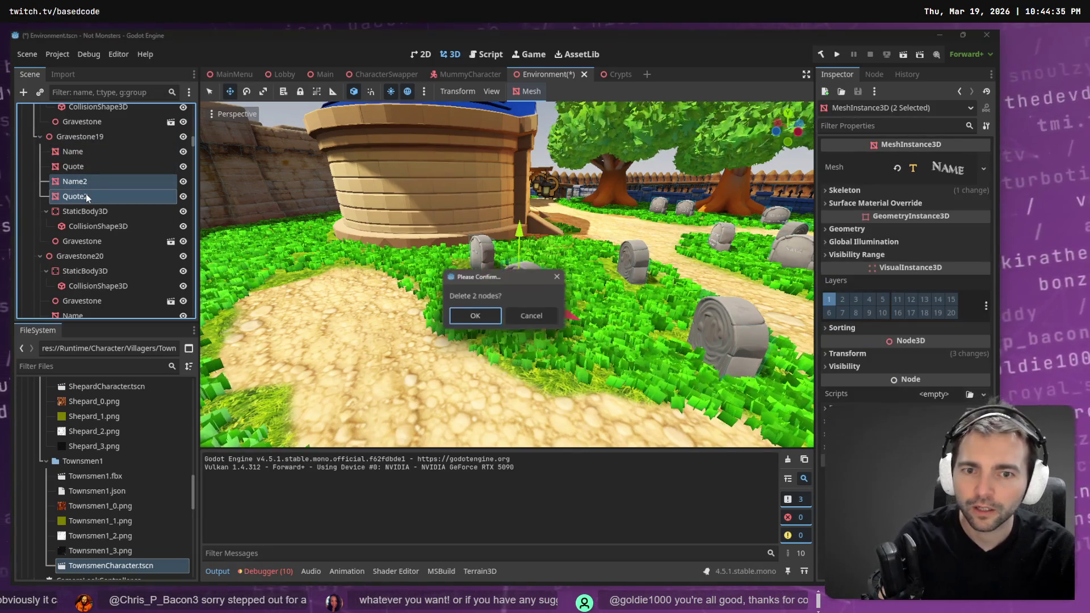
{"action": "key", "text": "Return"}
{"action": "left_click", "coordinate": [91, 153]}
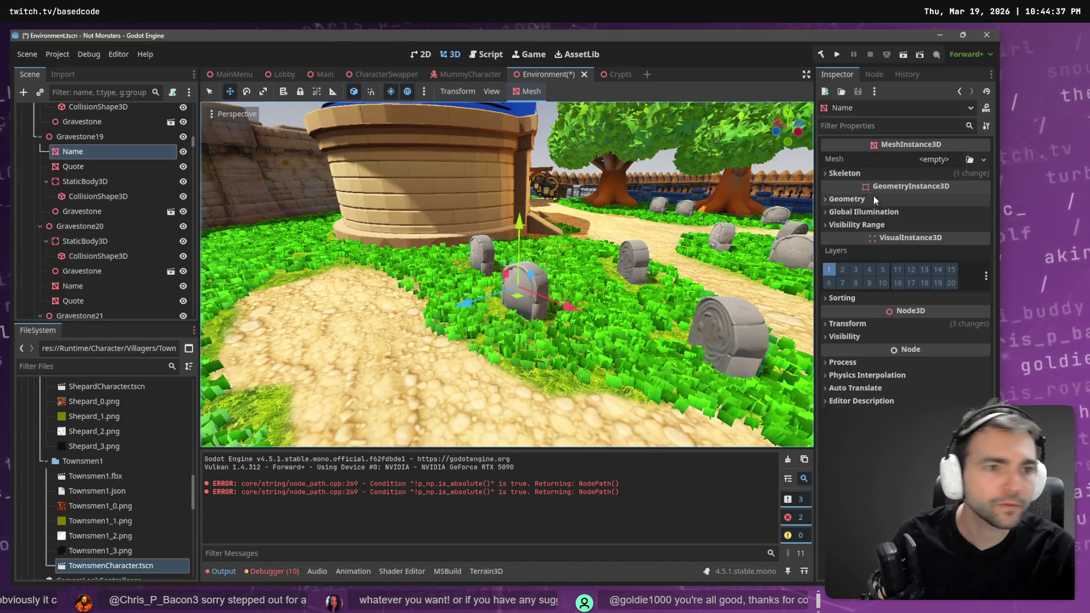
Step: Give the Name node a new TextMesh and expand its text settings
{"action": "left_click", "coordinate": [983, 159]}
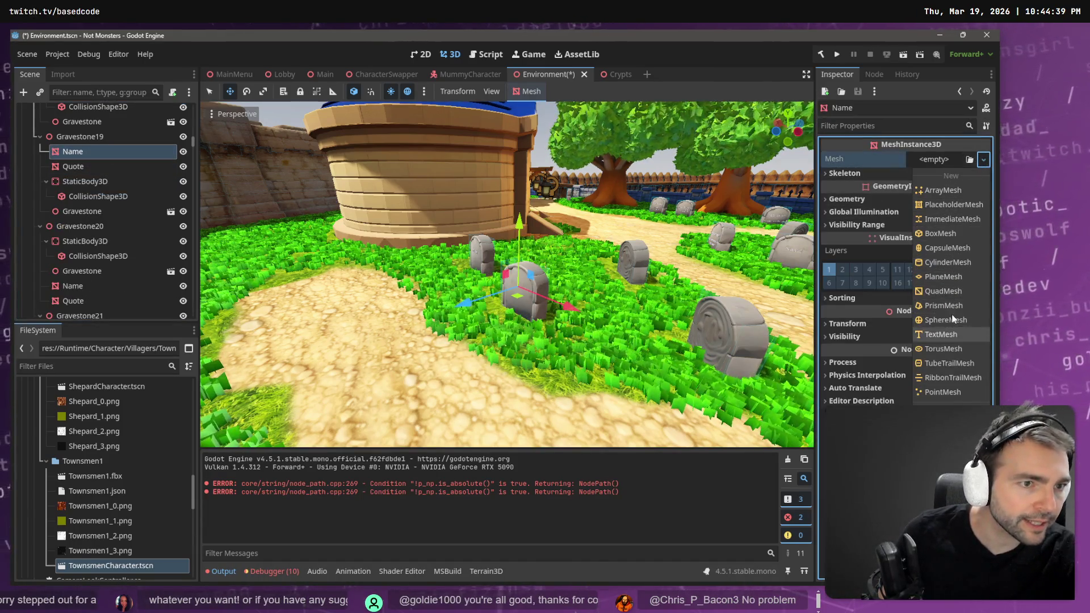
{"action": "left_click", "coordinate": [942, 335]}
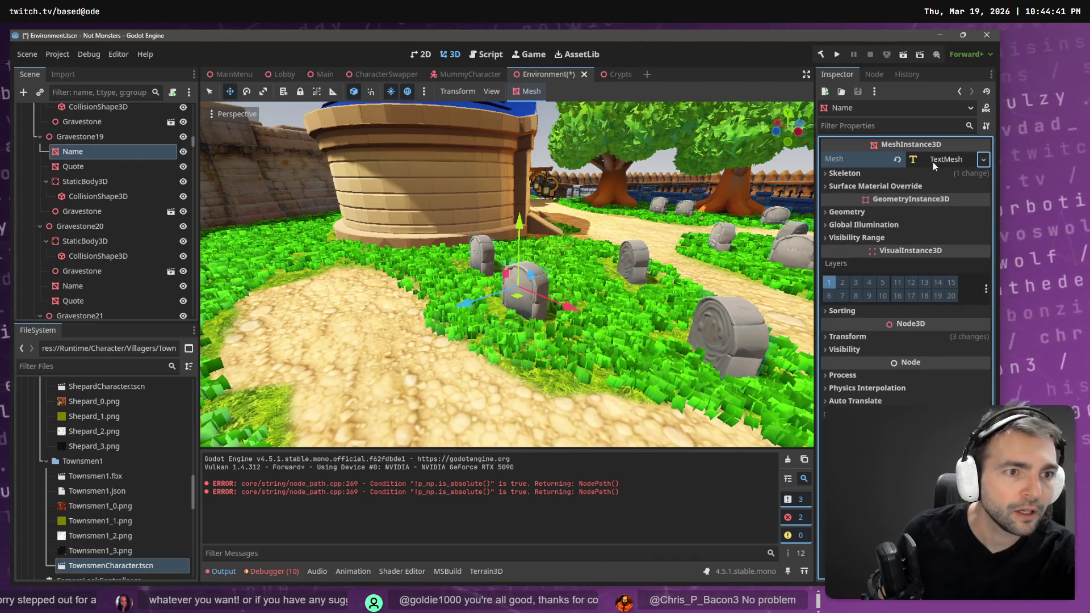
{"action": "left_click", "coordinate": [932, 162]}
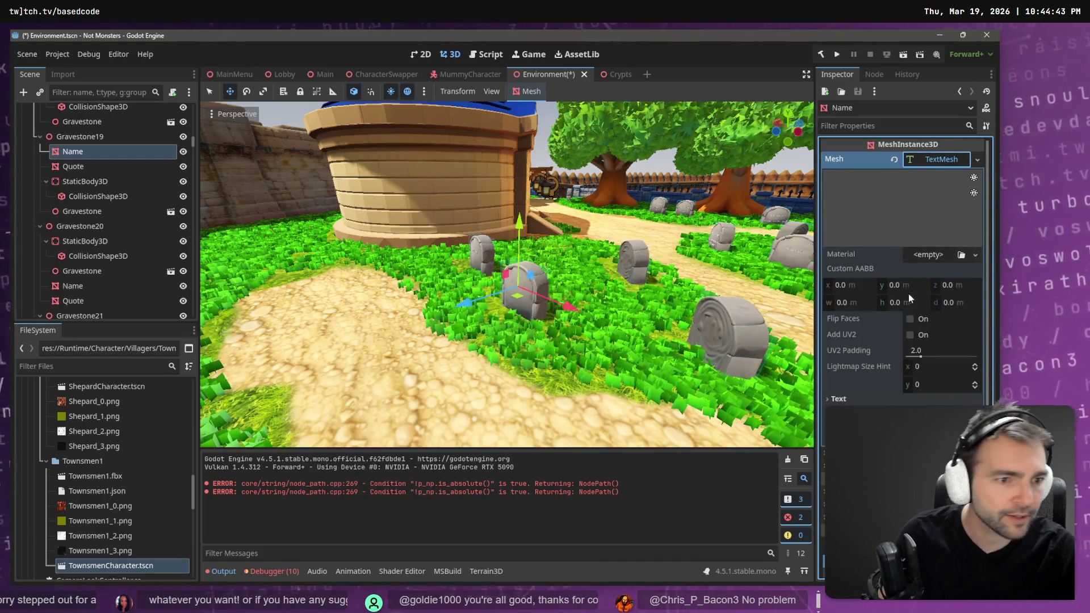
{"action": "left_click", "coordinate": [839, 399]}
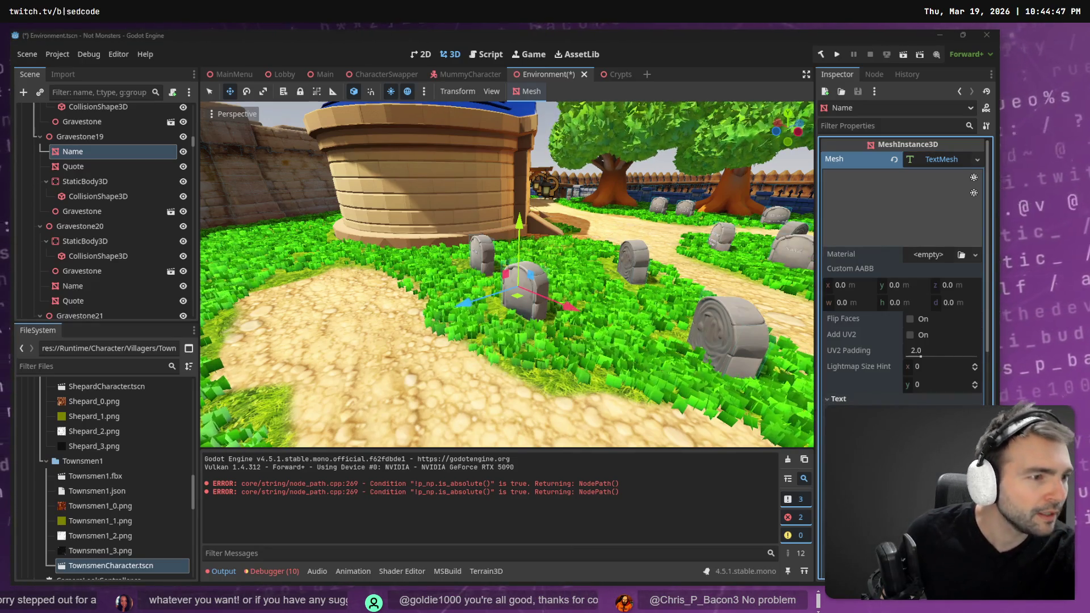
Step: Copy the Jacksack name from the tldraw note into the Name text mesh
{"action": "key", "text": "alt+Tab"}
{"action": "scroll", "coordinate": [653, 346], "scroll_direction": "right", "scroll_amount": 15}
{"action": "scroll", "coordinate": [652, 346], "scroll_direction": "down", "scroll_amount": 8}
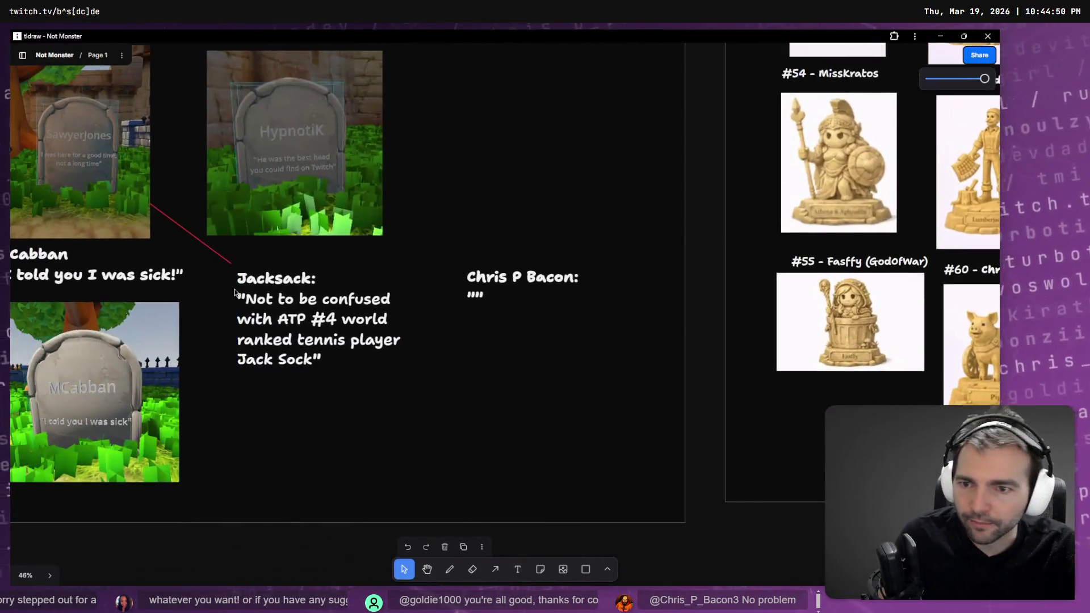
{"action": "left_click", "coordinate": [261, 283]}
{"action": "double_click", "coordinate": [261, 284]}
{"action": "key", "text": "ctrl+c"}
{"action": "key", "text": "Escape"}
{"action": "key", "text": "alt+Tab"}
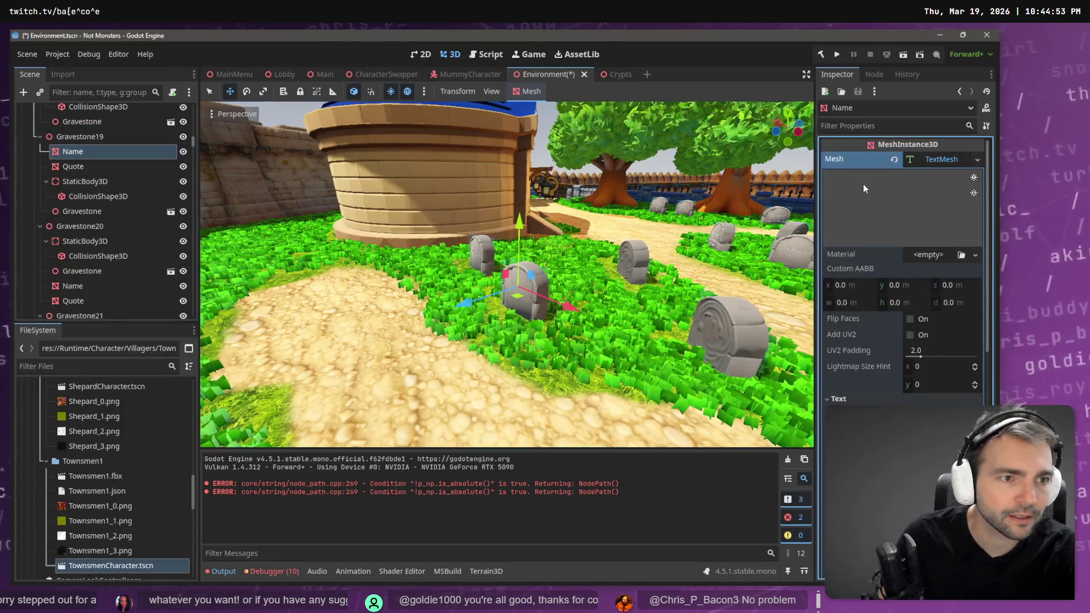
{"action": "left_click", "coordinate": [942, 162]}
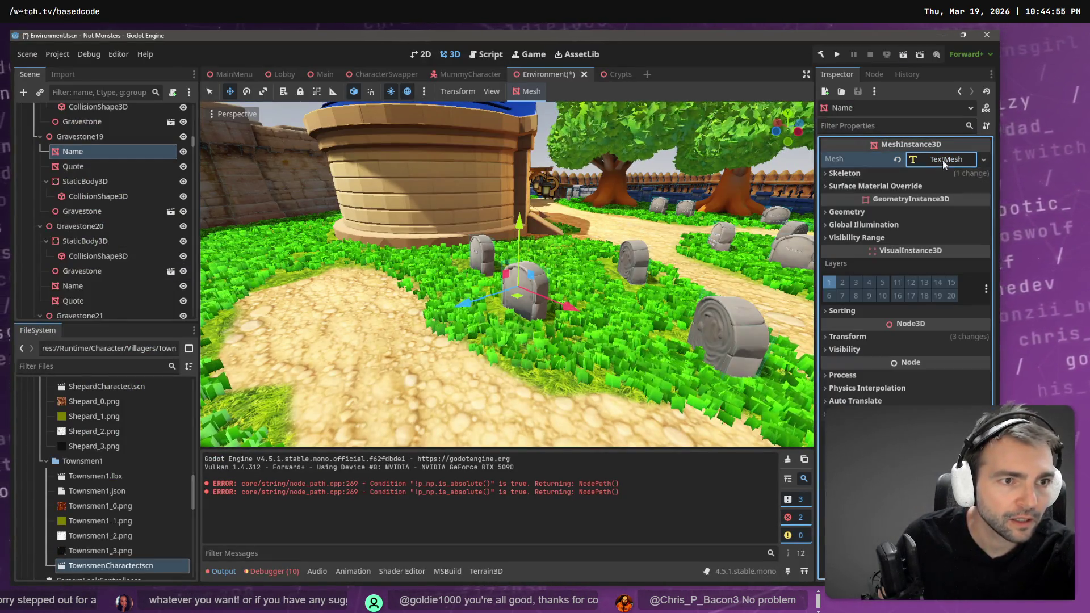
{"action": "left_click", "coordinate": [942, 161]}
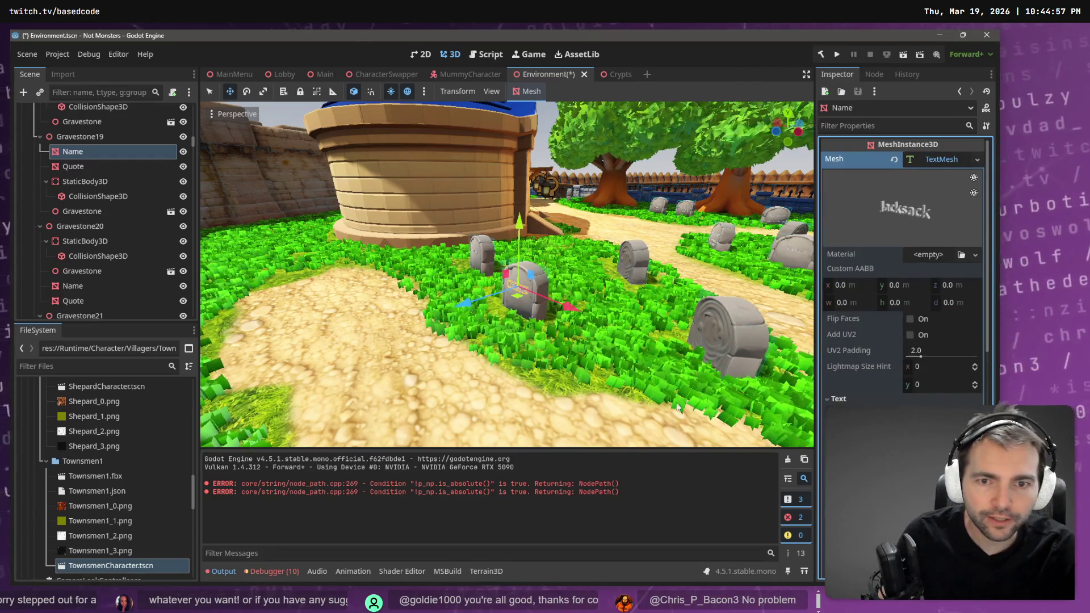
Step: Copy the Jack Sock quote from tldraw and give the Quote node a new TextMesh
{"action": "key", "text": "alt+Tab"}
{"action": "left_click_drag", "start_coordinate": [250, 298], "coordinate": [327, 360]}
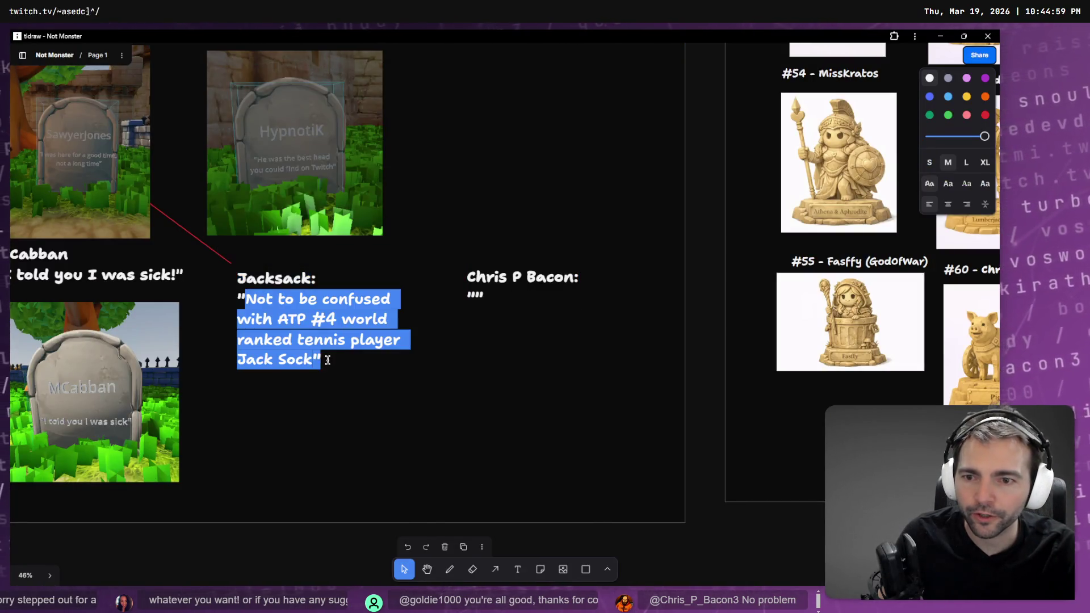
{"action": "key", "text": "alt+Tab"}
{"action": "left_click", "coordinate": [73, 167]}
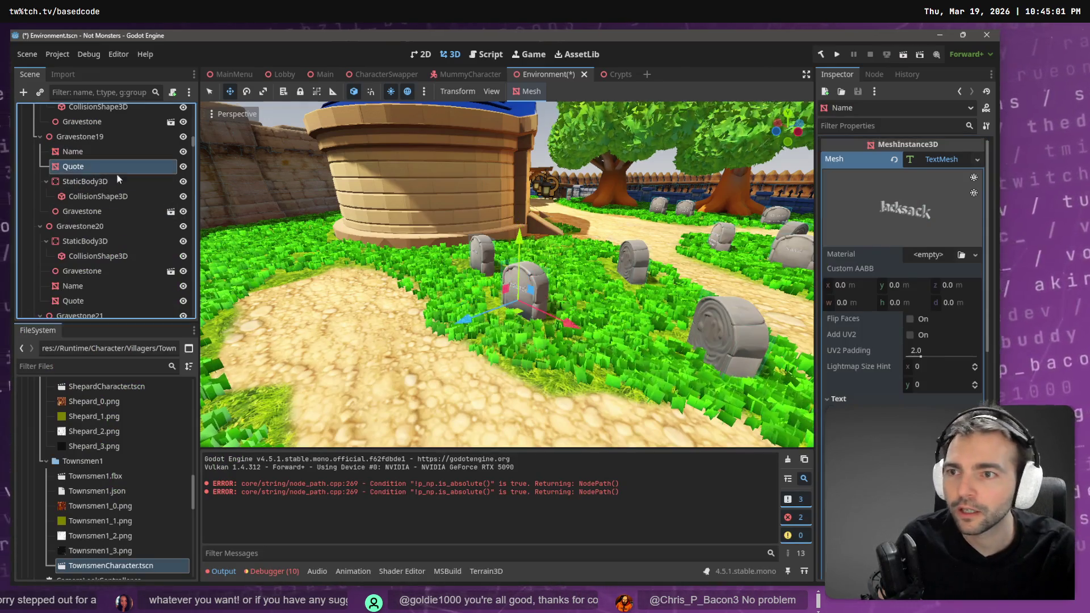
{"action": "left_click", "coordinate": [983, 160]}
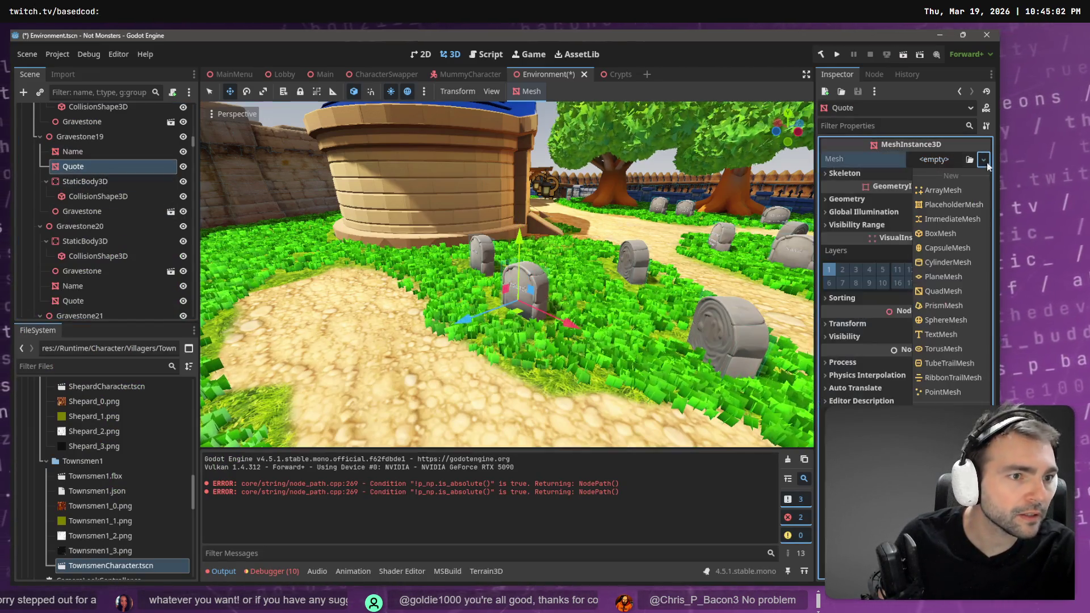
{"action": "left_click", "coordinate": [956, 339]}
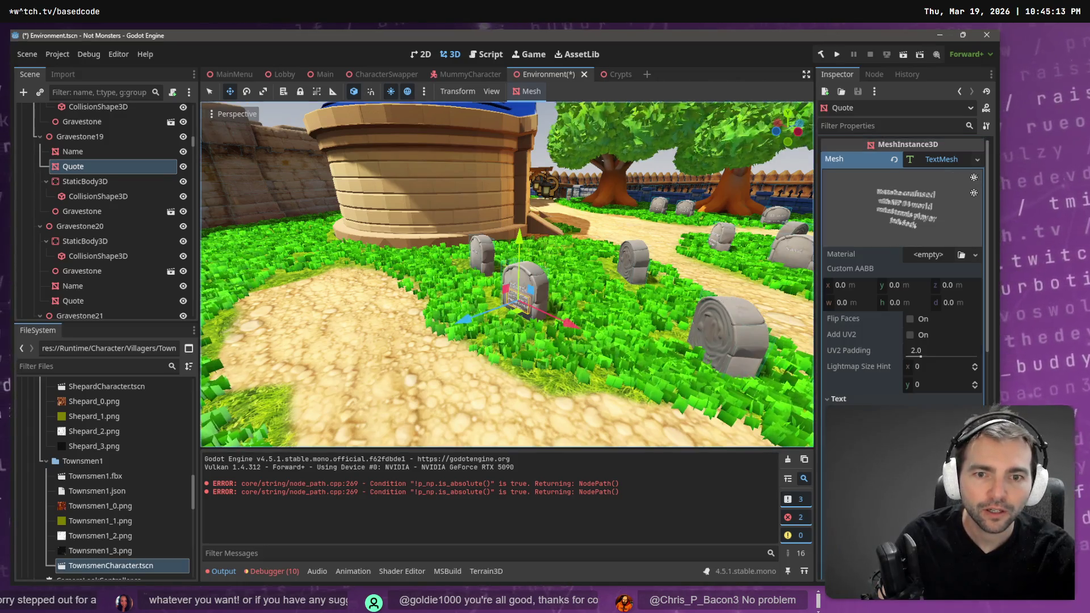
Step: Wrap the quote text in quotation marks and save the Environment scene
{"action": "key", "text": "f"}
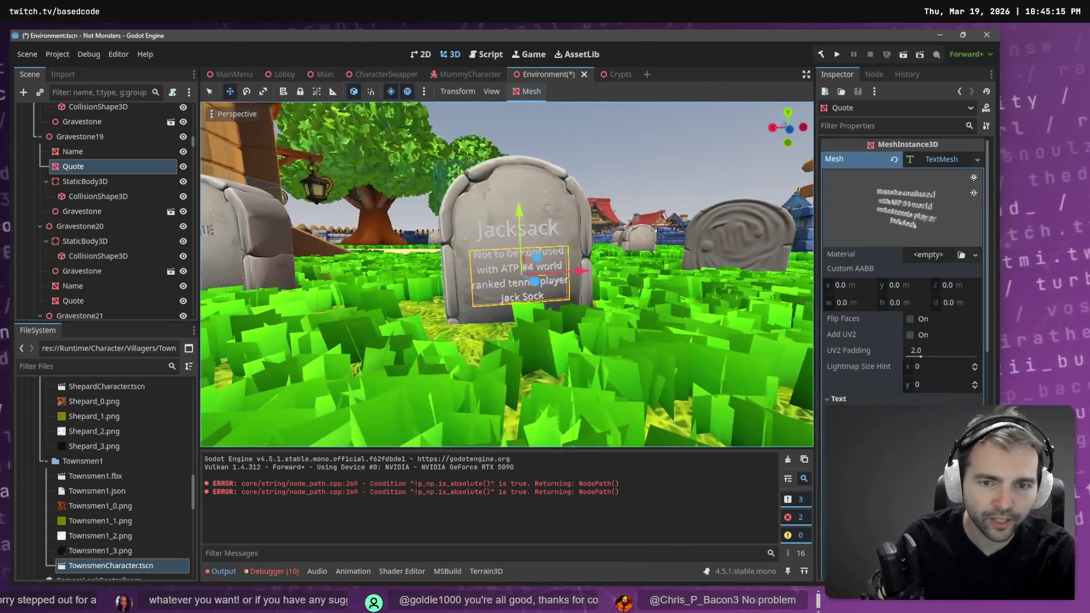
{"action": "key", "text": "f"}
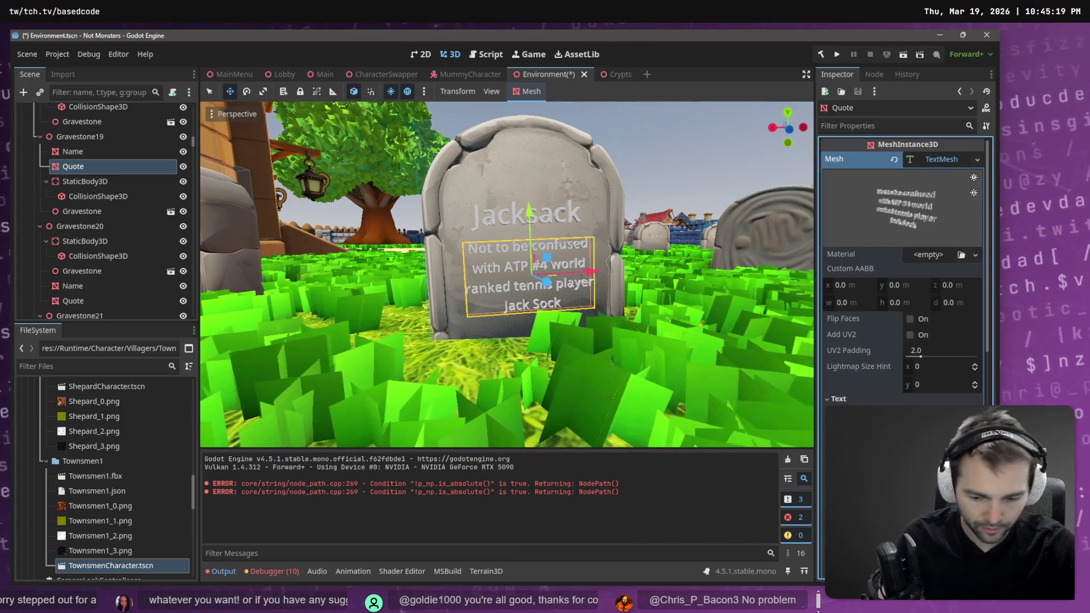
{"action": "type", "text": "\"\""}
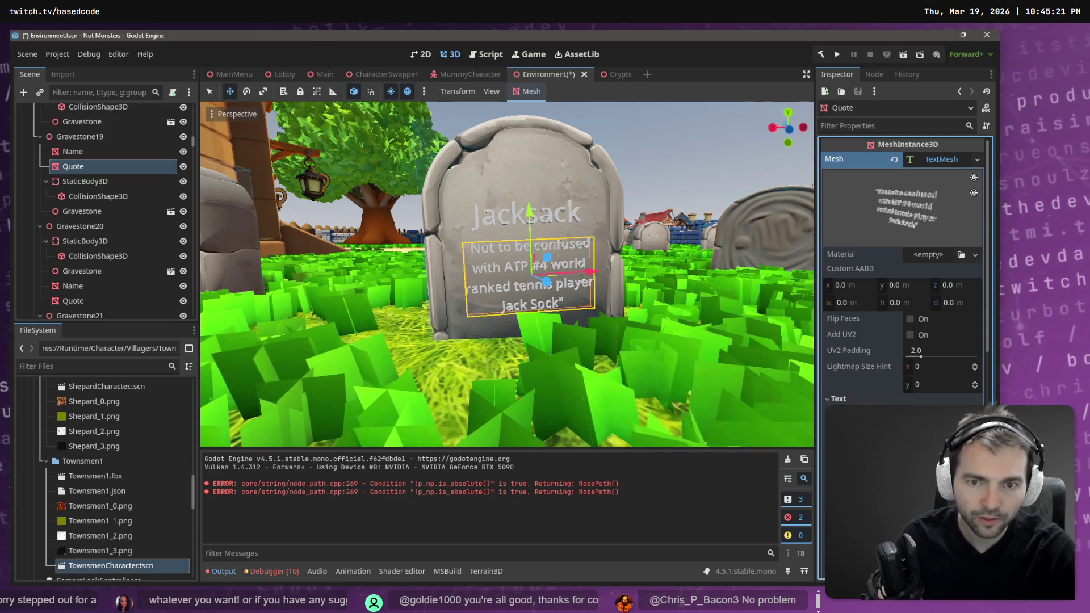
{"action": "left_click", "coordinate": [672, 116]}
{"action": "key", "text": "ctrl+s"}
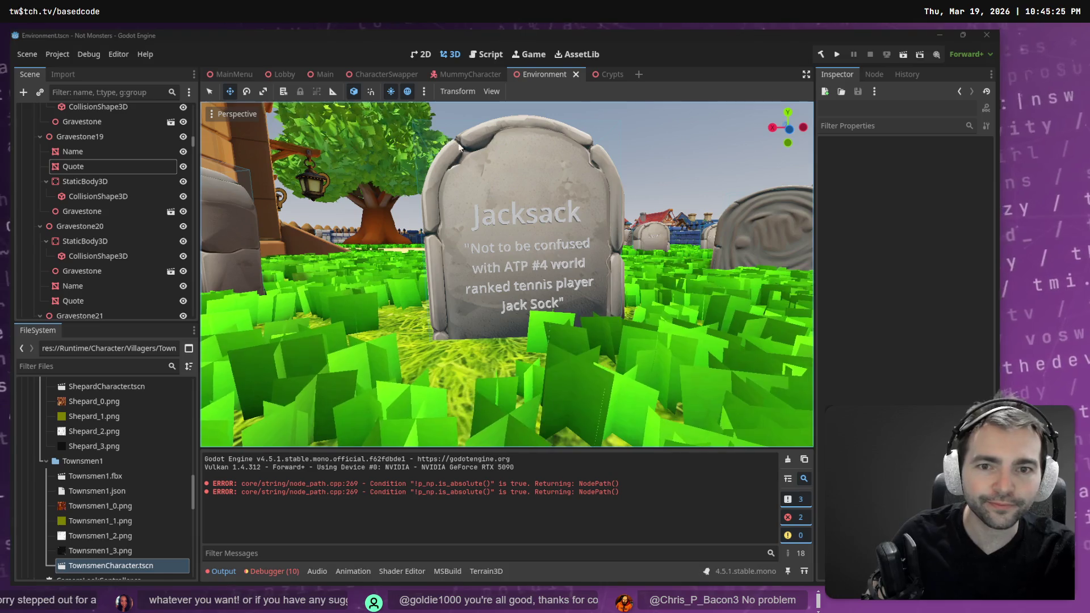
Step: End editing of the Jacksack note in tldraw and open a new Chrome window
{"action": "key", "text": "alt+Tab"}
{"action": "left_click", "coordinate": [498, 296]}
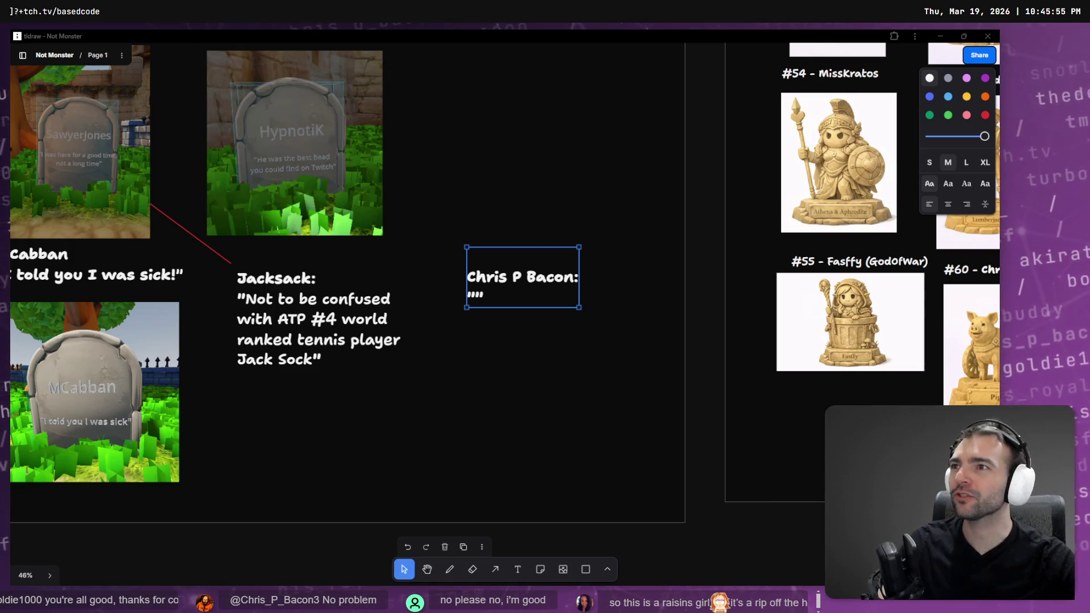
{"action": "key", "text": "ctrl+n"}
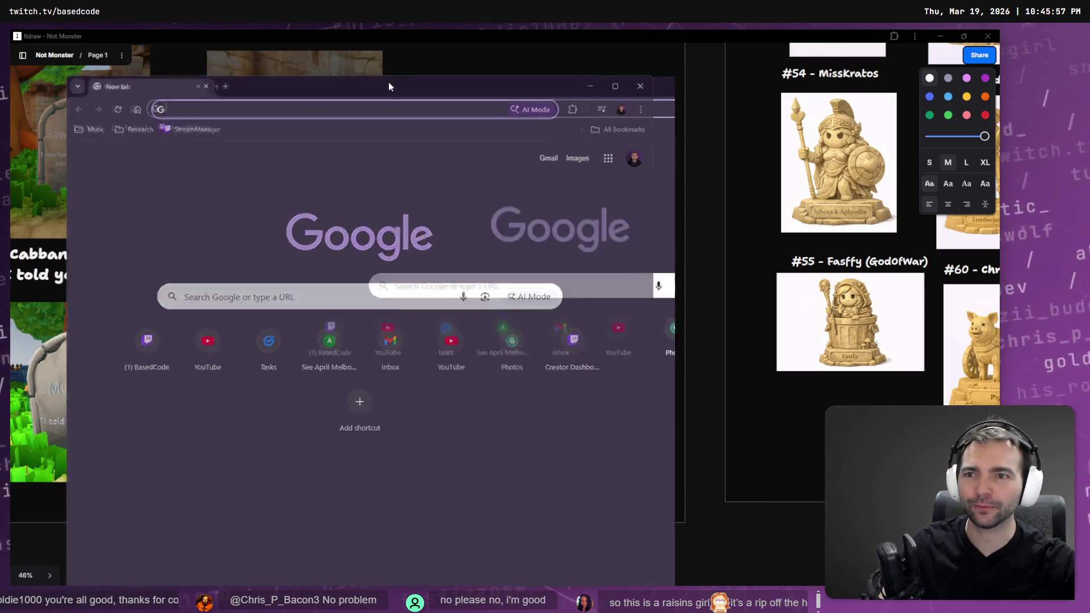
Step: Show Google image results for 'south park character rasinsgirl', then close the Photopea window
{"action": "type", "text": "s"}
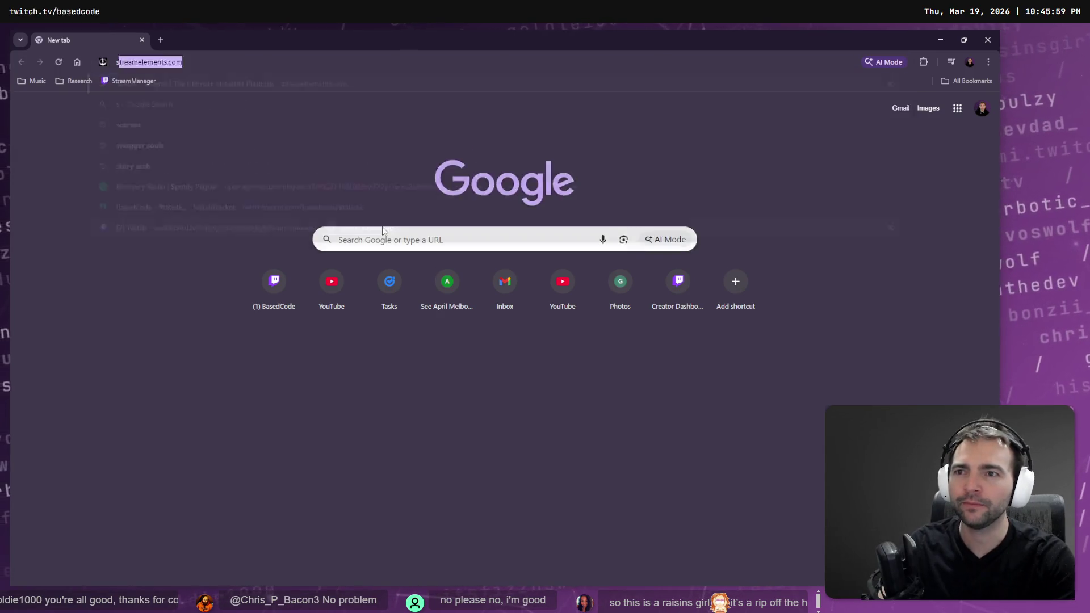
{"action": "type", "text": "outh park character rasinsgirl"}
{"action": "key", "text": "Return"}
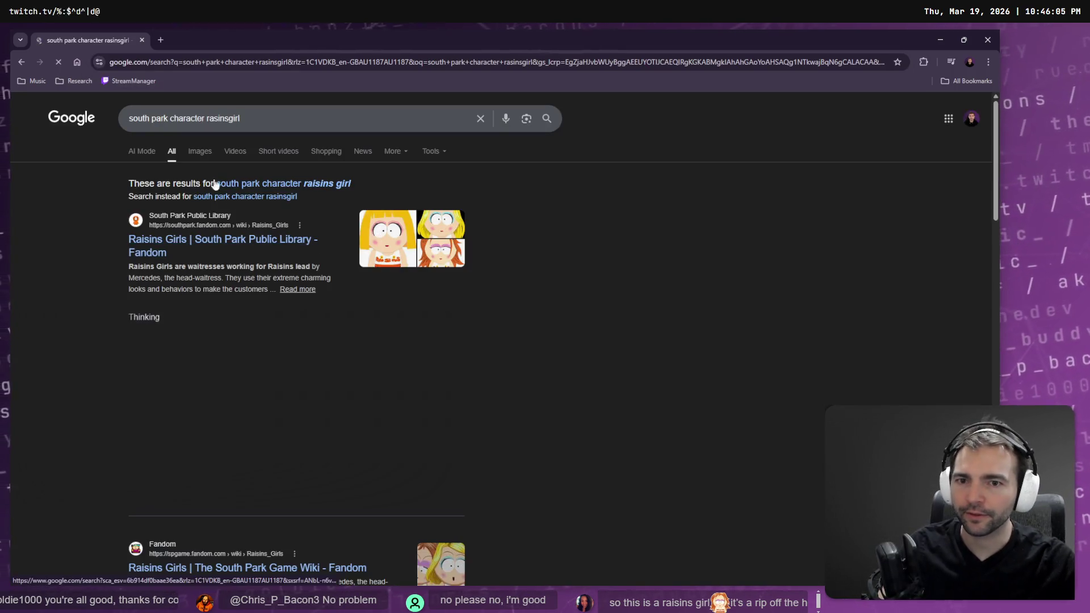
{"action": "left_click", "coordinate": [200, 150]}
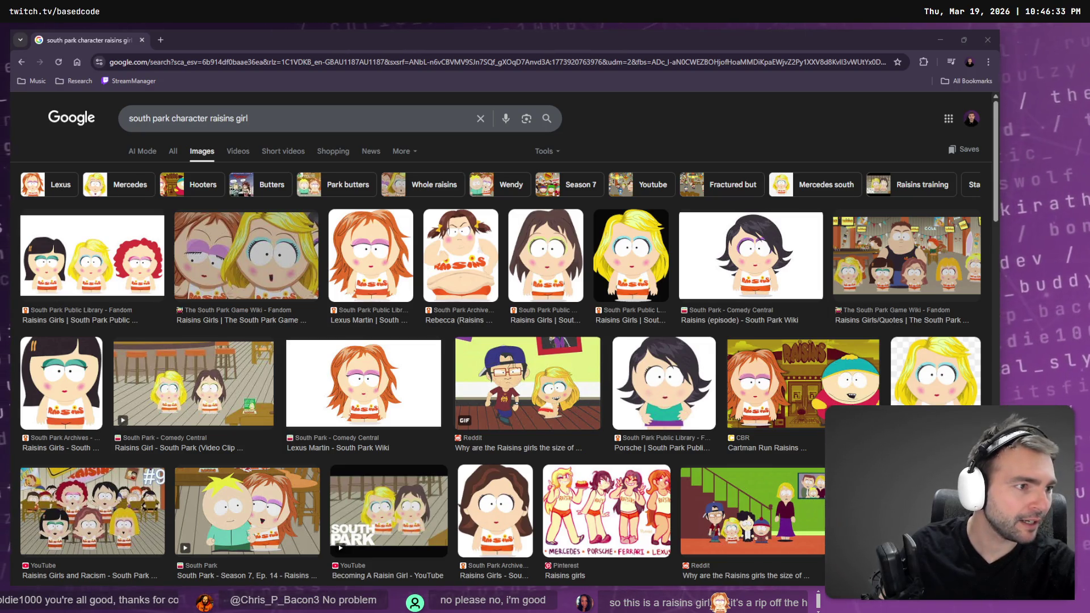
{"action": "key", "text": "alt+Tab"}
{"action": "key", "text": "ctrl+w"}
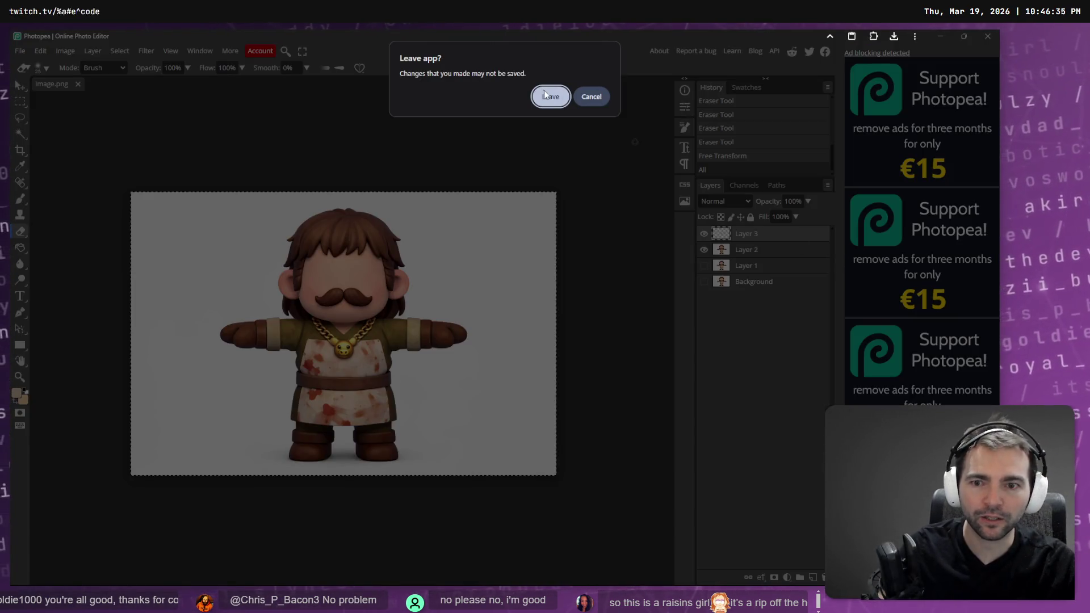
Step: Leave Photopea without saving and open the Art (Statues 2) chat in the Not Monsters project
{"action": "left_click", "coordinate": [549, 94]}
{"action": "key", "text": "alt+Tab"}
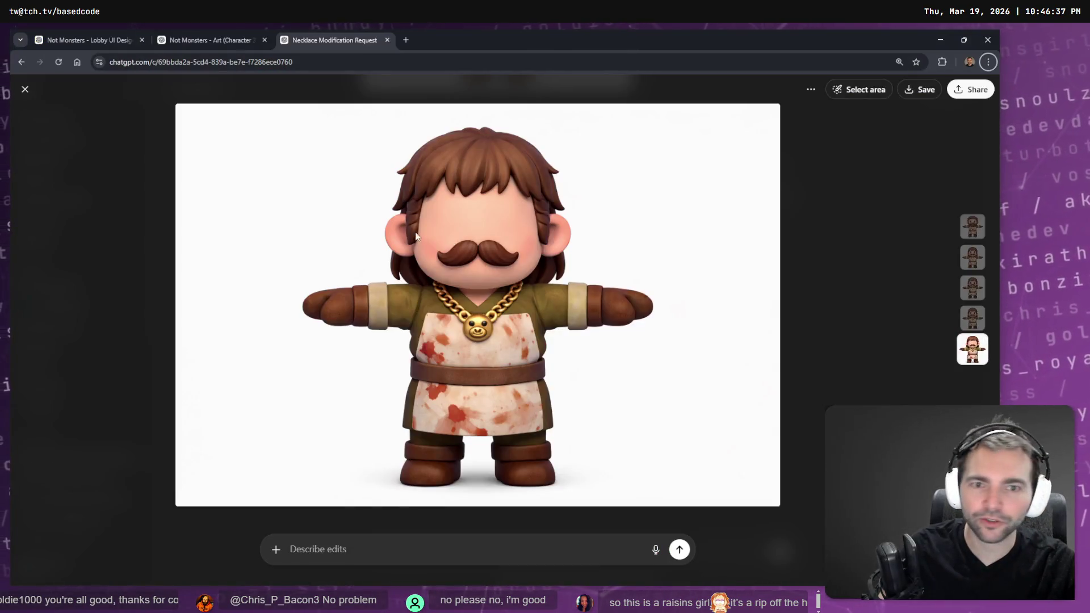
{"action": "left_click", "coordinate": [126, 170]}
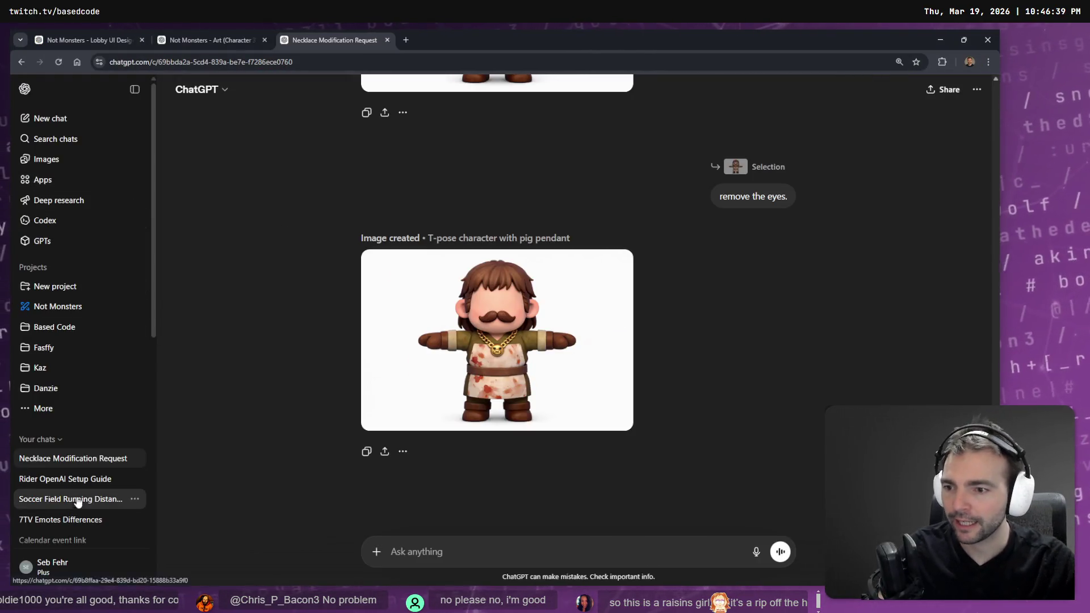
{"action": "left_click", "coordinate": [79, 306]}
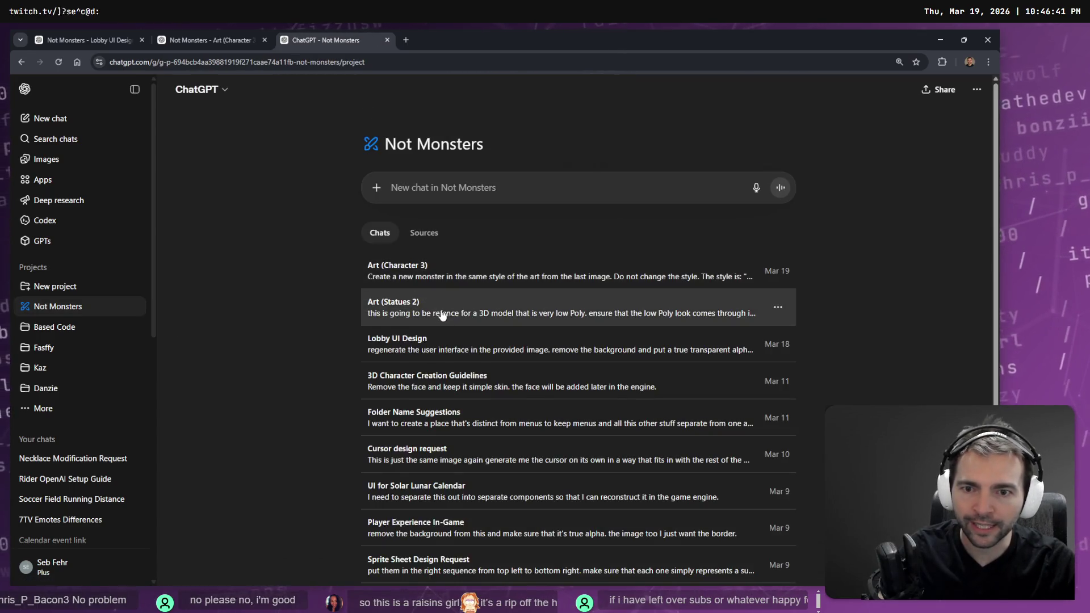
{"action": "left_click", "coordinate": [566, 301]}
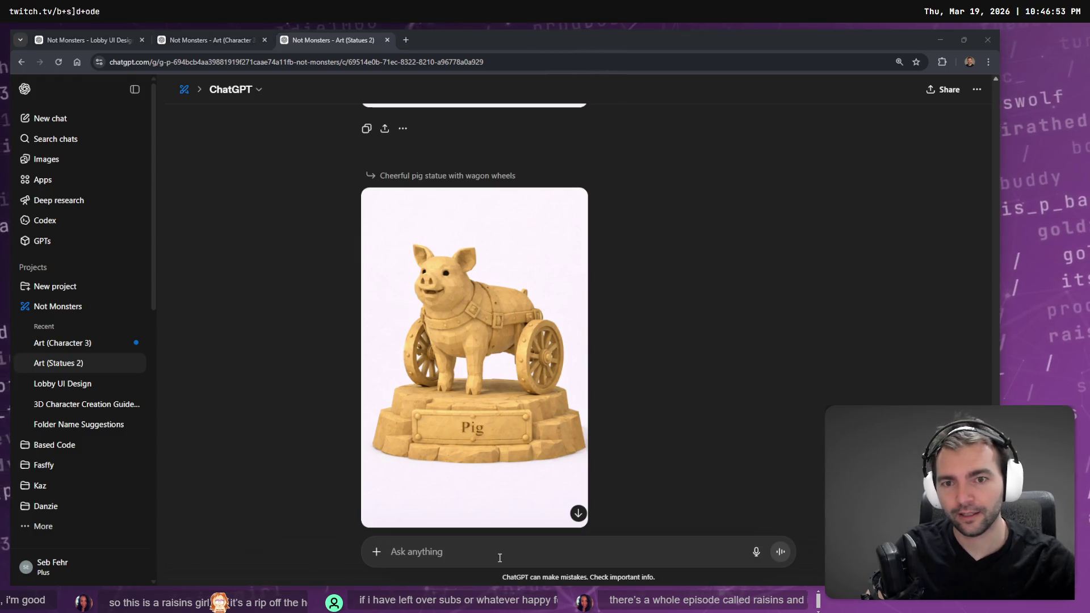
Step: Rewrite the earlier lumberjack statue prompt as 'This time we want a child, who is serving beers.'
{"action": "scroll", "coordinate": [706, 280], "scroll_direction": "up", "scroll_amount": 20}
{"action": "scroll", "coordinate": [693, 214], "scroll_direction": "up", "scroll_amount": 20}
{"action": "scroll", "coordinate": [704, 216], "scroll_direction": "up", "scroll_amount": 20}
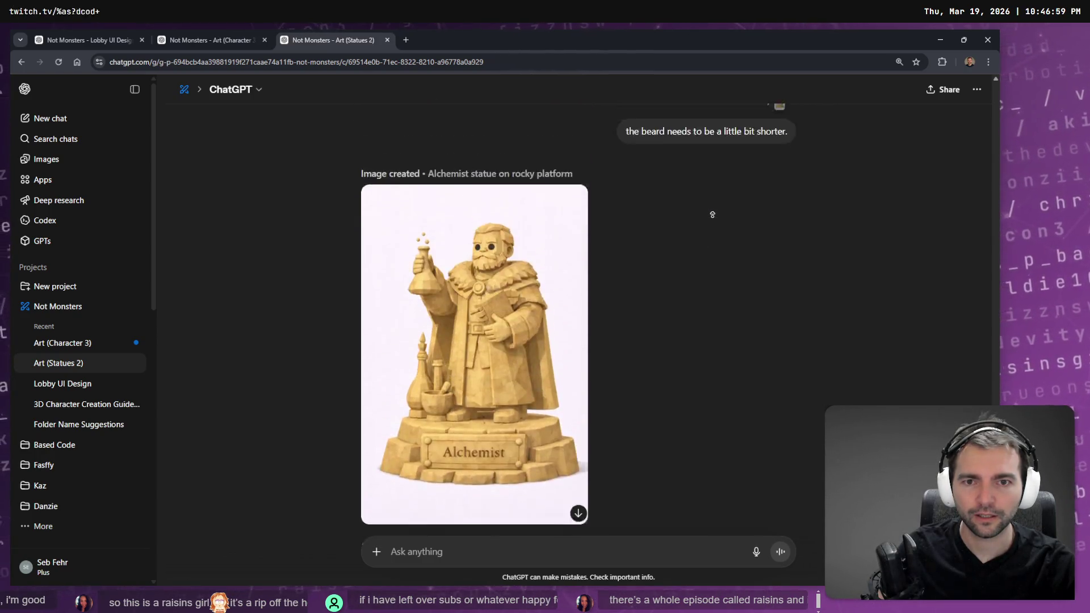
{"action": "scroll", "coordinate": [712, 214], "scroll_direction": "up", "scroll_amount": 15}
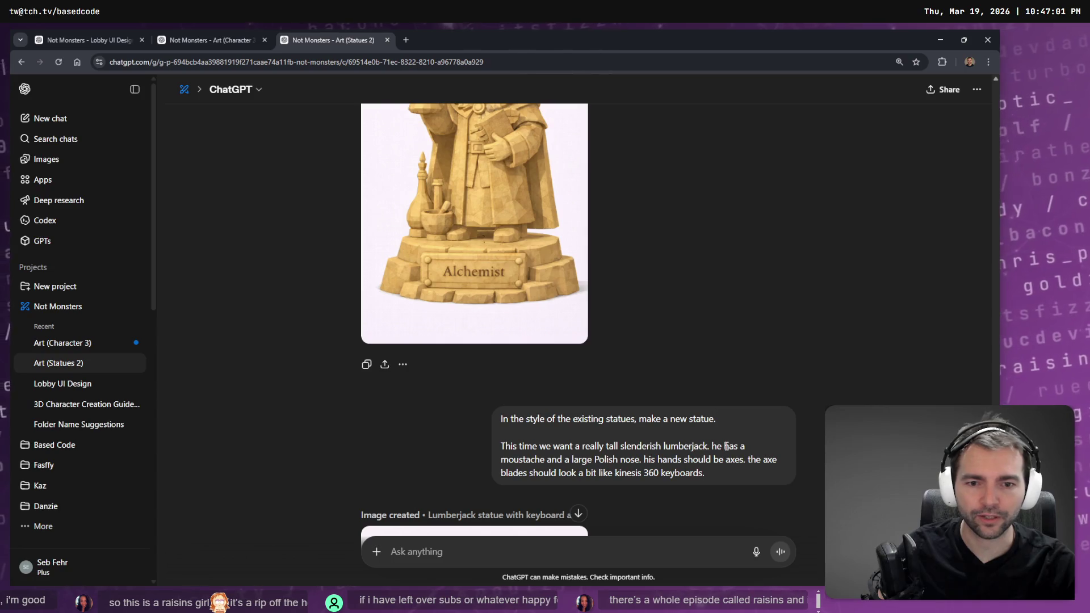
{"action": "left_click", "coordinate": [786, 495]}
{"action": "mouse_move", "coordinate": [725, 467]}
{"action": "left_mouse_down"}
{"action": "mouse_move", "coordinate": [354, 449]}
{"action": "mouse_move", "coordinate": [460, 454]}
{"action": "left_mouse_up"}
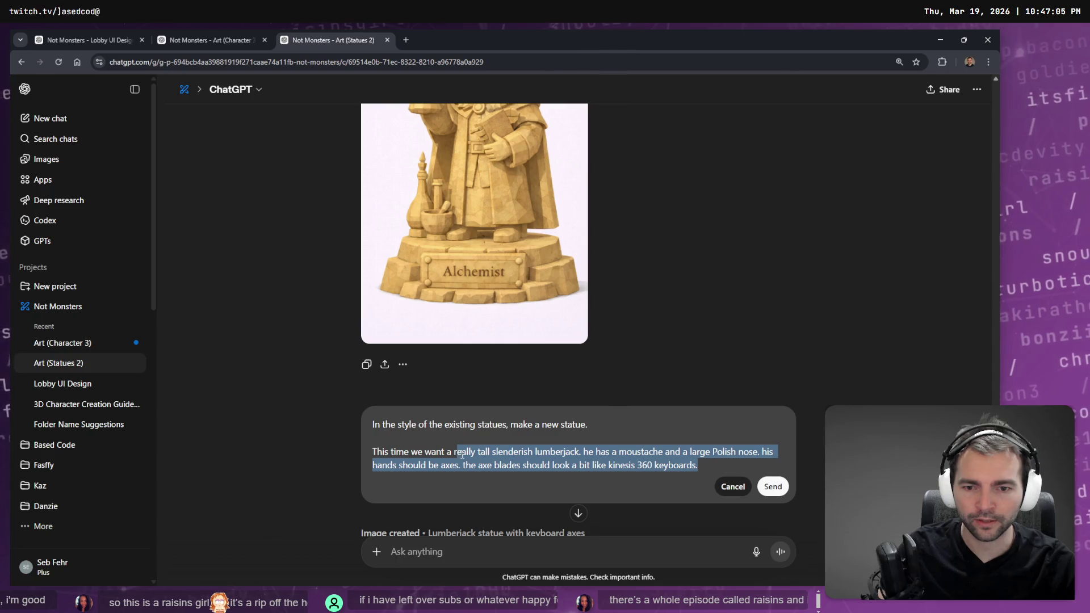
{"action": "key", "text": "BackSpace"}
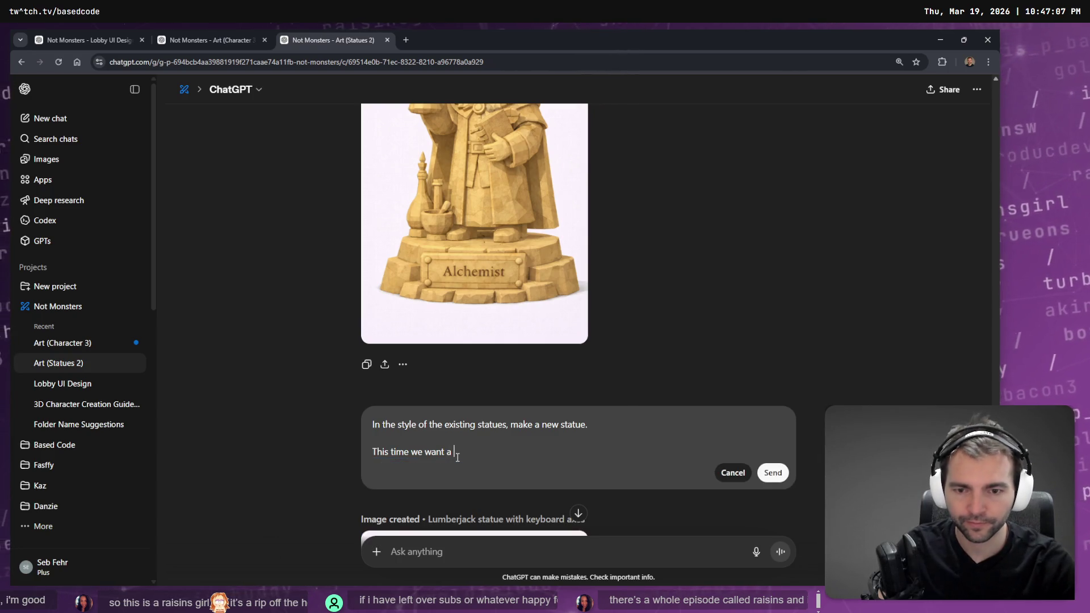
{"action": "type", "text": "chil"}
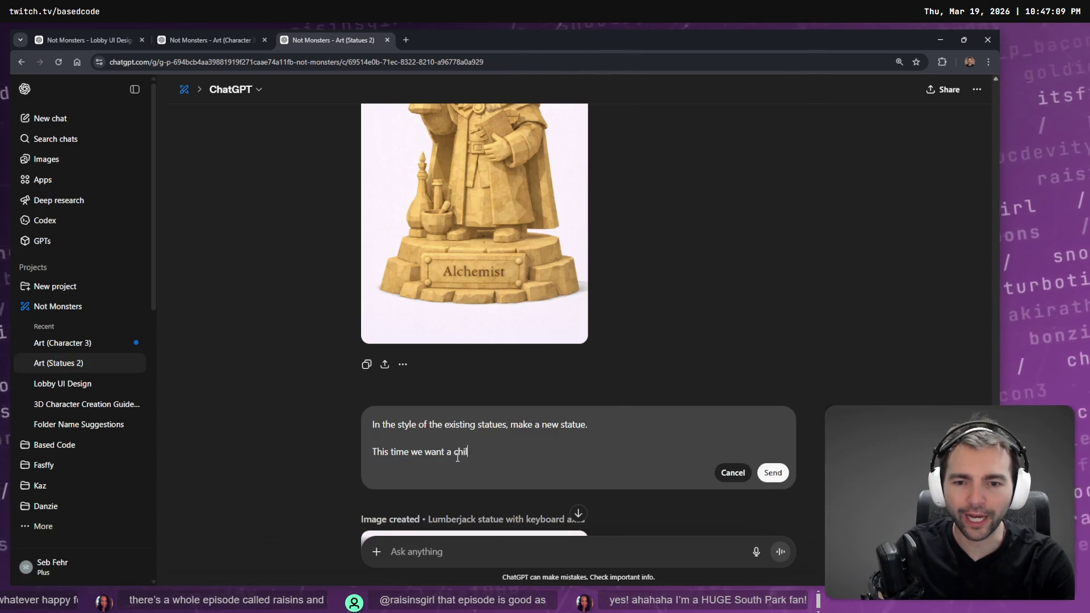
{"action": "type", "text": "d, who is serving beers."}
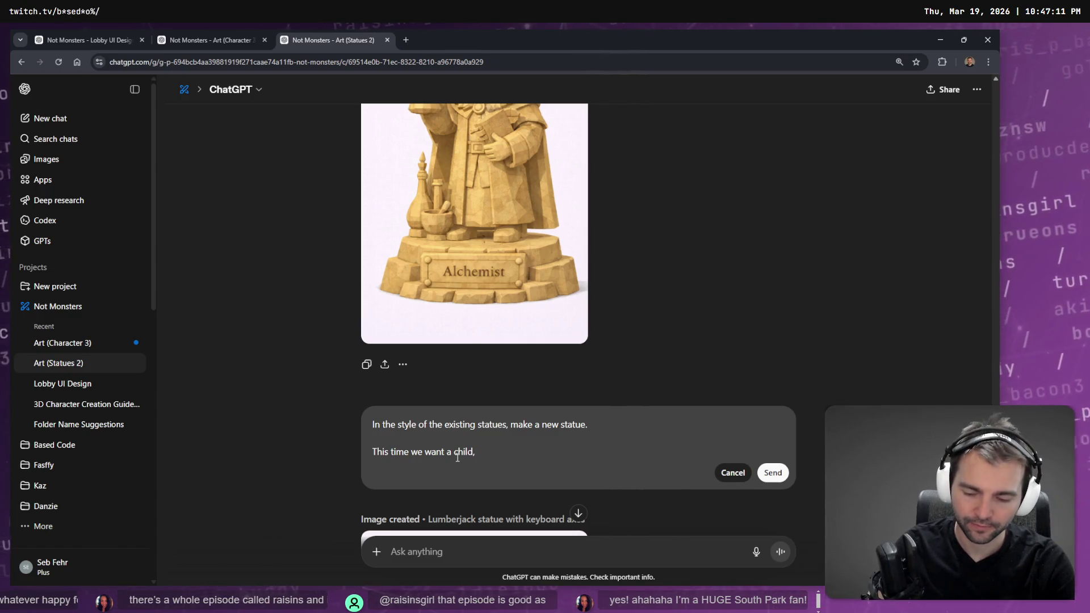
{"action": "key", "text": "super+h"}
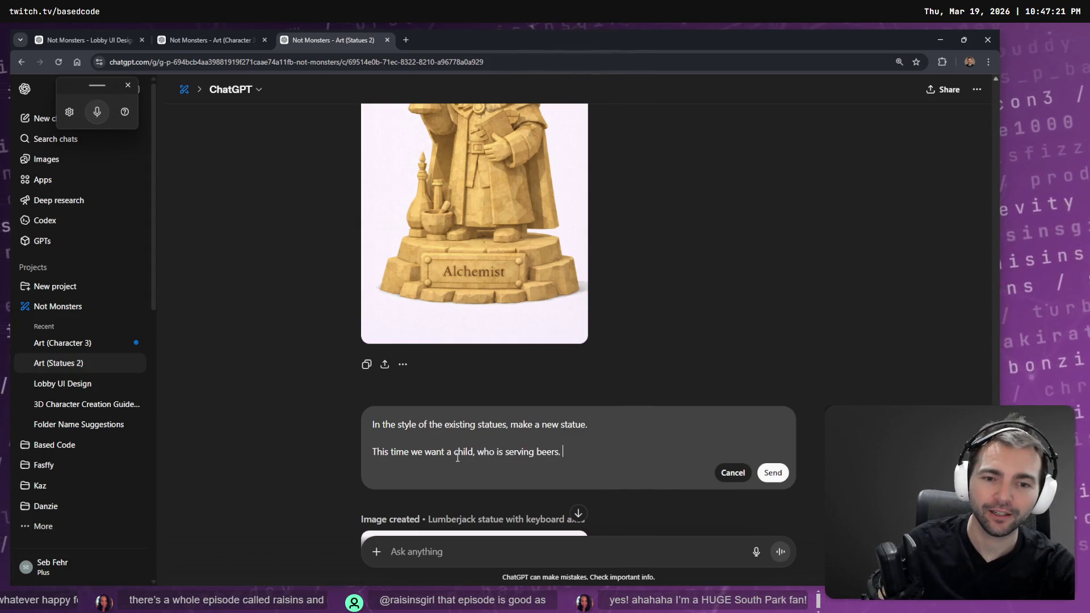
{"action": "key", "text": "alt+Tab"}
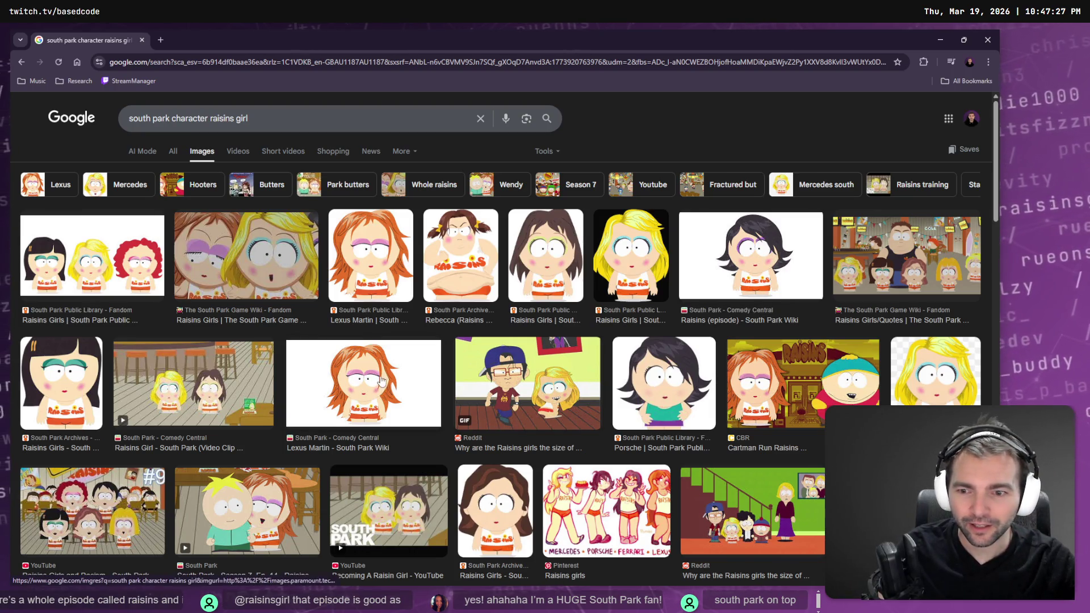
Step: Scroll through the South Park raisins girl images and go back to the Art (Statues 2) chat
{"action": "scroll", "coordinate": [384, 376], "scroll_direction": "down", "scroll_amount": 4}
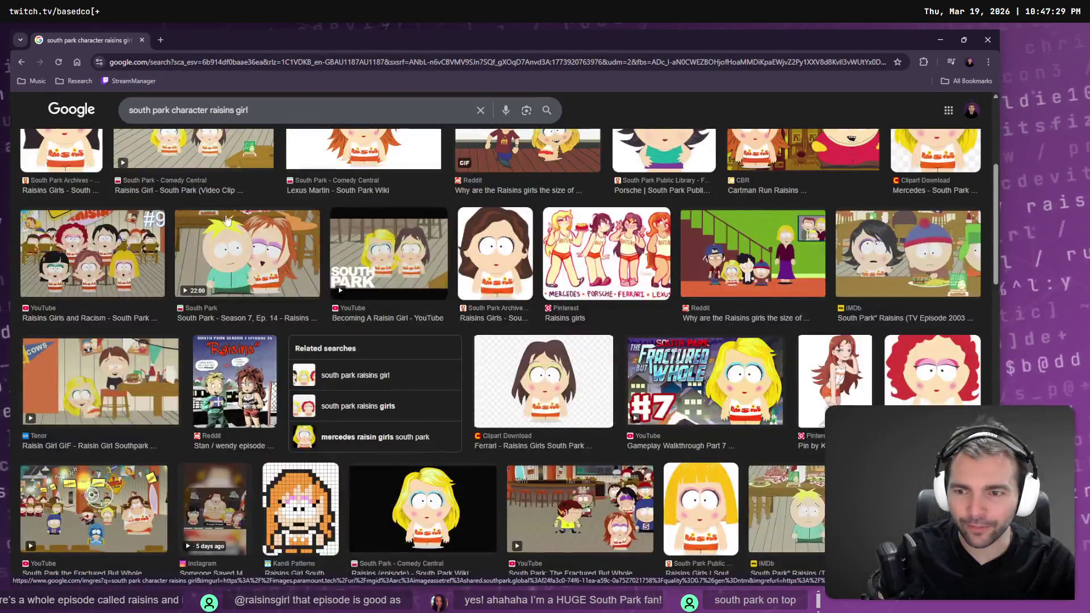
{"action": "scroll", "coordinate": [258, 413], "scroll_direction": "up", "scroll_amount": 3}
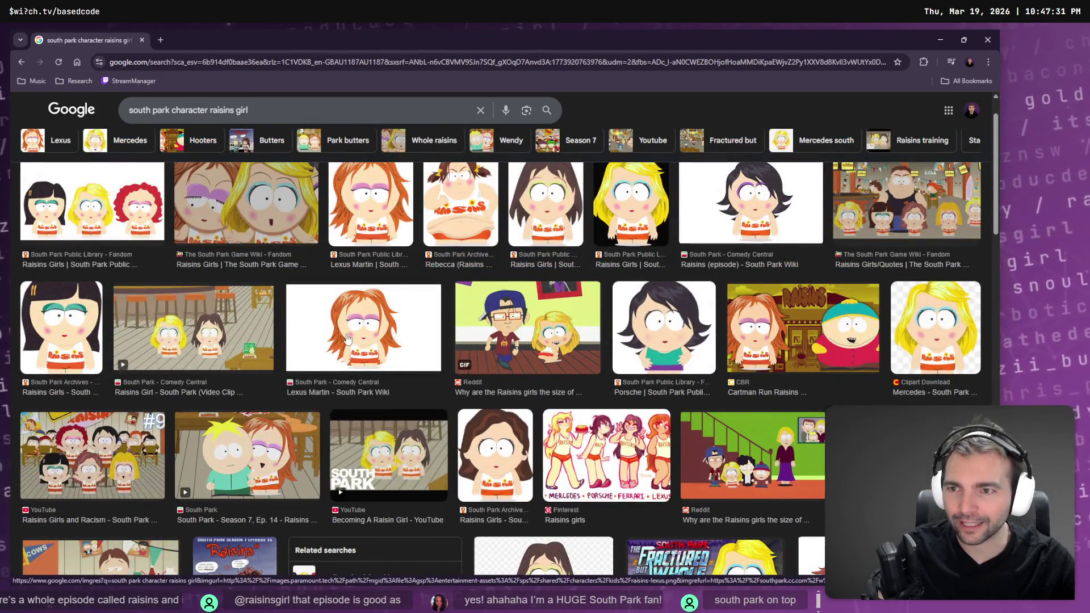
{"action": "key", "text": "alt+Tab"}
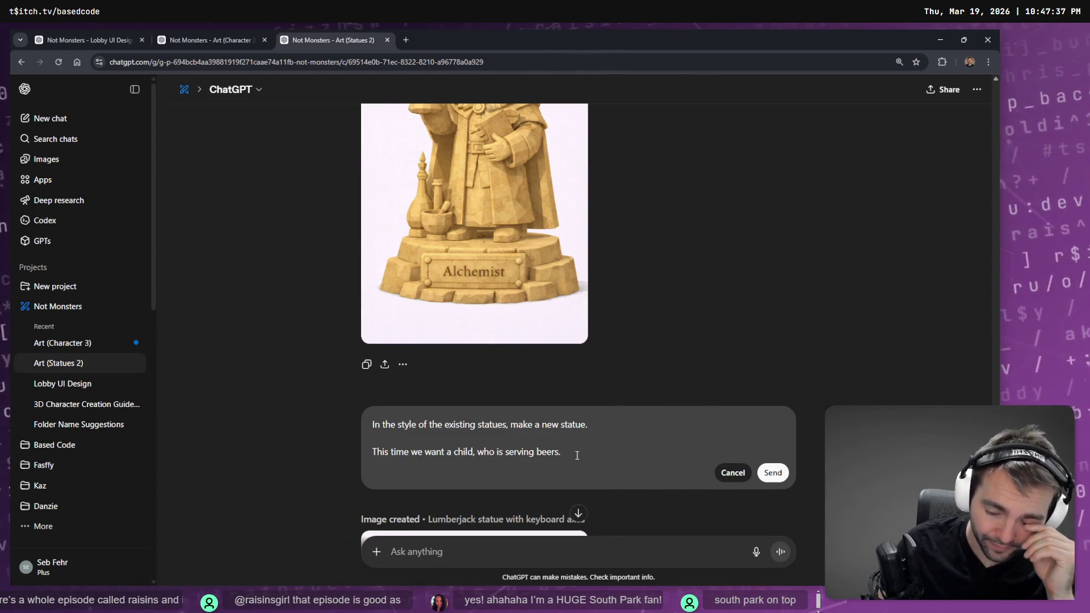
Step: Dictate the barmaid and medieval-style sentences, capitalise 'The', and send the barmaid statue prompt
{"action": "key", "text": "super+h"}
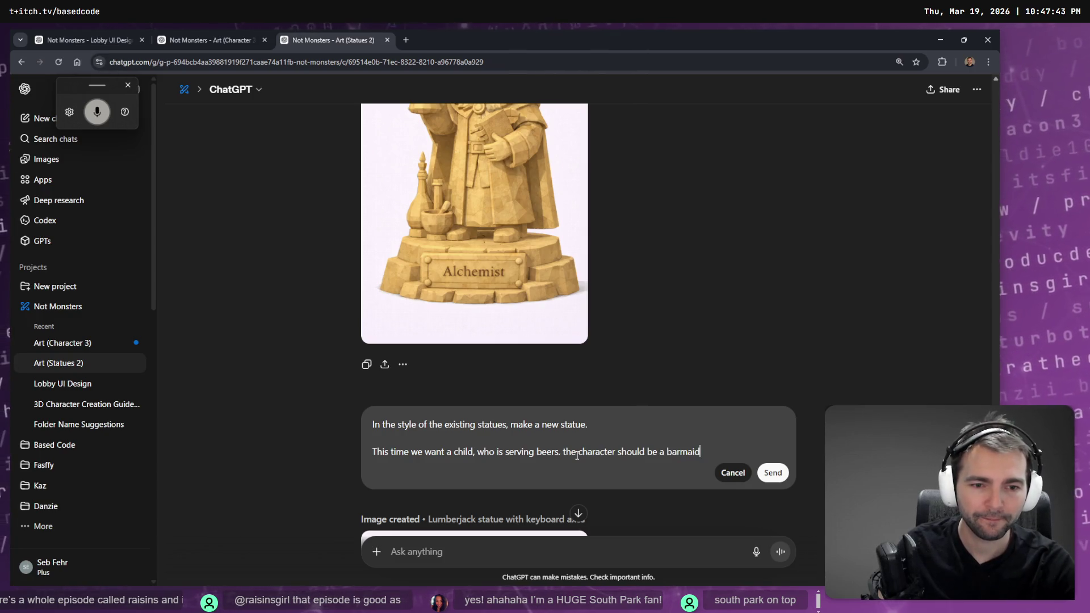
{"action": "key", "text": "ctrl+Left"}
{"action": "key", "text": "ctrl+Left"}
{"action": "key", "text": "Delete"}
{"action": "type", "text": "T"}
{"action": "key", "text": "End"}
{"action": "key", "text": "super+h"}
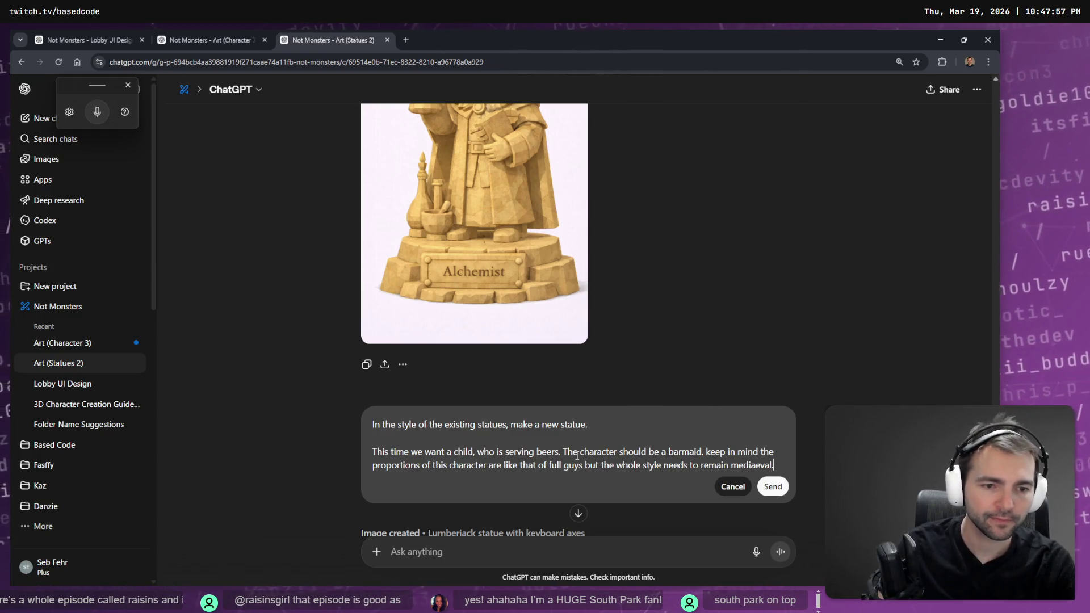
{"action": "key", "text": "Return"}
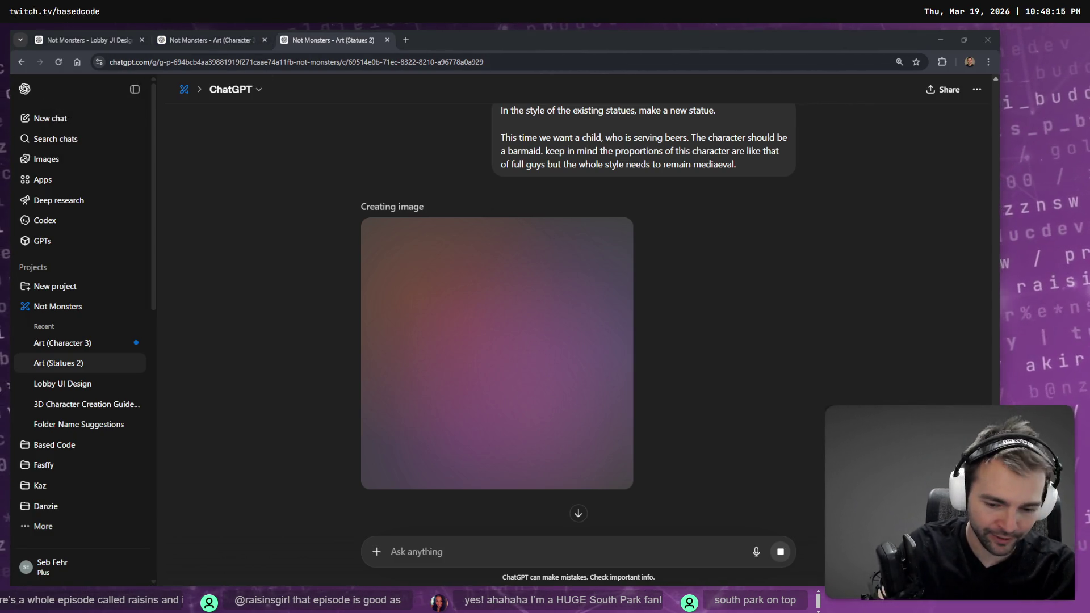
{"action": "key", "text": "alt+Tab"}
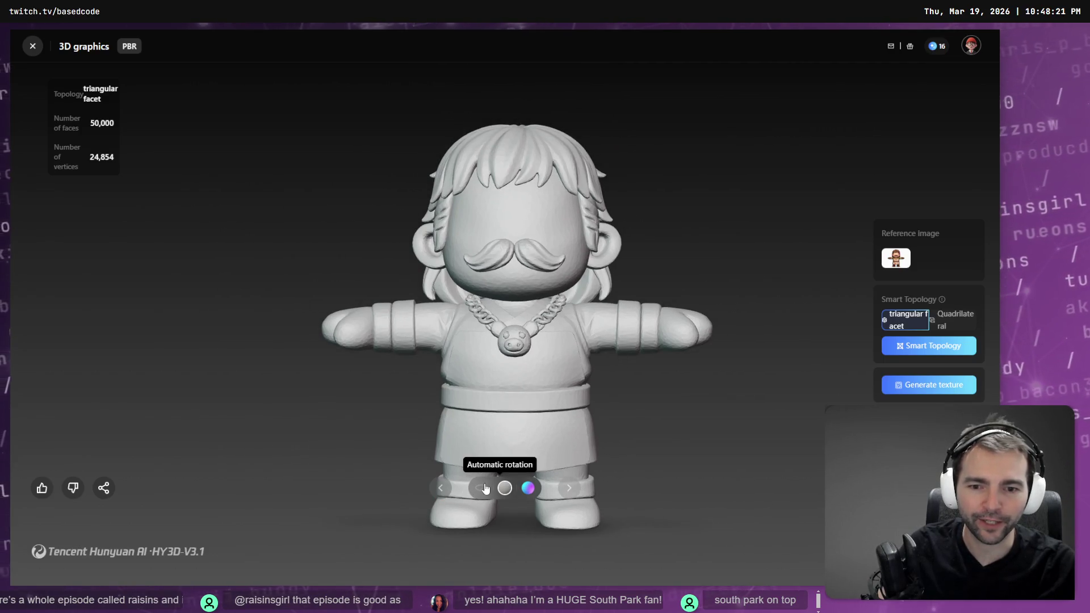
Step: Turn on automatic rotation for the Hunyuan 3D character model and watch it spin
{"action": "left_click", "coordinate": [481, 487]}
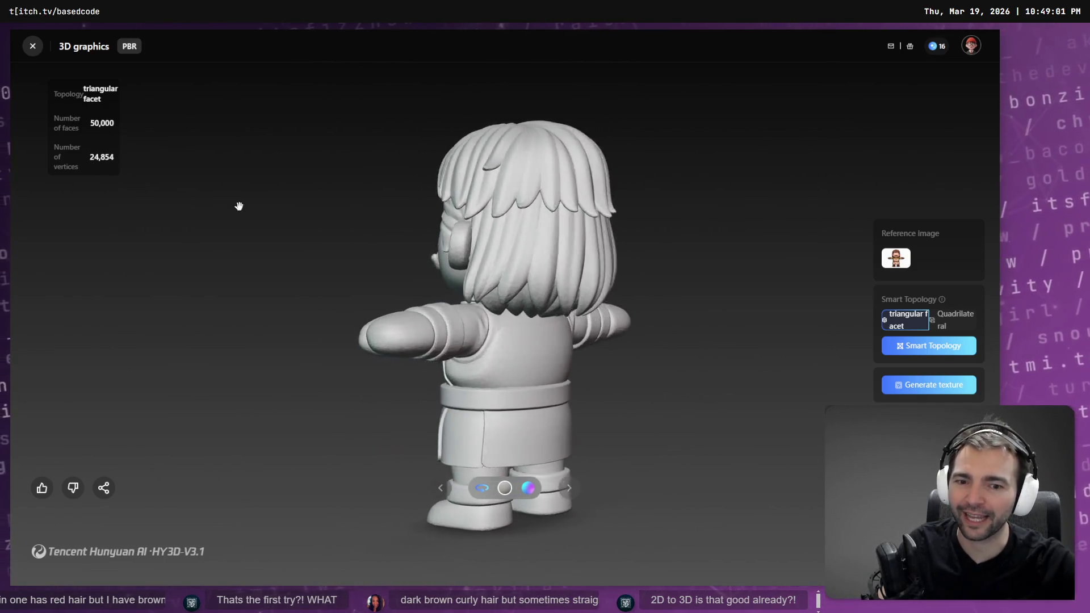
{"action": "key", "text": "alt+Tab"}
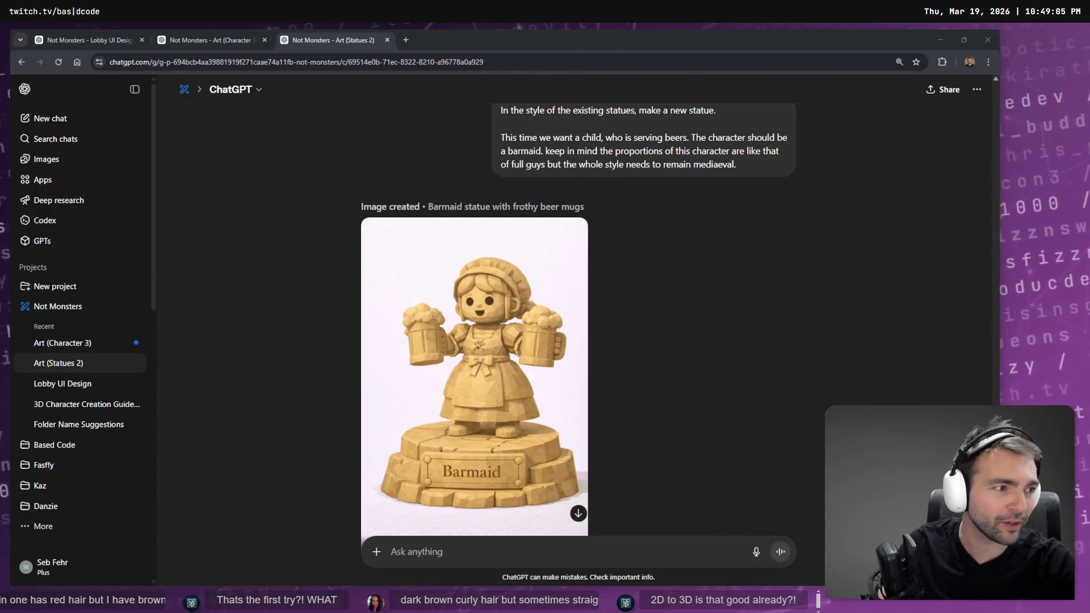
Step: Open the Barmaid statue full size and dictate an edit removing the bonnet and adding suspendered overalls
{"action": "left_click", "coordinate": [858, 372]}
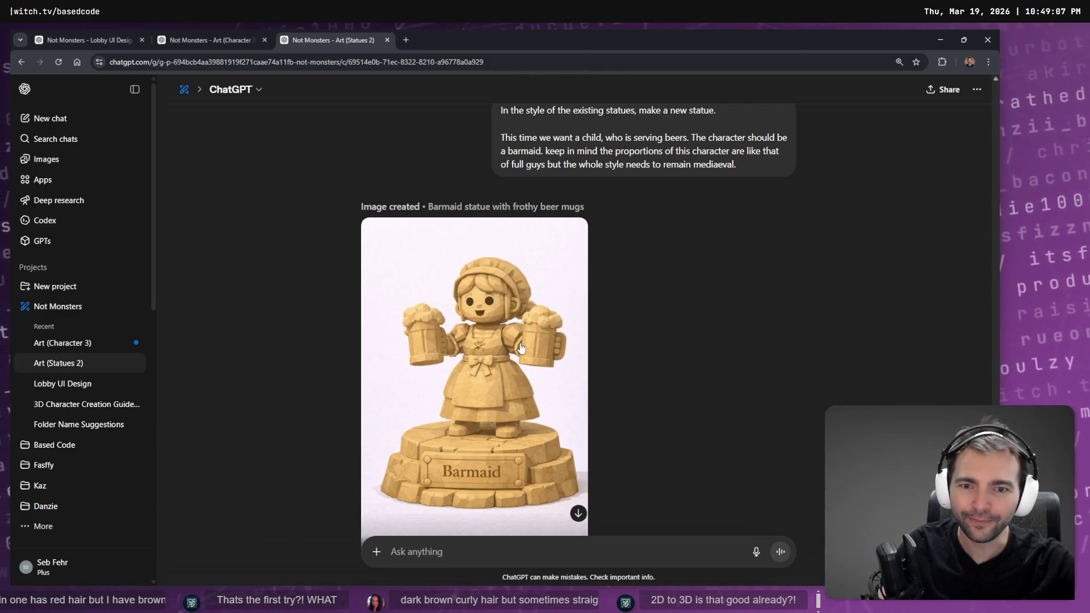
{"action": "left_click", "coordinate": [520, 347]}
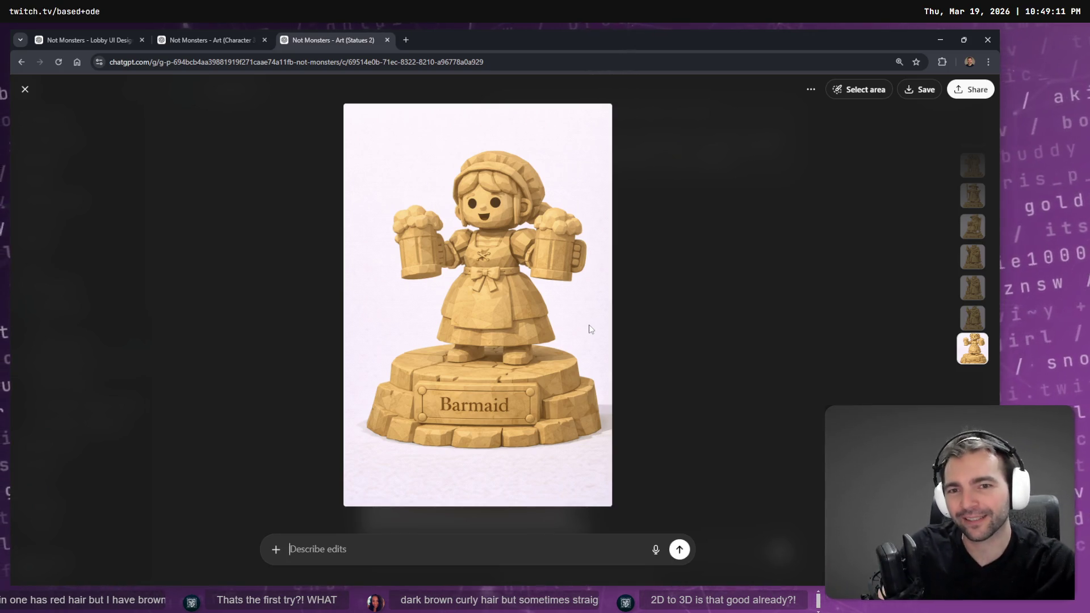
{"action": "key", "text": "super+h"}
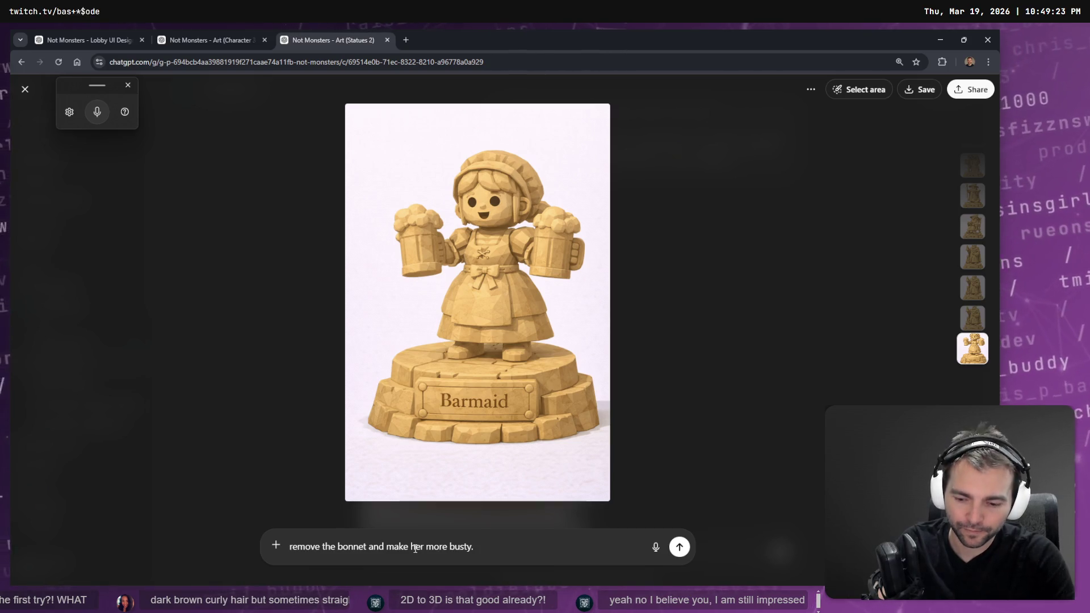
{"action": "key", "text": "super+h"}
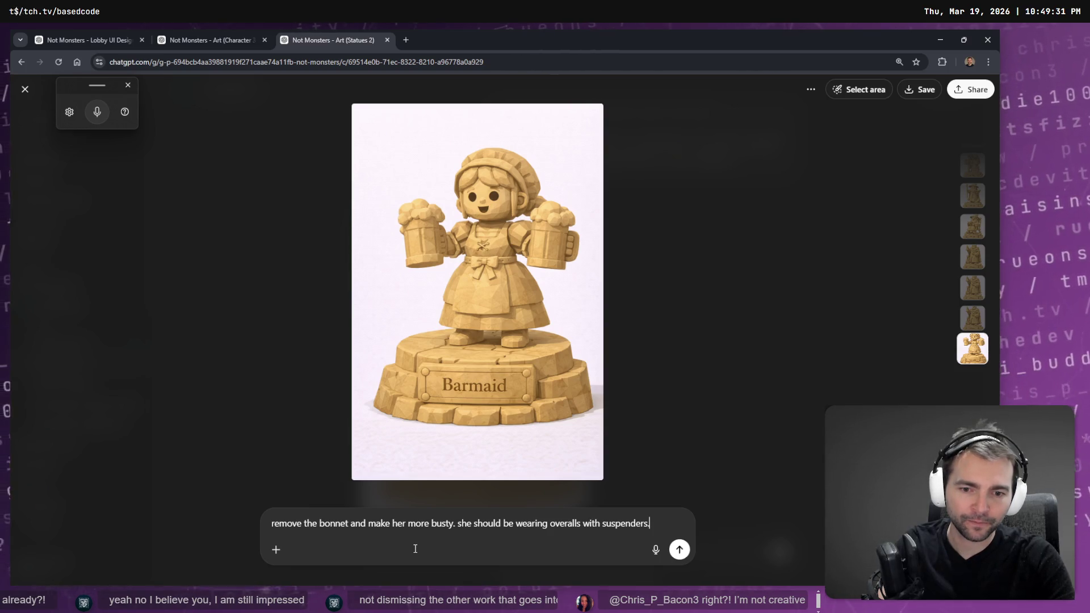
{"action": "key", "text": "ctrl+t"}
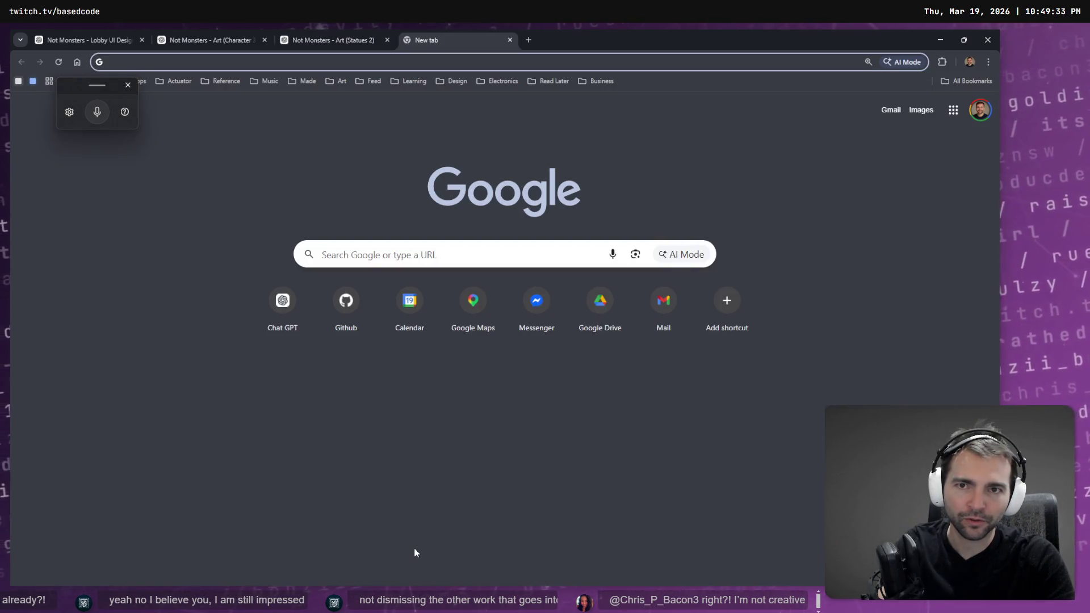
Step: Close the stray blank tab and send the bonnet-removal, overalls-with-suspenders edit for the Barmaid
{"action": "key", "text": "ctrl+w"}
{"action": "key", "text": "Return"}
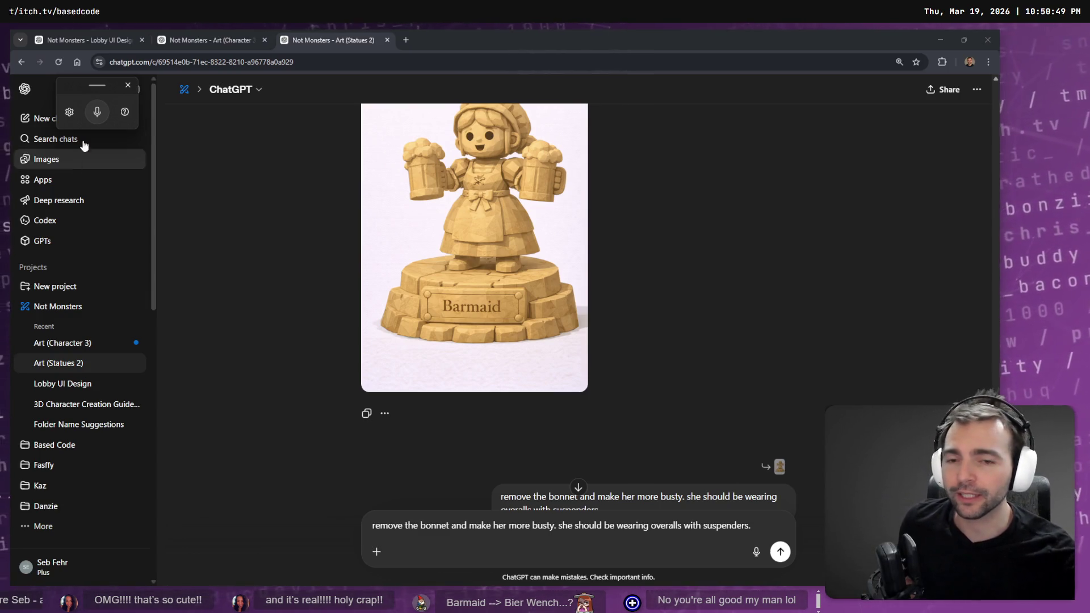
Step: View the bonnet-free Barmaid statue in overalls full size, then bring up its image context menu
{"action": "scroll", "coordinate": [734, 390], "scroll_direction": "down", "scroll_amount": 10}
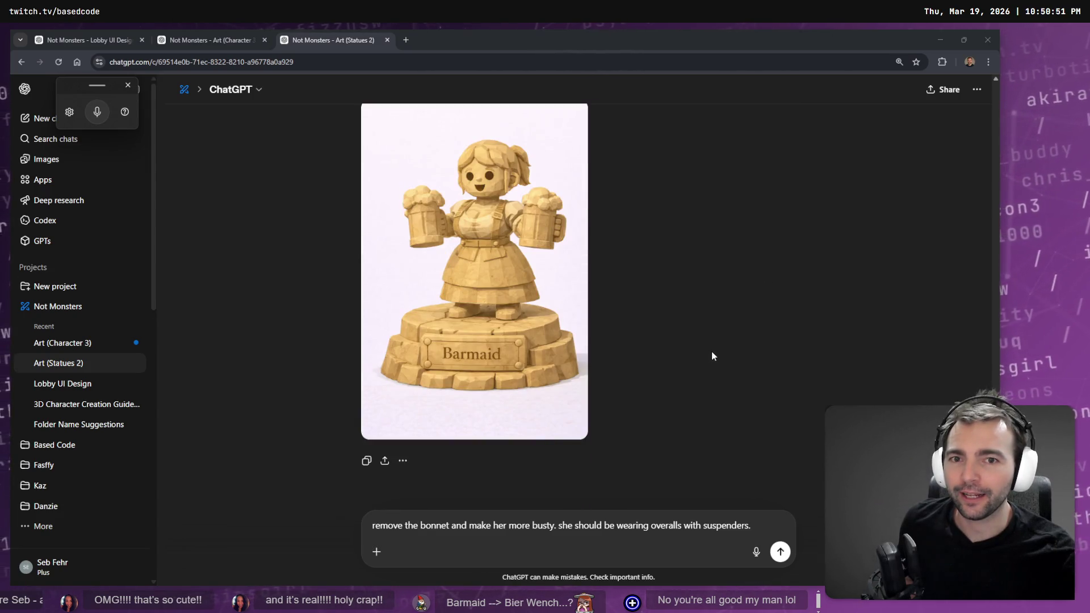
{"action": "left_click", "coordinate": [633, 374]}
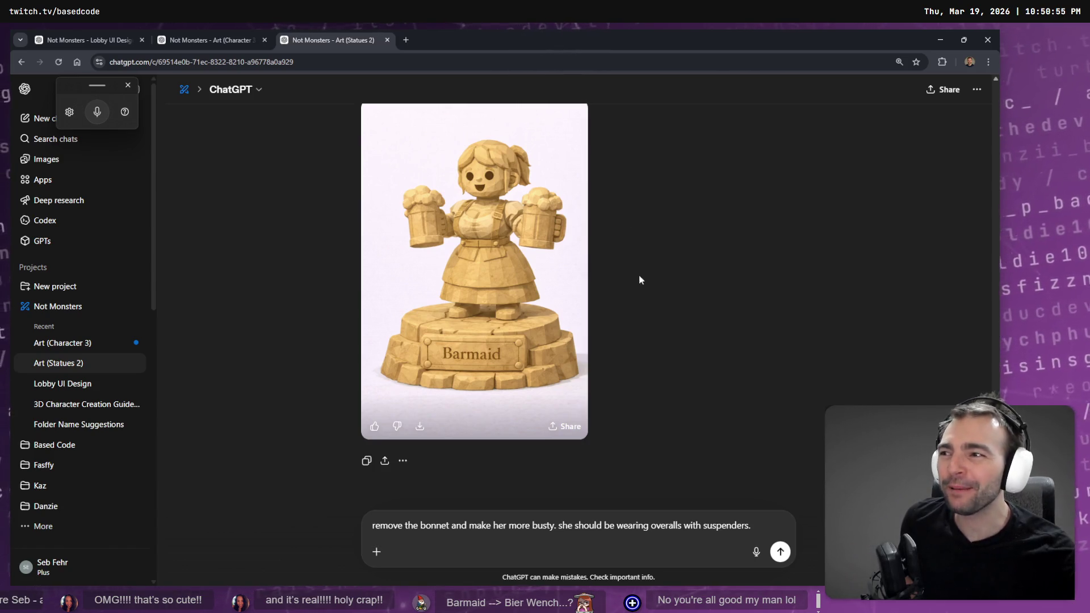
{"action": "left_click", "coordinate": [531, 321]}
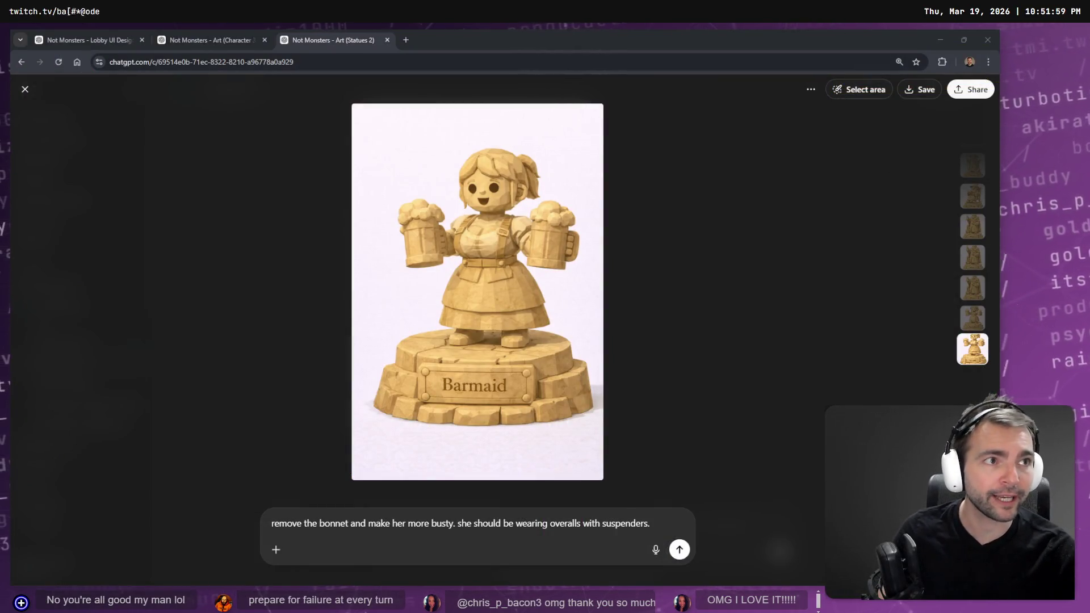
{"action": "key", "text": "Escape"}
{"action": "right_click", "coordinate": [474, 254]}
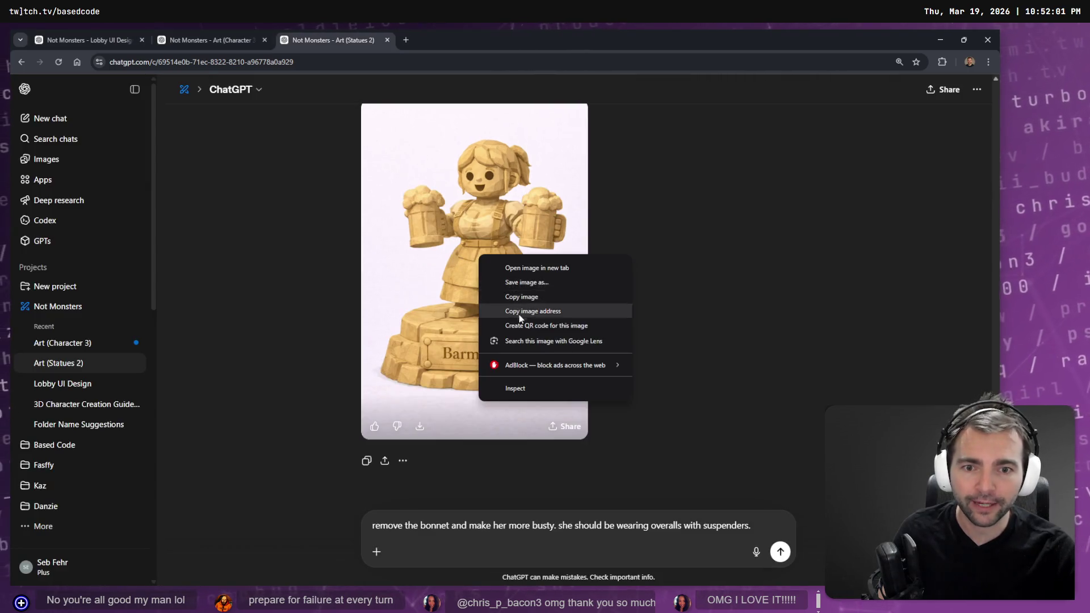
Step: Copy the revised Barmaid image, paste it onto the tldraw board, and fit it into the #61 slot
{"action": "left_click", "coordinate": [542, 297]}
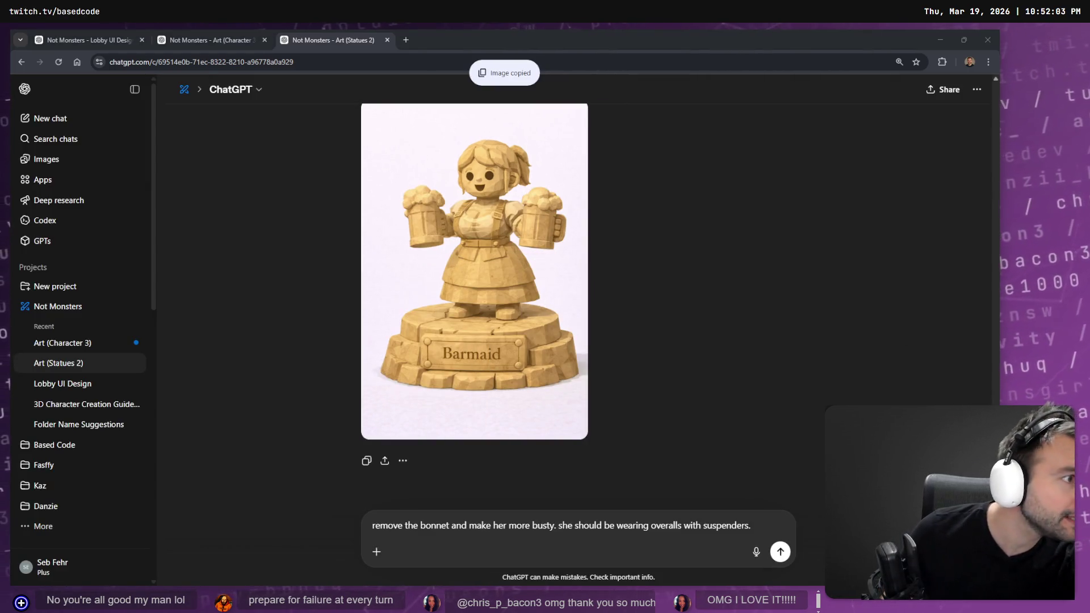
{"action": "key", "text": "alt+Tab"}
{"action": "scroll", "coordinate": [604, 390], "scroll_direction": "up", "scroll_amount": 10}
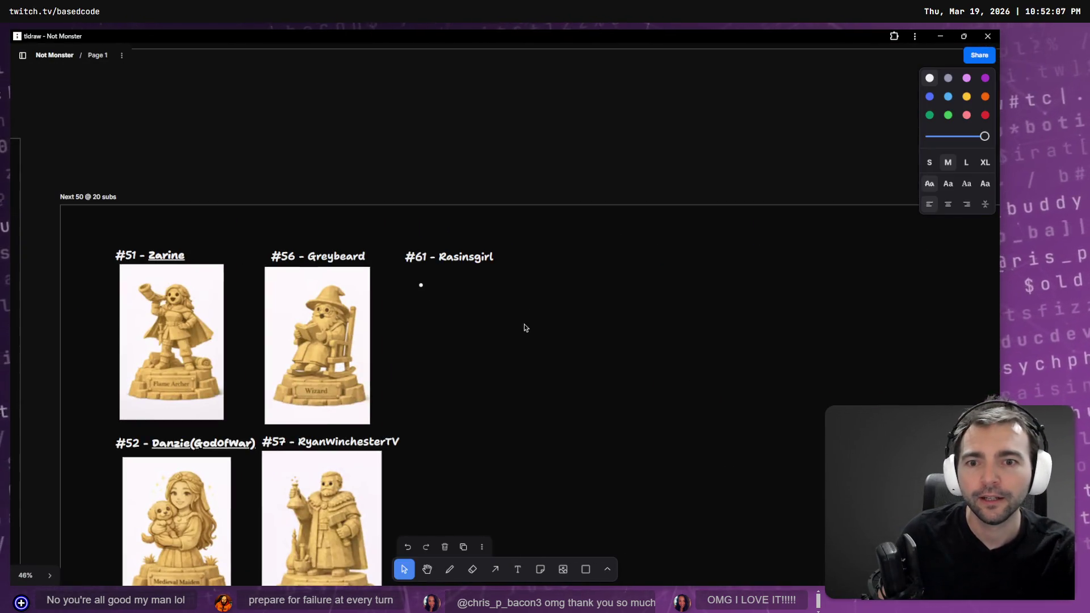
{"action": "key", "text": "ctrl+v"}
{"action": "mouse_move", "coordinate": [625, 496]}
{"action": "left_mouse_down"}
{"action": "mouse_move", "coordinate": [523, 343]}
{"action": "mouse_move", "coordinate": [559, 478]}
{"action": "mouse_move", "coordinate": [528, 415]}
{"action": "left_mouse_up"}
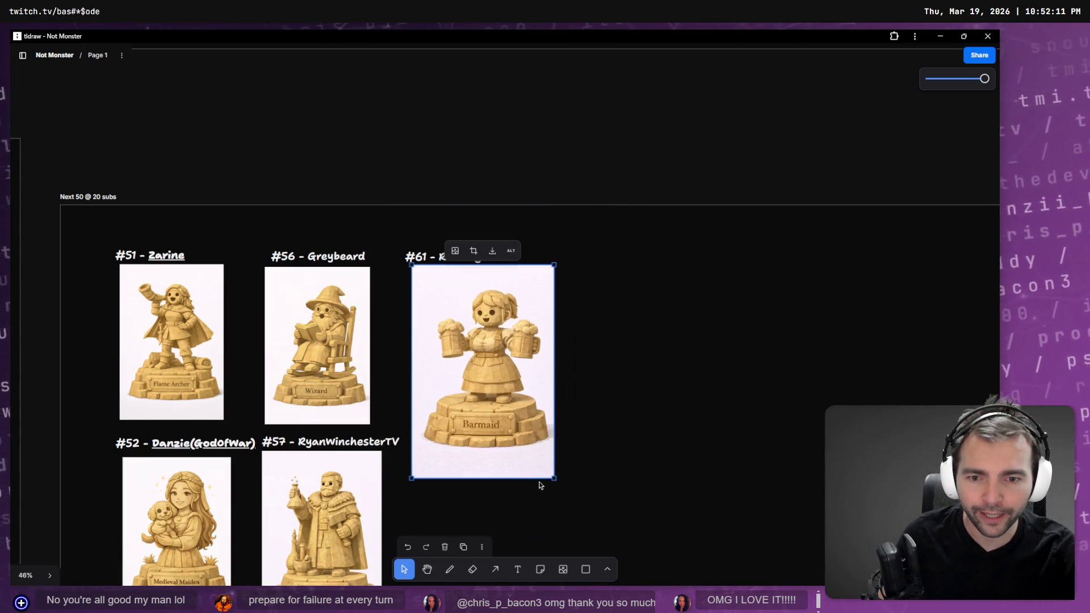
{"action": "mouse_move", "coordinate": [548, 481]}
{"action": "left_mouse_down"}
{"action": "mouse_move", "coordinate": [511, 414]}
{"action": "mouse_move", "coordinate": [513, 424]}
{"action": "left_mouse_up"}
{"action": "left_click_drag", "start_coordinate": [490, 386], "coordinate": [484, 389]}
{"action": "key", "text": "alt+Tab"}
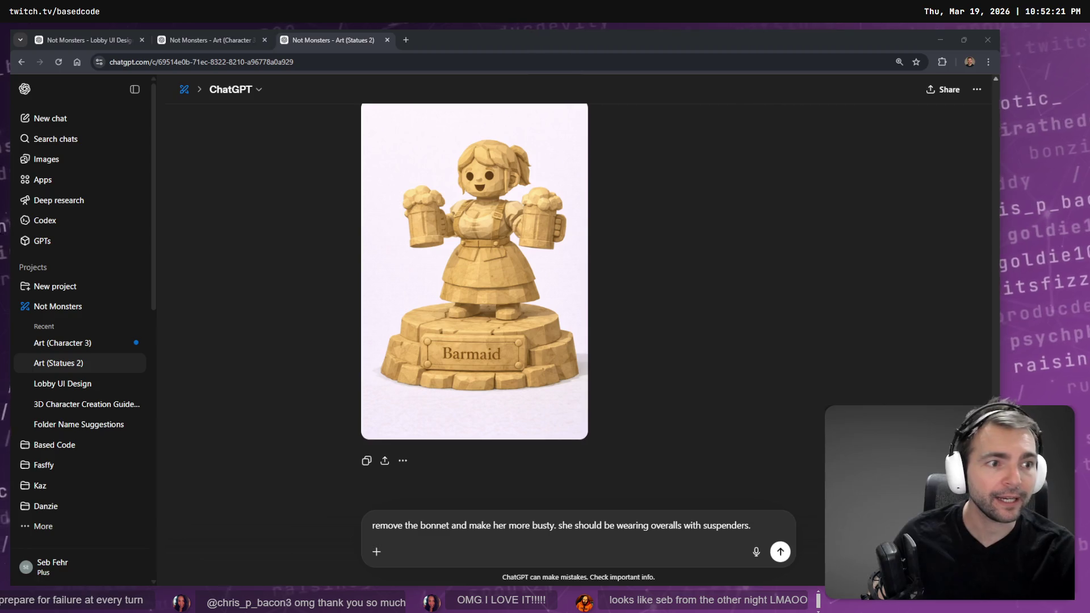
Step: Resend the bonnet-free barmaid in overalls request in the ChatGPT chat
{"action": "left_click", "coordinate": [642, 259]}
{"action": "scroll", "coordinate": [627, 538], "scroll_direction": "down", "scroll_amount": 1}
{"action": "triple_click", "coordinate": [628, 529]}
{"action": "key", "text": "Return"}
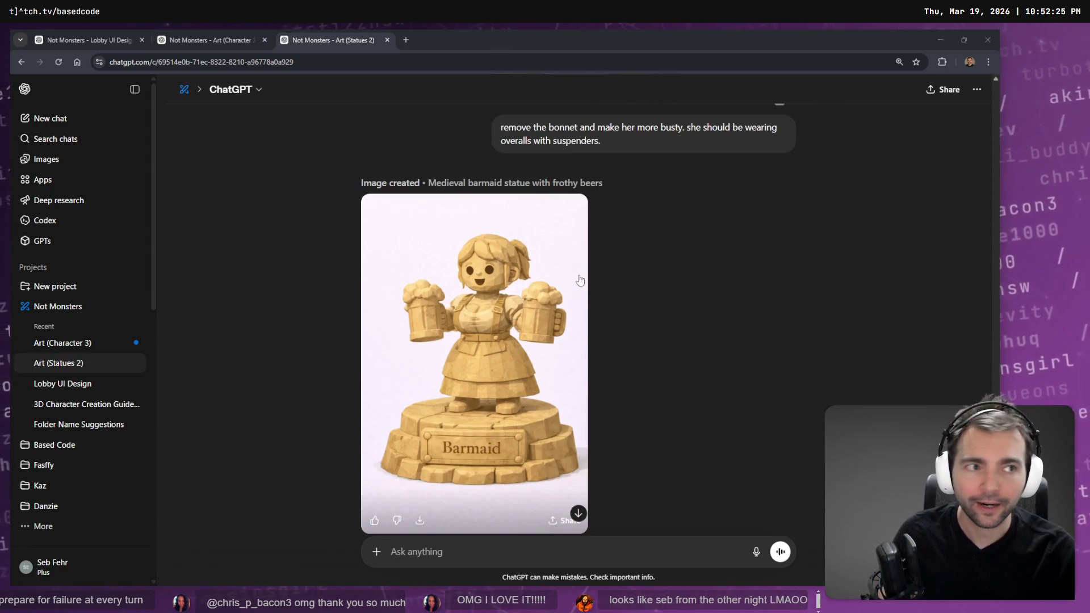
Step: On the tldraw board, deselect the Barmaid image and select the unfinished gravestone note beside Jacksack
{"action": "key", "text": "alt+Tab"}
{"action": "left_click", "coordinate": [674, 382]}
{"action": "scroll", "coordinate": [572, 292], "scroll_direction": "down", "scroll_amount": 5, "text": "ctrl"}
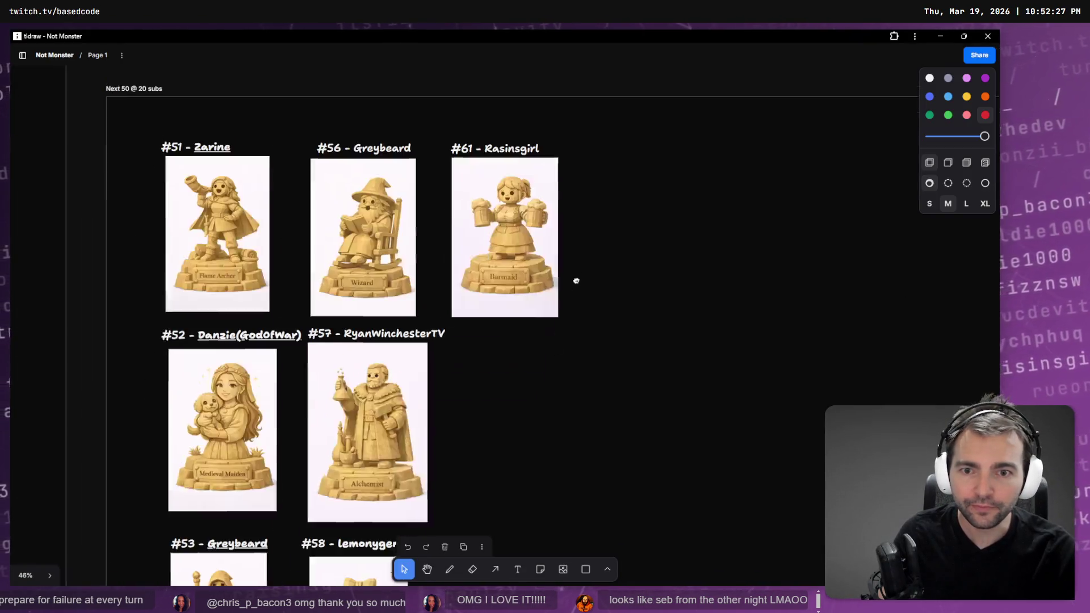
{"action": "scroll", "coordinate": [549, 254], "scroll_direction": "down", "scroll_amount": 3}
{"action": "scroll", "coordinate": [549, 255], "scroll_direction": "left", "scroll_amount": 5}
{"action": "scroll", "coordinate": [539, 318], "scroll_direction": "up", "scroll_amount": 2}
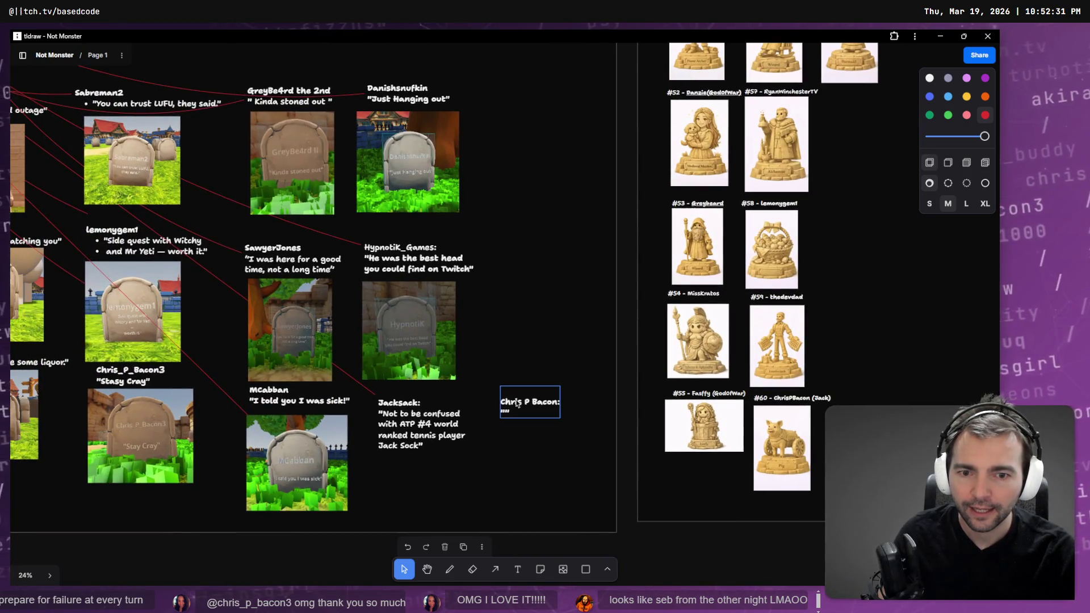
{"action": "left_click", "coordinate": [523, 418]}
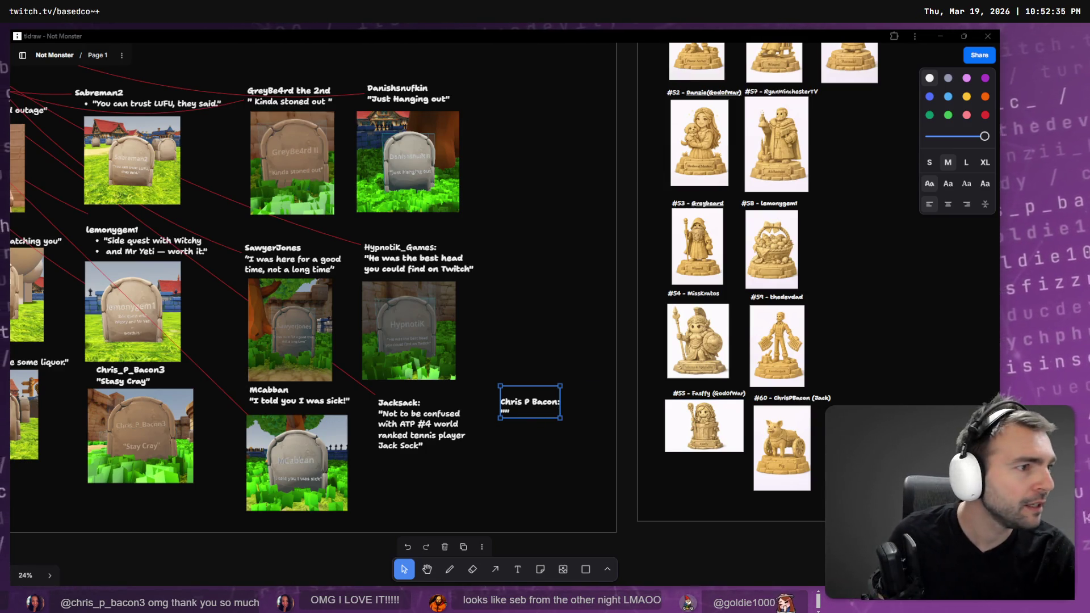
{"action": "key", "text": "alt+Tab"}
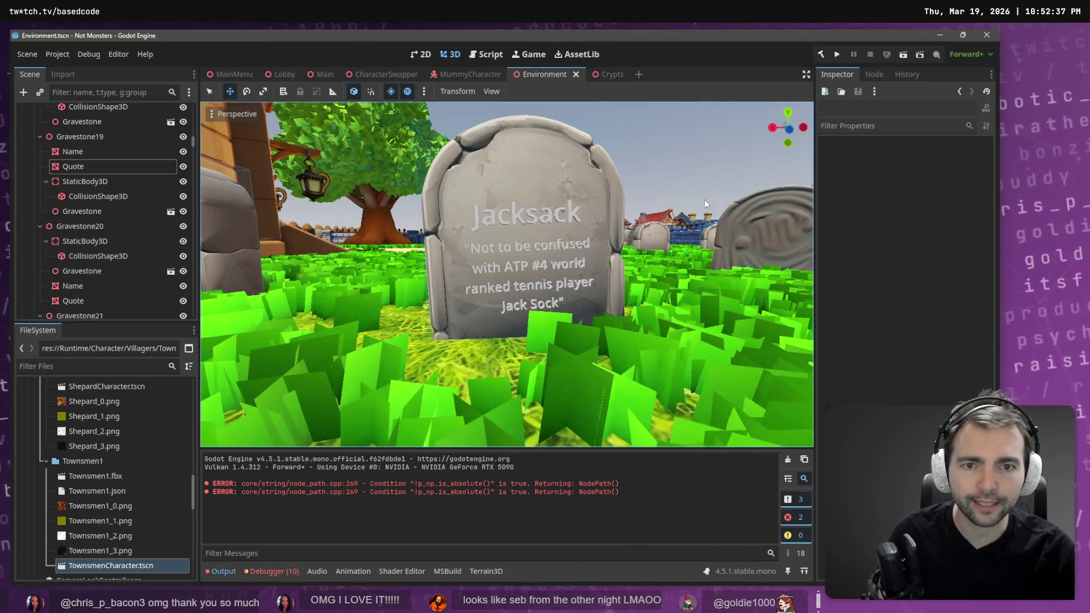
Step: Fly the Godot 3D camera over the graveyard to frame the Jacksack gravestone
{"action": "mouse_move", "coordinate": [701, 199]}
{"action": "right_mouse_down"}
{"action": "mouse_move", "coordinate": [681, 216]}
{"action": "mouse_move", "coordinate": [669, 204]}
{"action": "mouse_move", "coordinate": [676, 213]}
{"action": "mouse_move", "coordinate": [611, 211]}
{"action": "mouse_move", "coordinate": [608, 180]}
{"action": "right_mouse_up"}
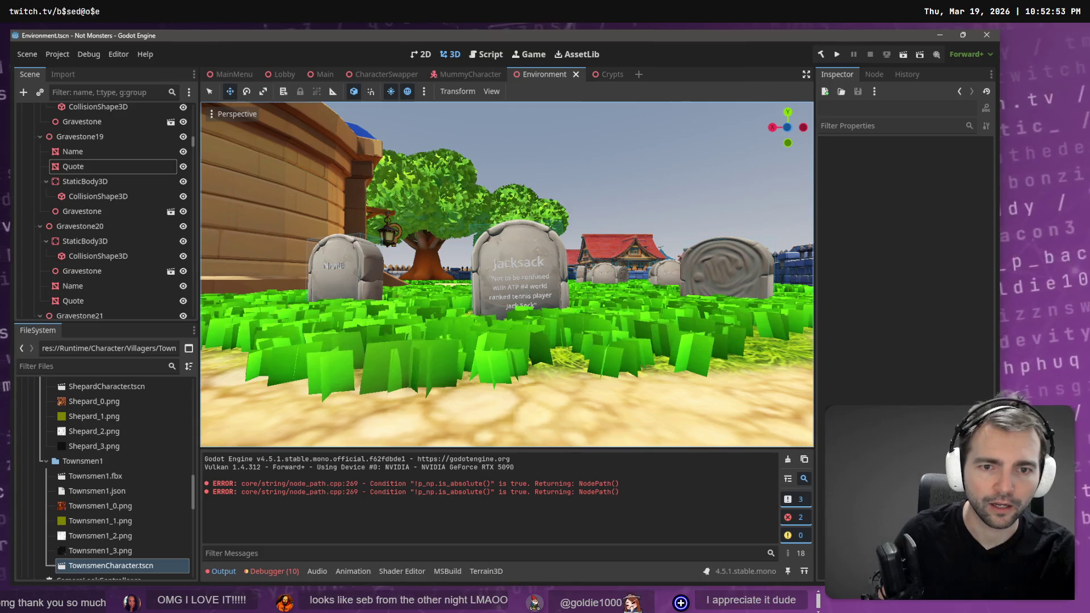
{"action": "key", "text": "w"}
{"action": "right_click_drag", "start_coordinate": [608, 180], "coordinate": [608, 181]}
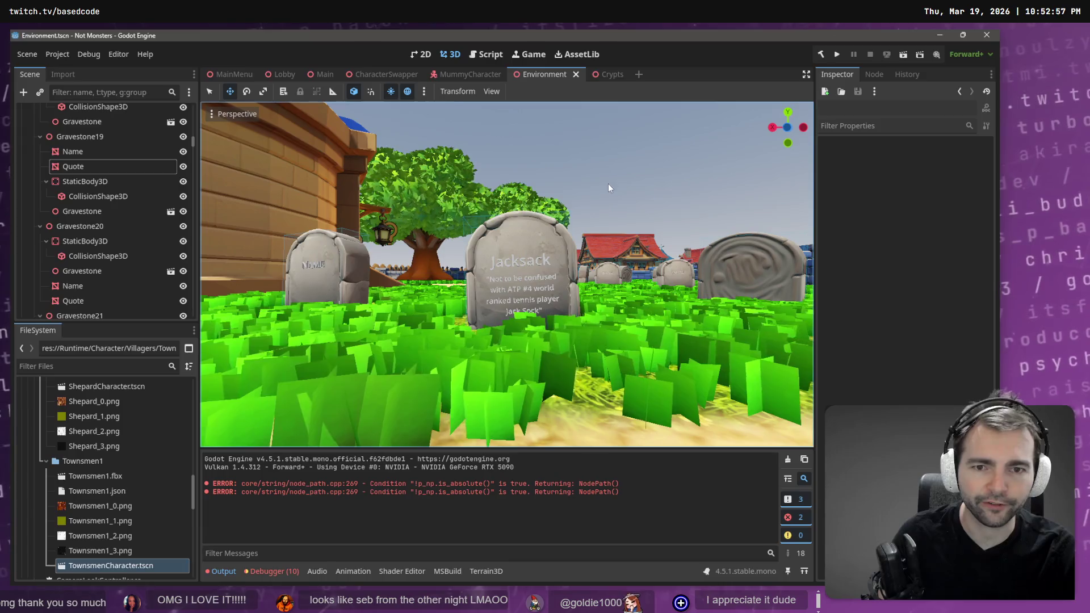
Step: Screenshot the Jacksack gravestone and paste it onto the tldraw board
{"action": "key", "text": "F5"}
{"action": "mouse_move", "coordinate": [579, 217]}
{"action": "left_mouse_down"}
{"action": "mouse_move", "coordinate": [454, 374]}
{"action": "mouse_move", "coordinate": [450, 349]}
{"action": "left_mouse_up"}
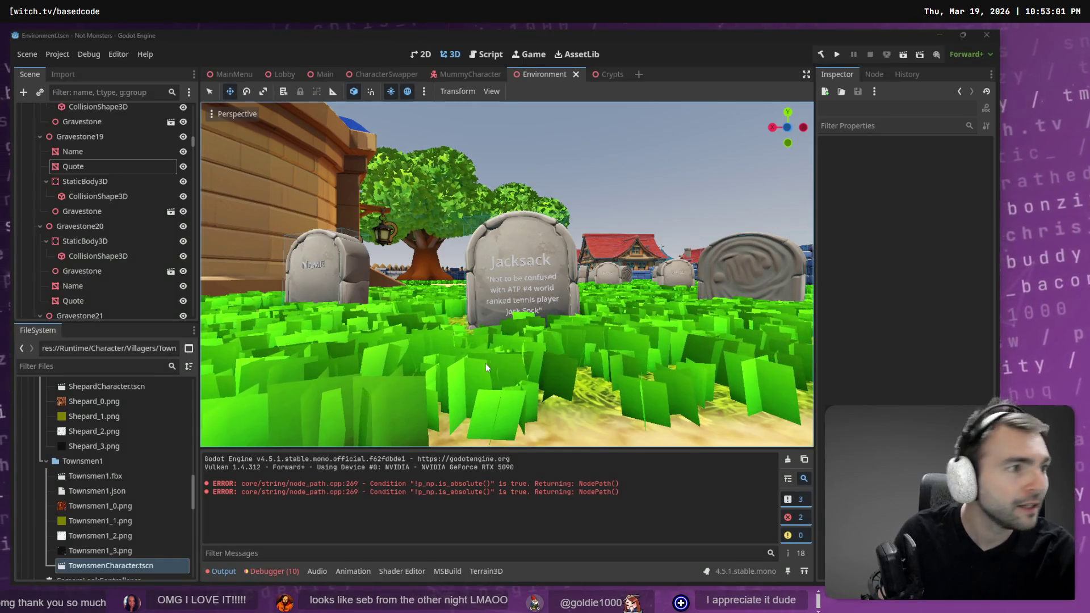
{"action": "key", "text": "alt+Tab"}
{"action": "key", "text": "ctrl+v"}
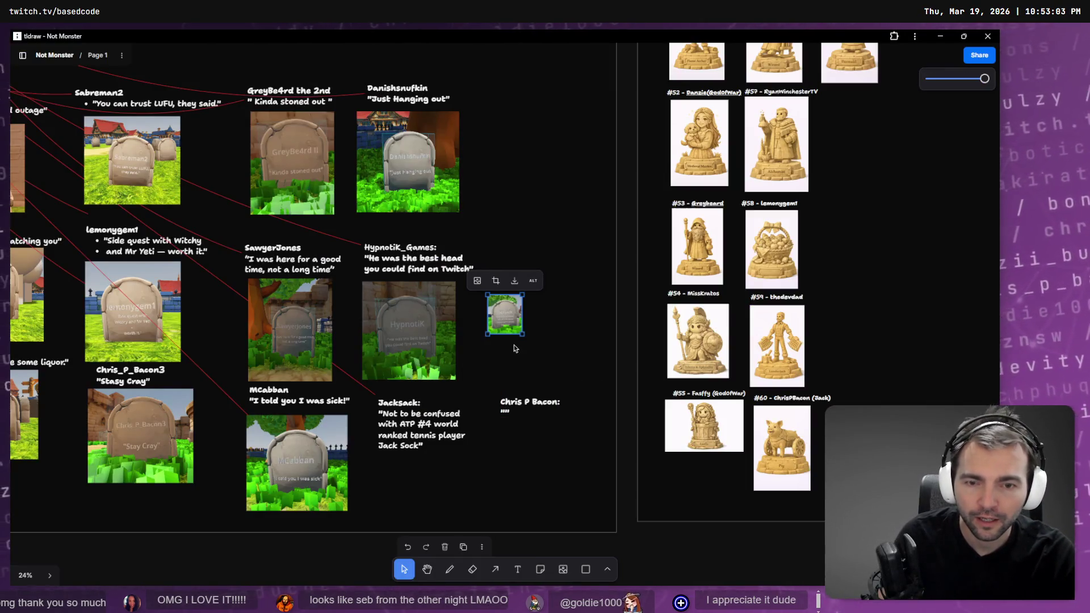
Step: Resize the gravestone screenshot to match neighbouring images and align it under the Jacksack caption
{"action": "mouse_move", "coordinate": [520, 335]}
{"action": "left_mouse_down", "text": "alt"}
{"action": "mouse_move", "coordinate": [585, 412]}
{"action": "mouse_move", "coordinate": [578, 398]}
{"action": "left_mouse_up", "text": "alt"}
{"action": "mouse_move", "coordinate": [491, 246]}
{"action": "left_mouse_down"}
{"action": "mouse_move", "coordinate": [419, 433]}
{"action": "mouse_move", "coordinate": [430, 328]}
{"action": "left_mouse_up"}
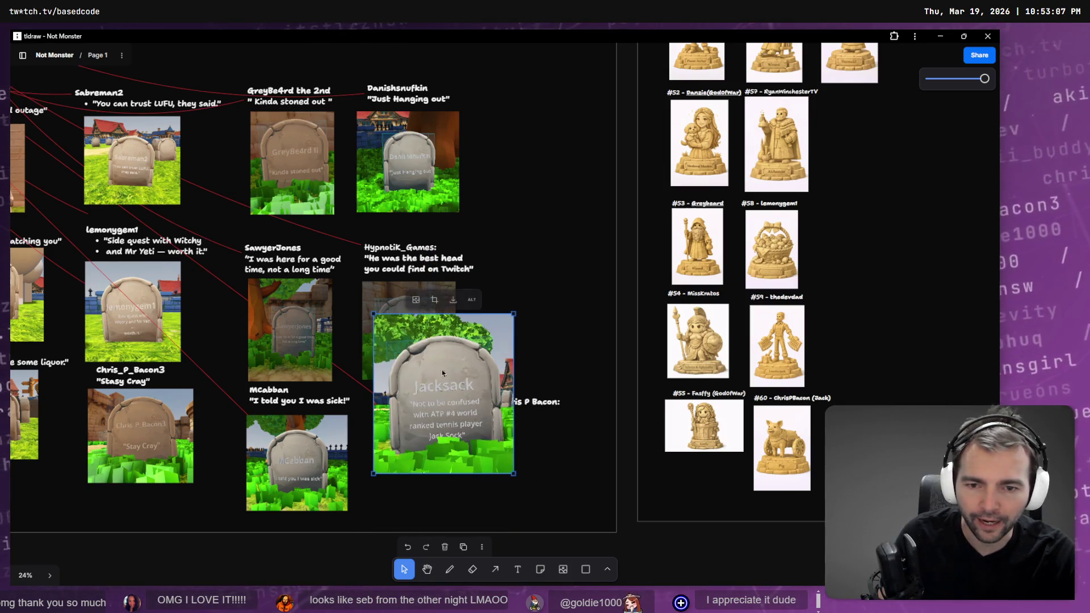
{"action": "left_click_drag", "start_coordinate": [504, 467], "coordinate": [476, 424], "text": "alt"}
{"action": "left_click_drag", "start_coordinate": [450, 382], "coordinate": [421, 446]}
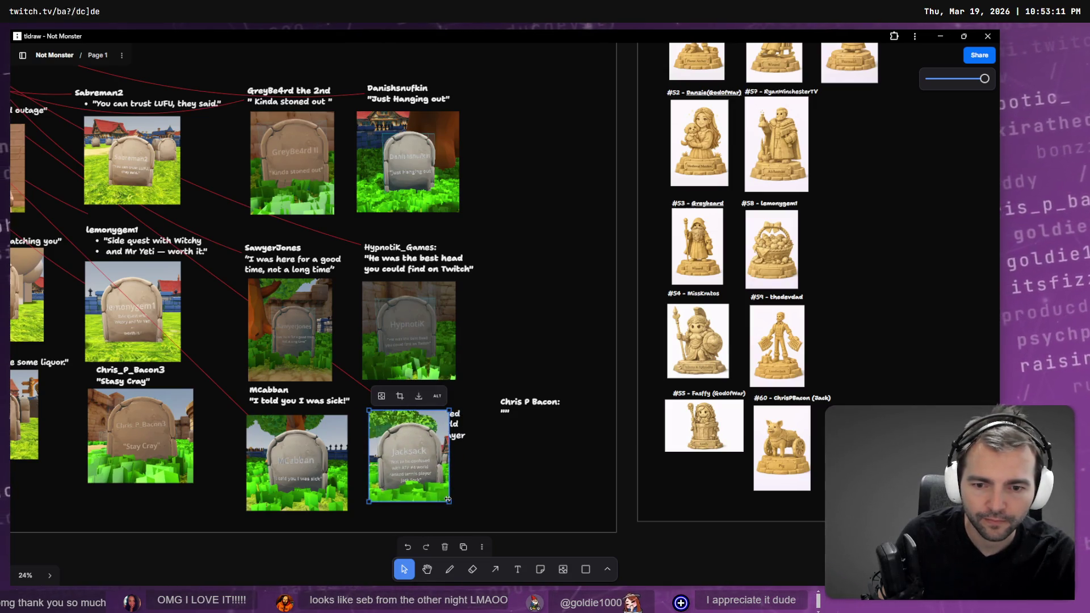
{"action": "left_click_drag", "start_coordinate": [449, 502], "coordinate": [456, 508]}
{"action": "left_click_drag", "start_coordinate": [434, 473], "coordinate": [438, 472]}
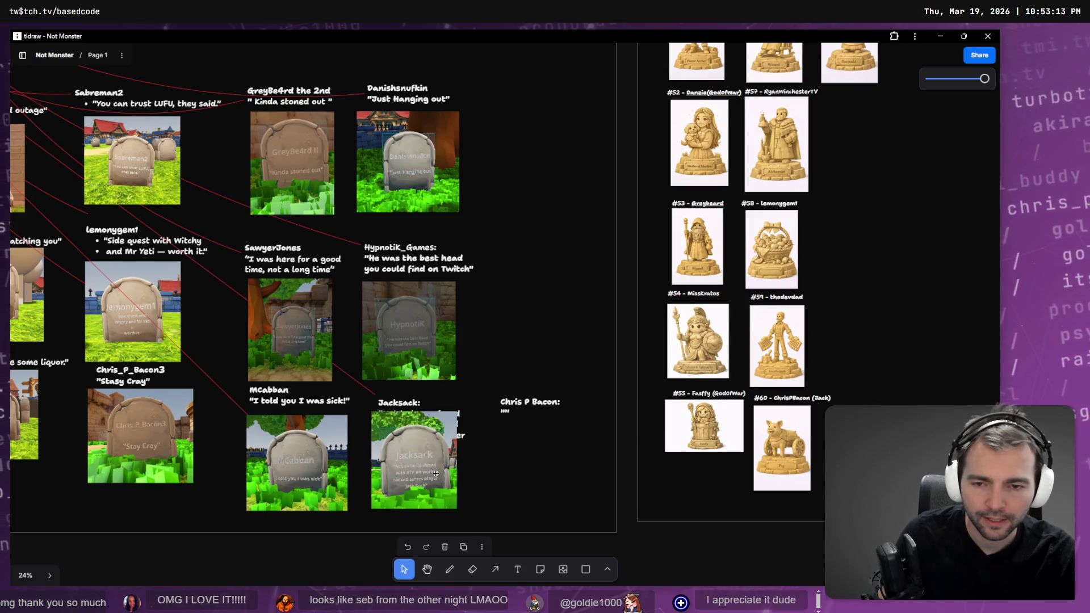
{"action": "left_click", "coordinate": [524, 434]}
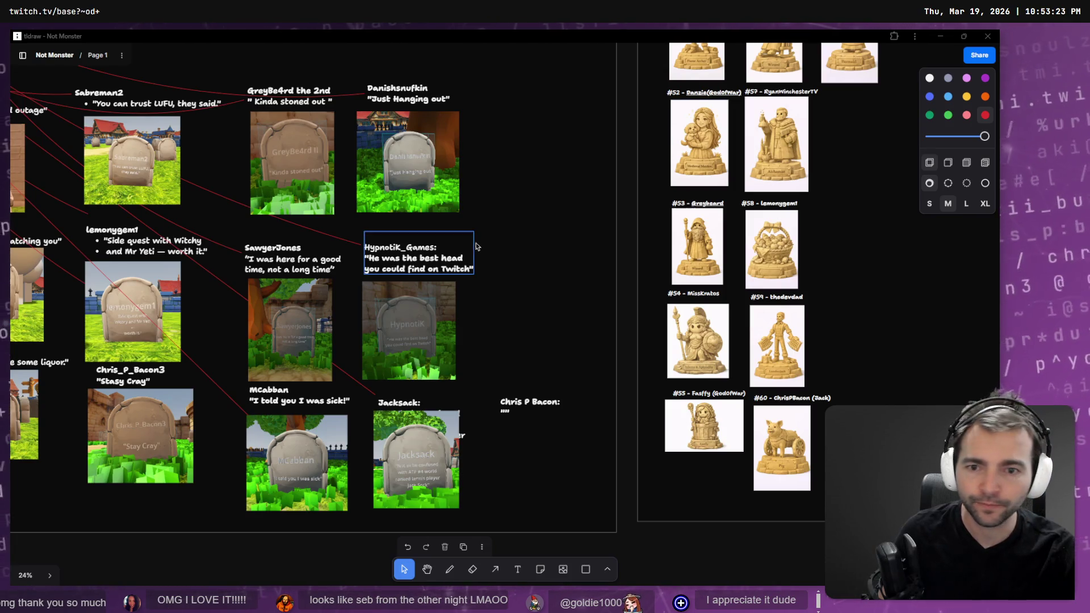
{"action": "key", "text": "alt+Tab"}
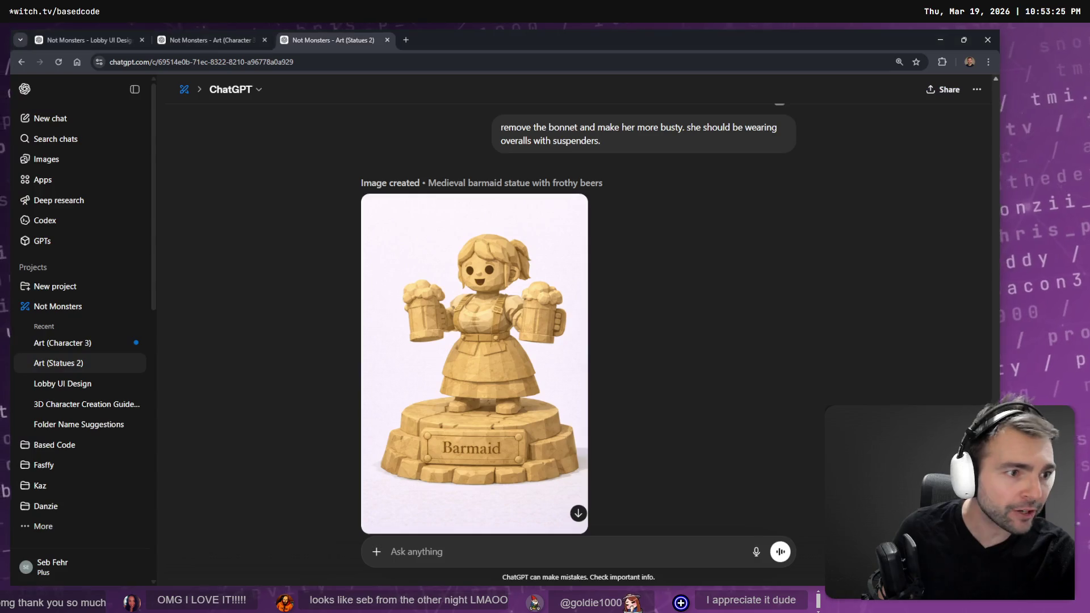
{"action": "scroll", "coordinate": [652, 299], "scroll_direction": "down", "scroll_amount": 2}
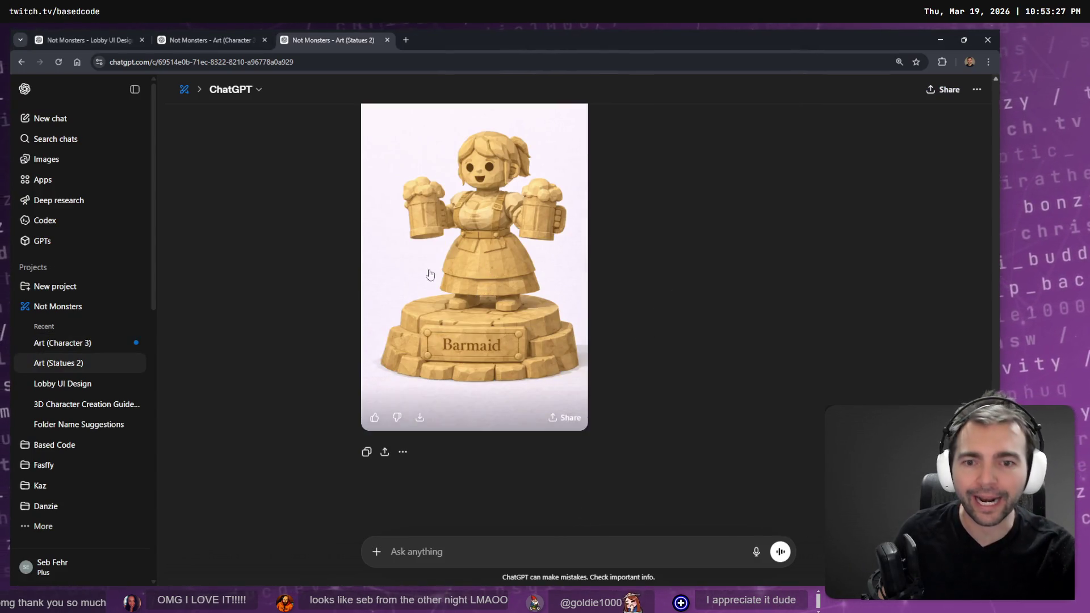
{"action": "left_click", "coordinate": [193, 32]}
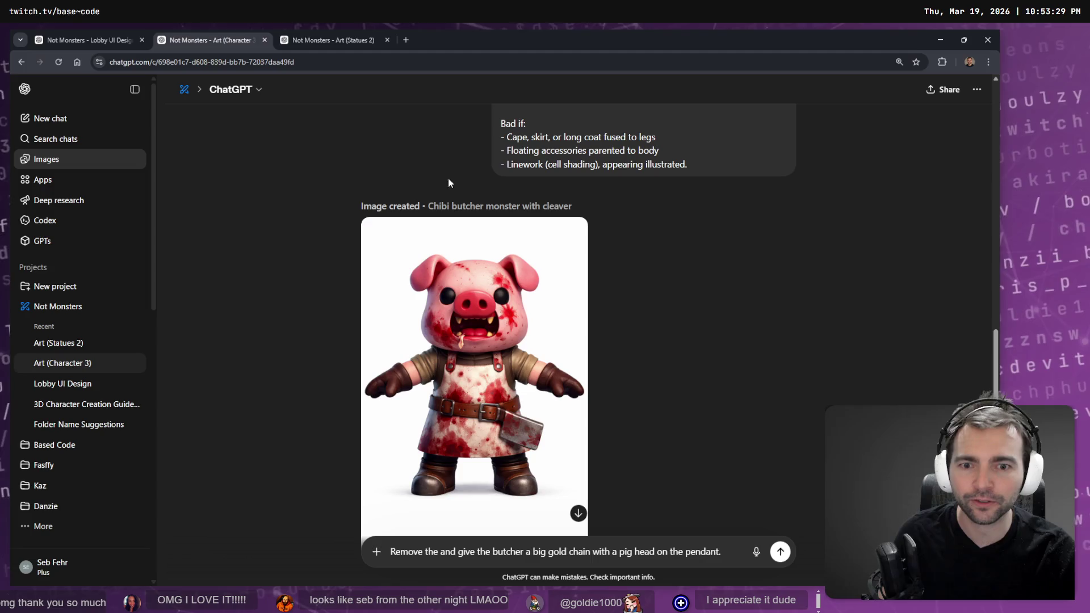
{"action": "scroll", "coordinate": [555, 266], "scroll_direction": "down", "scroll_amount": 2}
{"action": "scroll", "coordinate": [555, 267], "scroll_direction": "up", "scroll_amount": 2}
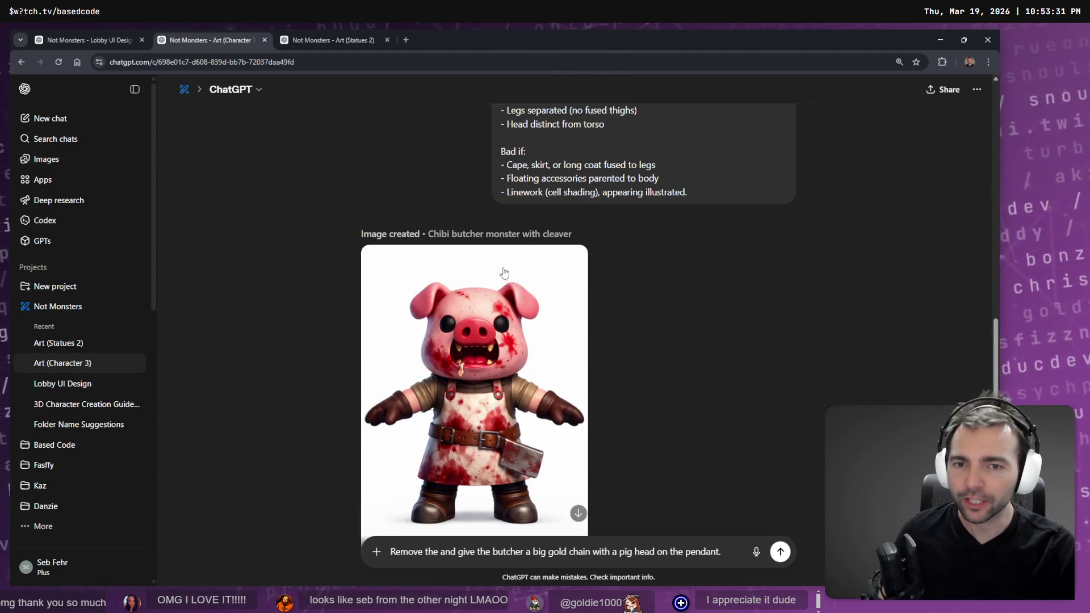
{"action": "left_click", "coordinate": [97, 38]}
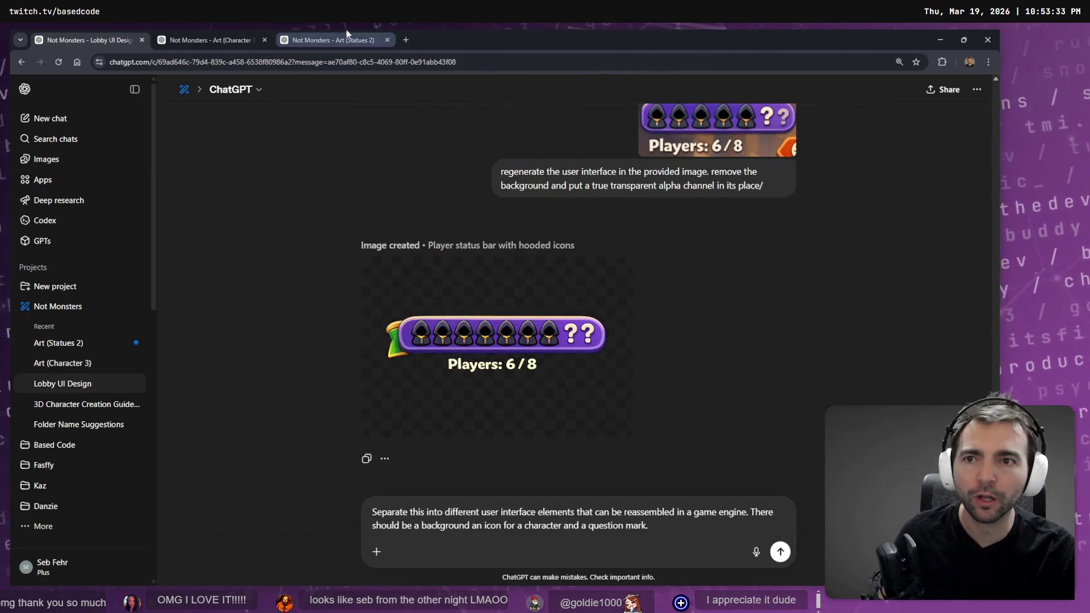
{"action": "key", "text": "ctrl+Tab"}
{"action": "key", "text": "ctrl+Tab"}
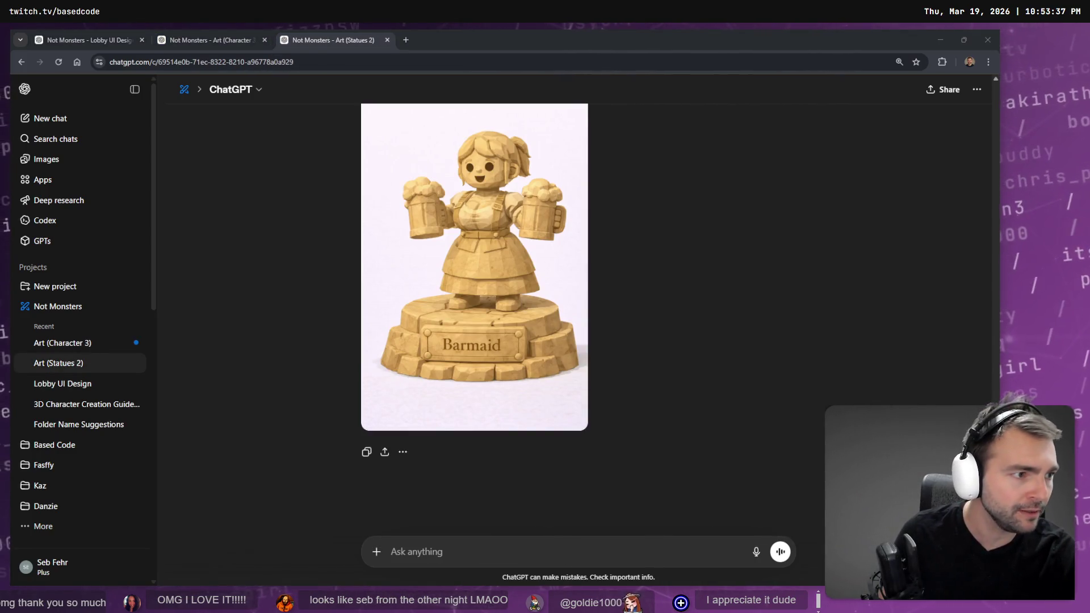
{"action": "key", "text": "alt+Tab"}
{"action": "key", "text": "alt+Tab"}
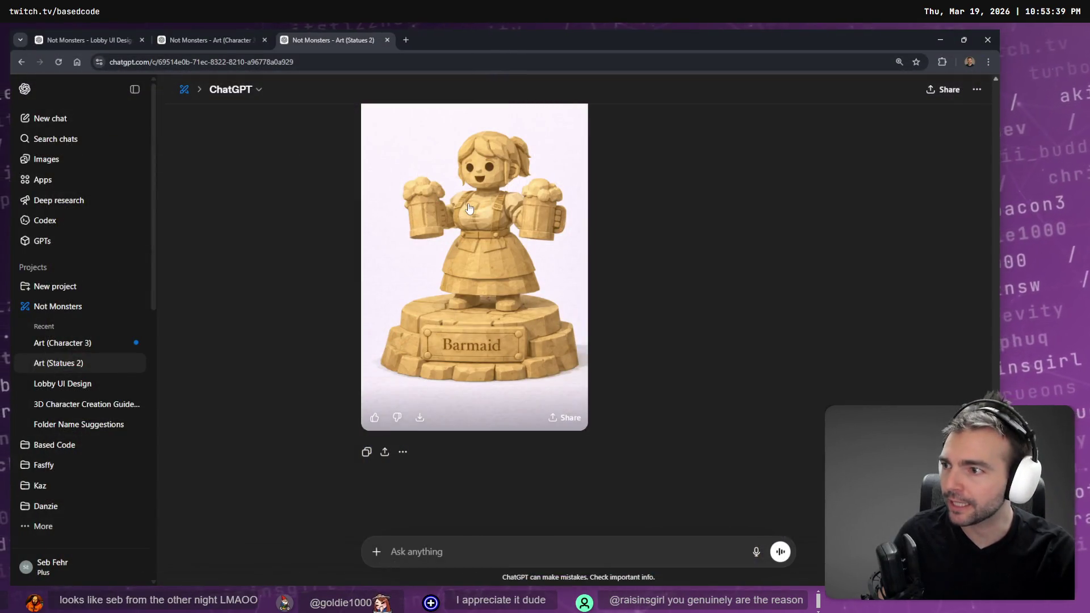
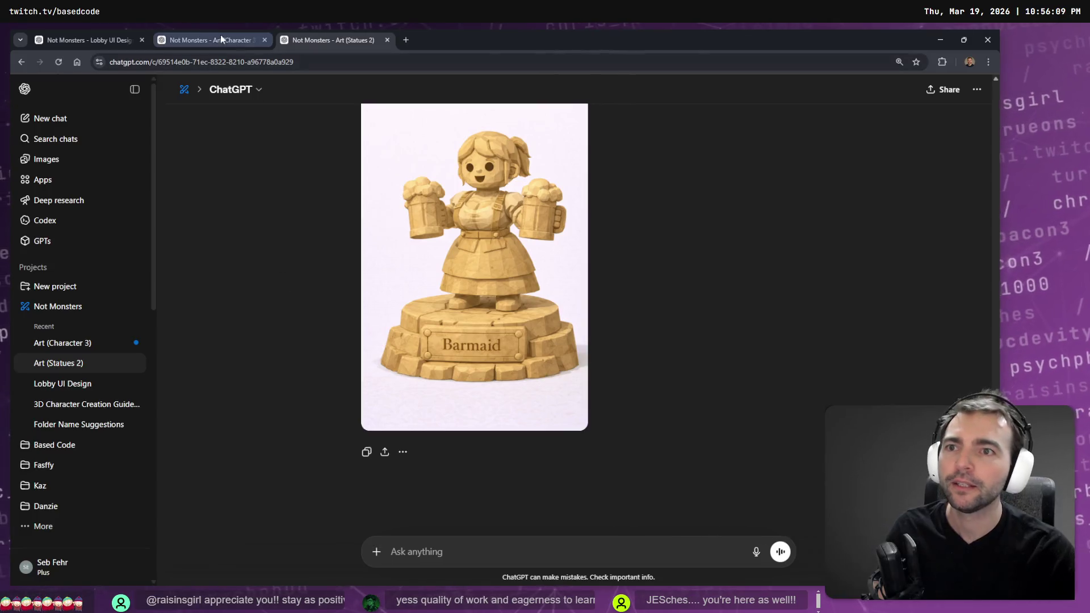
Step: Close the Art (Character 3) chat tab and return to the Art (Statues 2) chat
{"action": "left_click", "coordinate": [203, 41]}
{"action": "middle_click", "coordinate": [203, 43]}
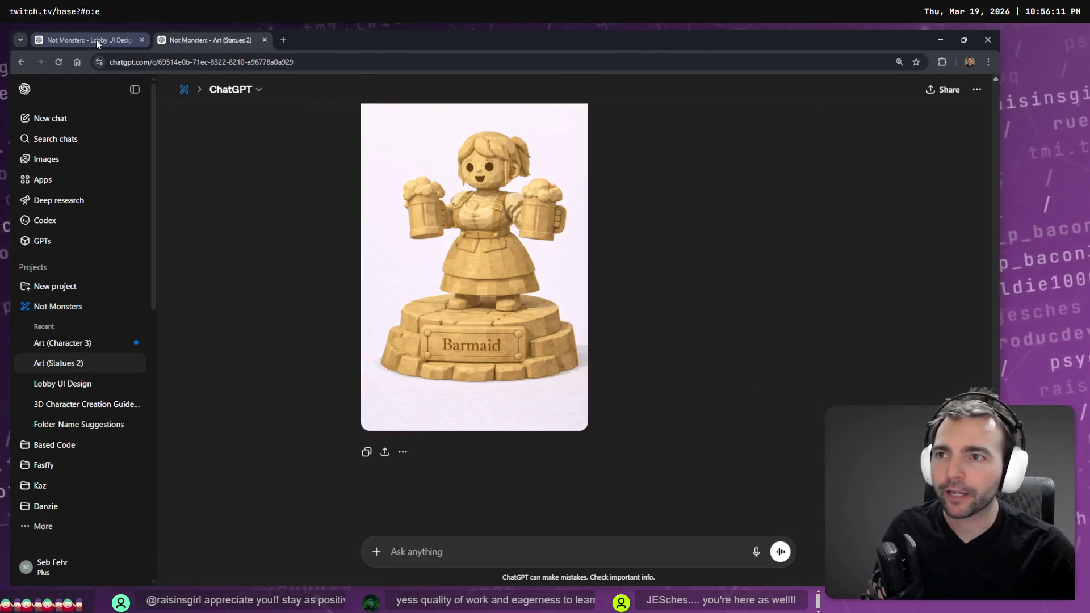
{"action": "left_click", "coordinate": [97, 39]}
{"action": "left_click", "coordinate": [170, 40]}
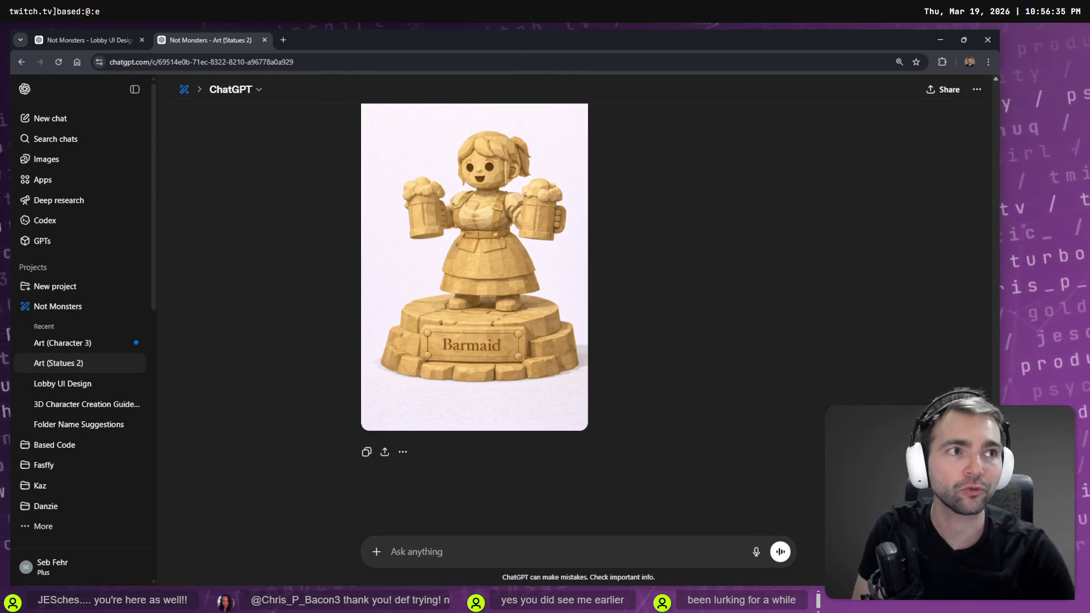
Step: Refocus the browser on the Art (Statues 2) chat and minimize it to reveal tldraw
{"action": "left_click", "coordinate": [925, 204]}
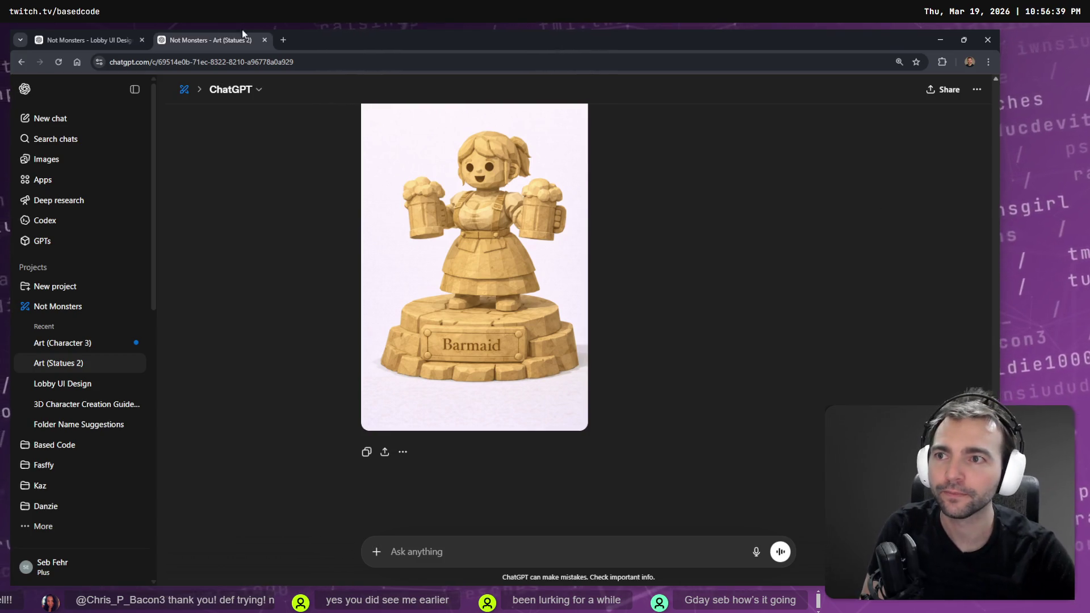
{"action": "left_click", "coordinate": [88, 40]}
{"action": "left_click", "coordinate": [189, 36]}
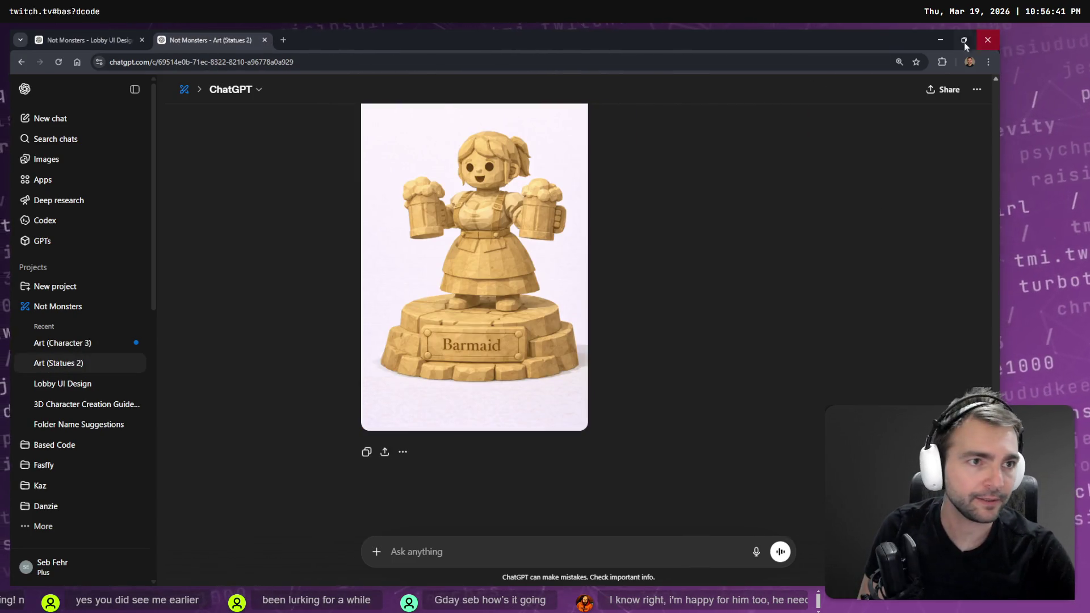
{"action": "left_click", "coordinate": [940, 40]}
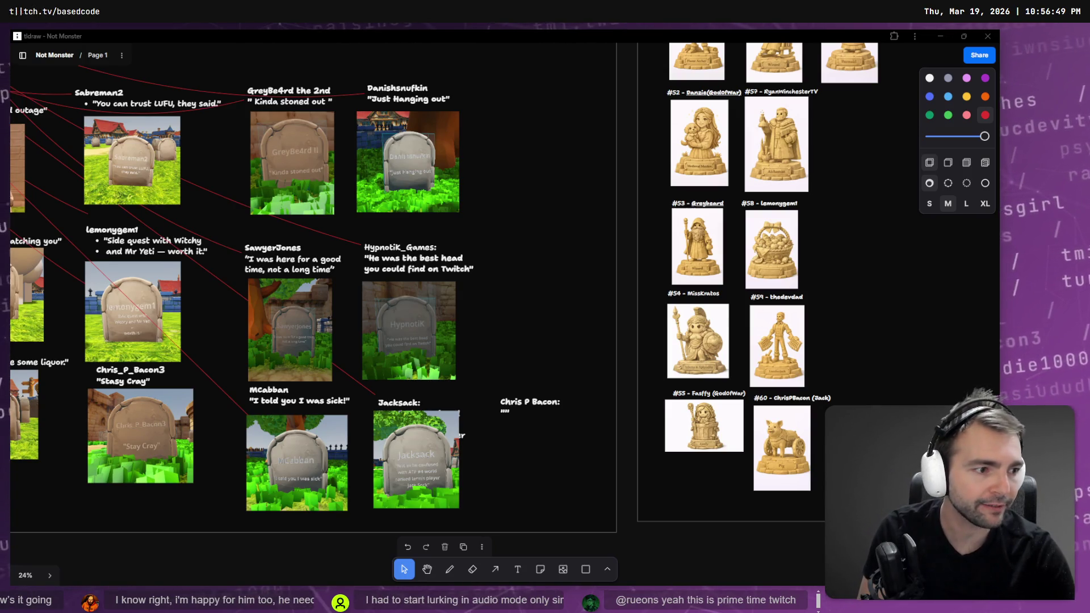
Step: Switch to VS Code showing Codex's 35-file character-control refactor diff
{"action": "key", "text": "alt+Tab"}
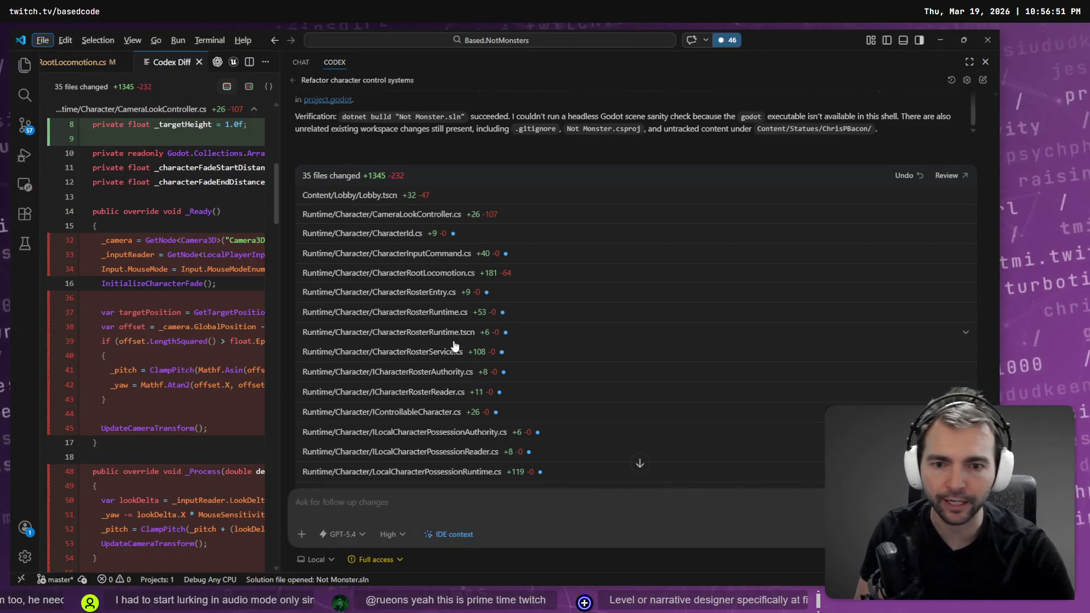
Step: Scroll to the end of the 35 changed files, then bring up Fork's InGameMenuController.cs diff
{"action": "scroll", "coordinate": [463, 352], "scroll_direction": "down", "scroll_amount": 5}
{"action": "scroll", "coordinate": [488, 352], "scroll_direction": "down", "scroll_amount": 2}
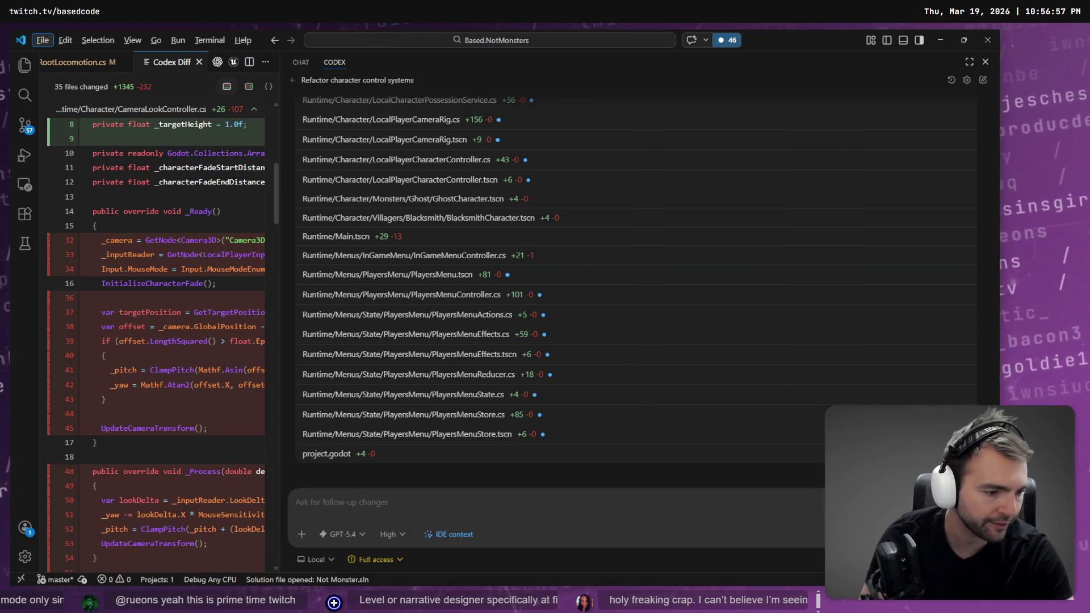
{"action": "key", "text": "alt+Tab"}
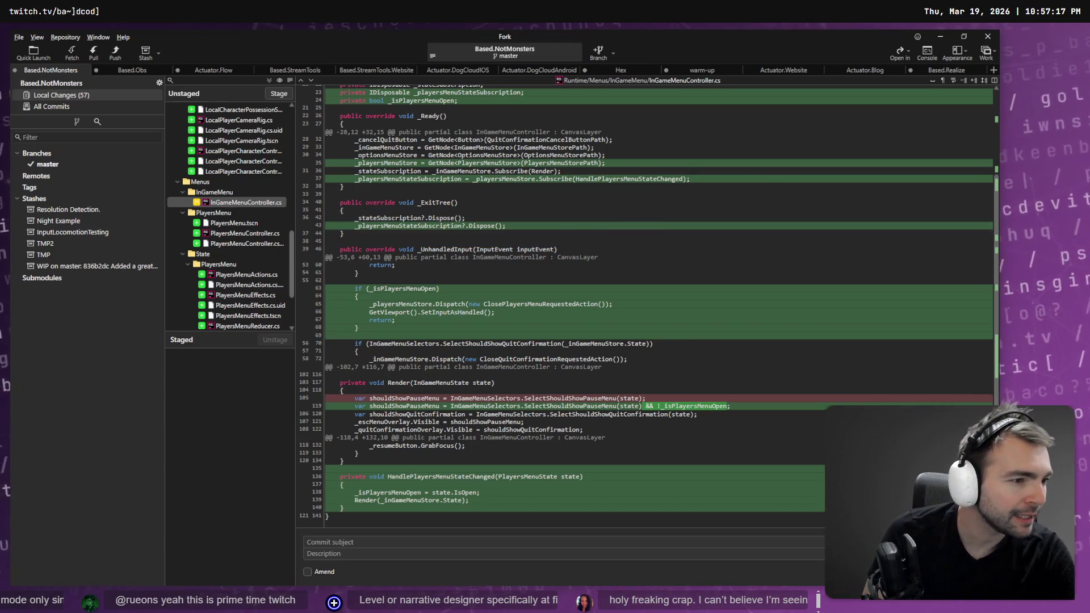
Step: In Rider, hide the AI chat panel and Search Everywhere for 'InGameMen'
{"action": "key", "text": "alt+Tab"}
{"action": "left_click", "coordinate": [711, 291]}
{"action": "left_click", "coordinate": [405, 60]}
{"action": "left_click", "coordinate": [369, 142]}
{"action": "left_click", "coordinate": [421, 61]}
{"action": "left_click", "coordinate": [515, 191]}
{"action": "key", "text": "shift"}
{"action": "key", "text": "shift"}
{"action": "type", "text": "InGameMenu"}
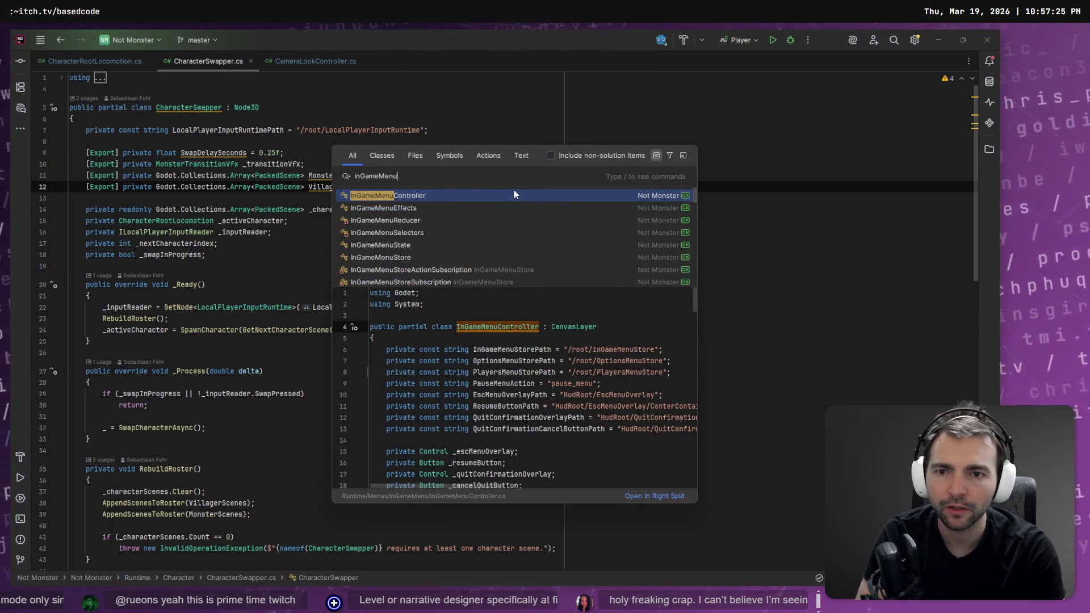
Step: In Fork, review the PlayersMenuActions.cs and PlayersMenuController.cs diffs, then return to Rider
{"action": "key", "text": "alt+Tab"}
{"action": "mouse_move", "coordinate": [524, 307]}
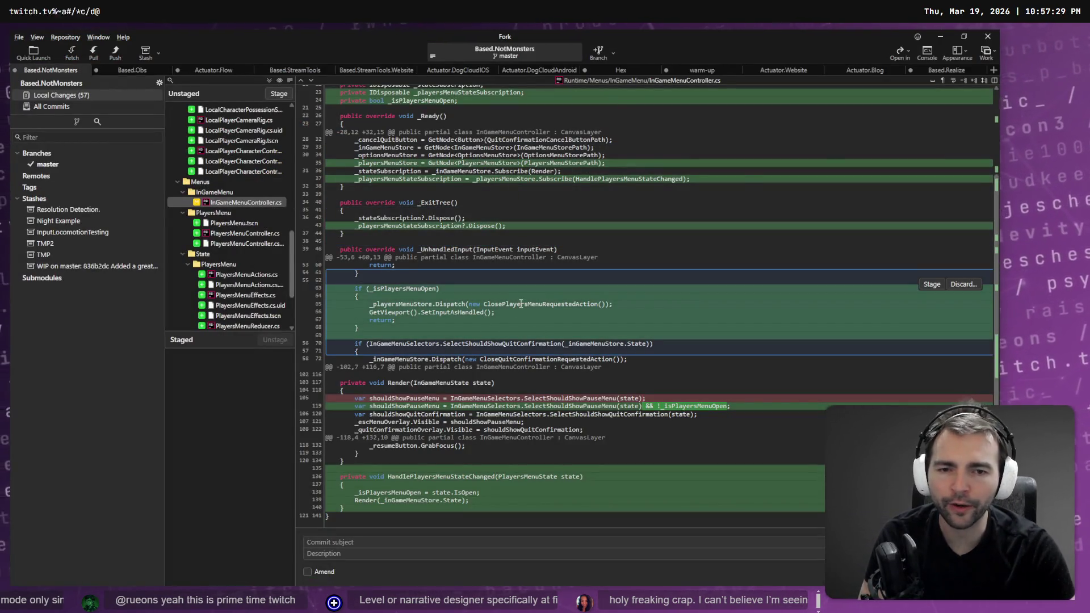
{"action": "left_click", "coordinate": [252, 274]}
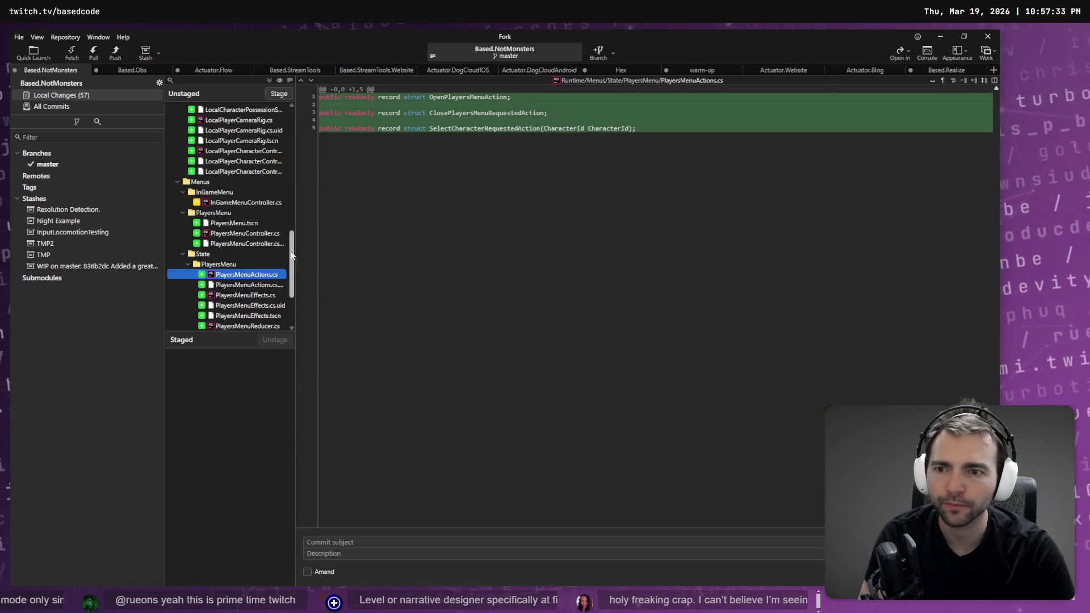
{"action": "scroll", "coordinate": [267, 290], "scroll_direction": "down", "scroll_amount": 3}
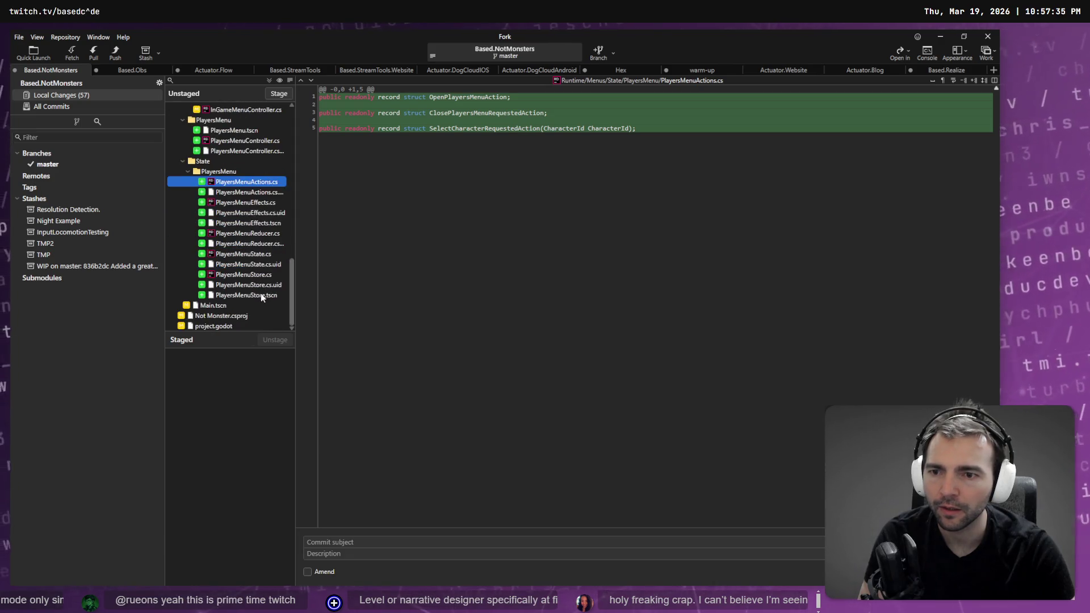
{"action": "left_click", "coordinate": [255, 141]}
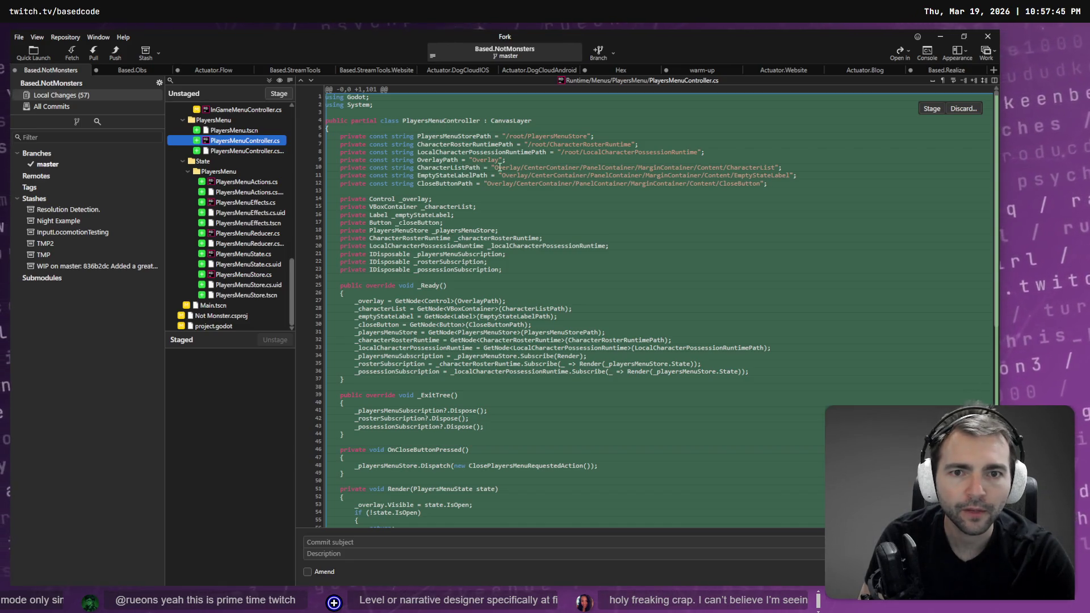
{"action": "double_click", "coordinate": [443, 168]}
{"action": "scroll", "coordinate": [551, 183], "scroll_direction": "down", "scroll_amount": 1}
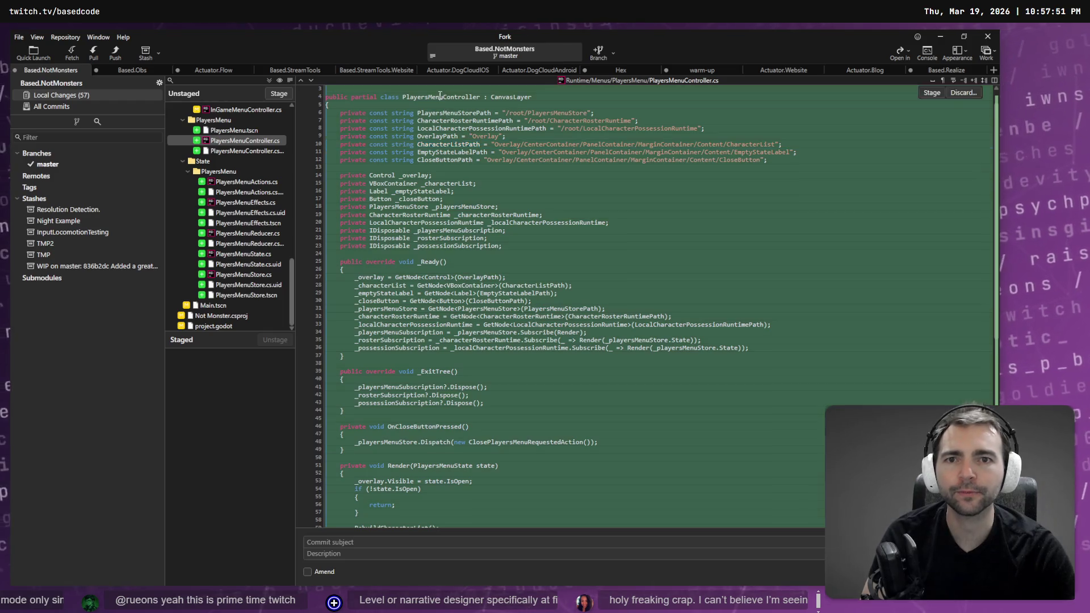
{"action": "key", "text": "alt+Tab"}
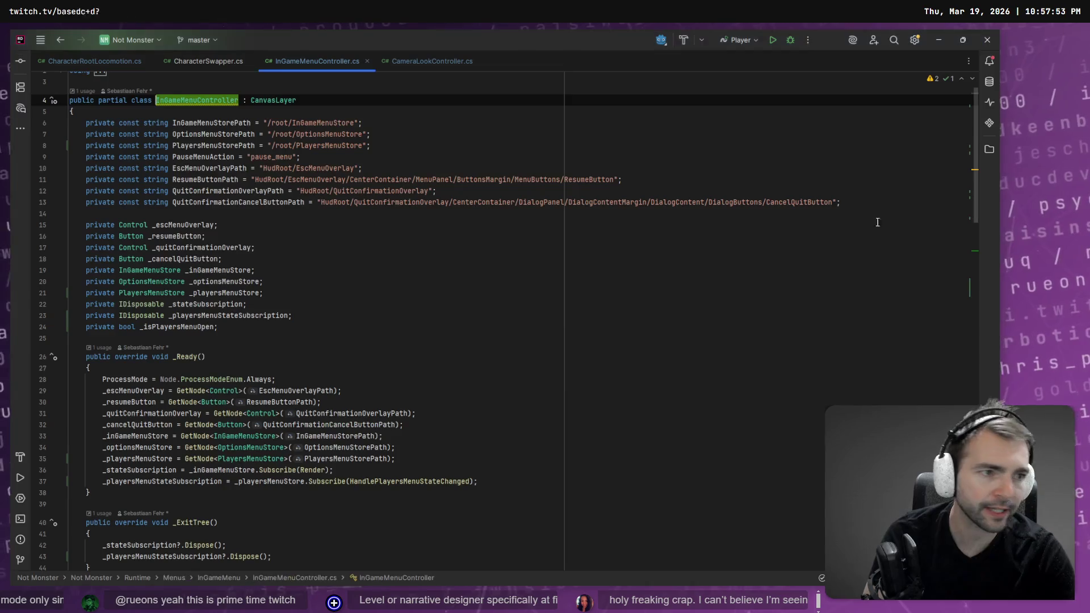
Step: Open PlayersMenuController.cs and check where its subscription fields are disposed in _ExitTree
{"action": "key", "text": "shift"}
{"action": "key", "text": "shift"}
{"action": "type", "text": "PlayersMenuController"}
{"action": "key", "text": "Return"}
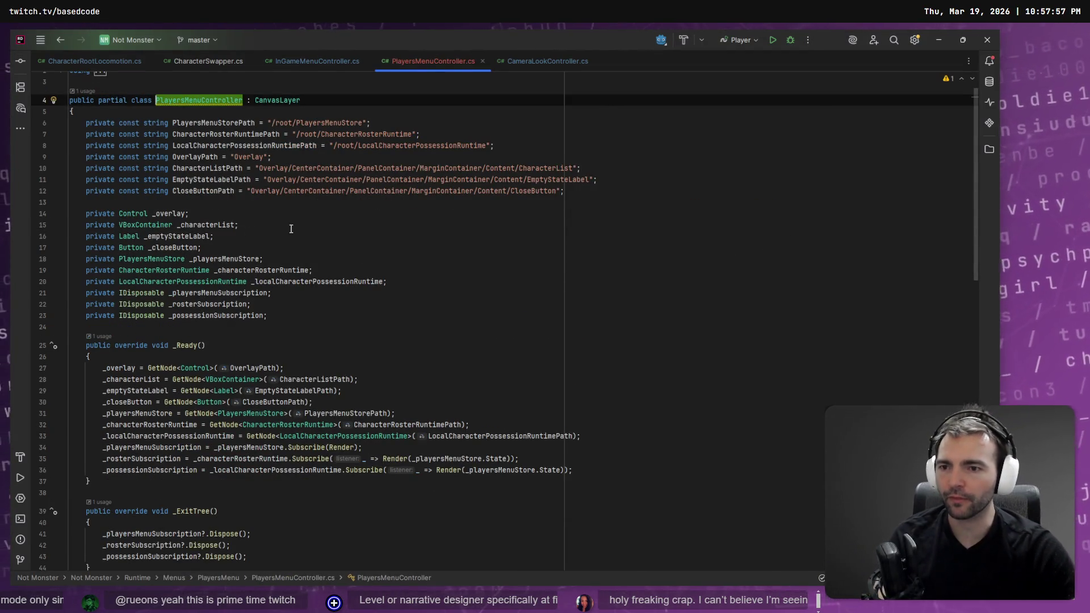
{"action": "left_click_drag", "start_coordinate": [214, 304], "coordinate": [247, 317]}
{"action": "left_click", "coordinate": [226, 315]}
{"action": "key", "text": "Up"}
{"action": "key", "text": "Up"}
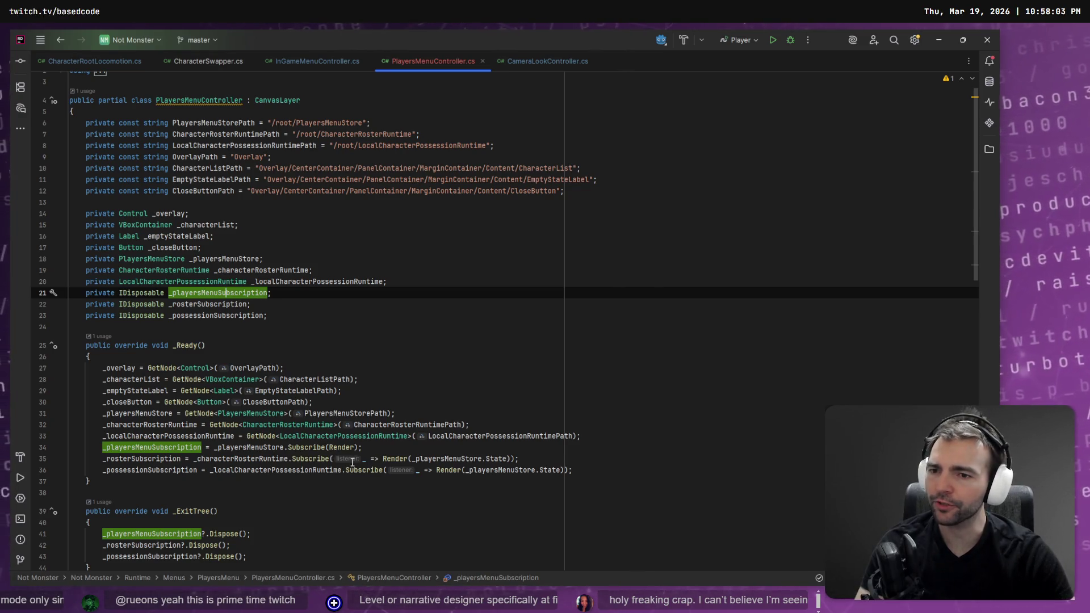
{"action": "scroll", "coordinate": [352, 461], "scroll_direction": "down", "scroll_amount": 5}
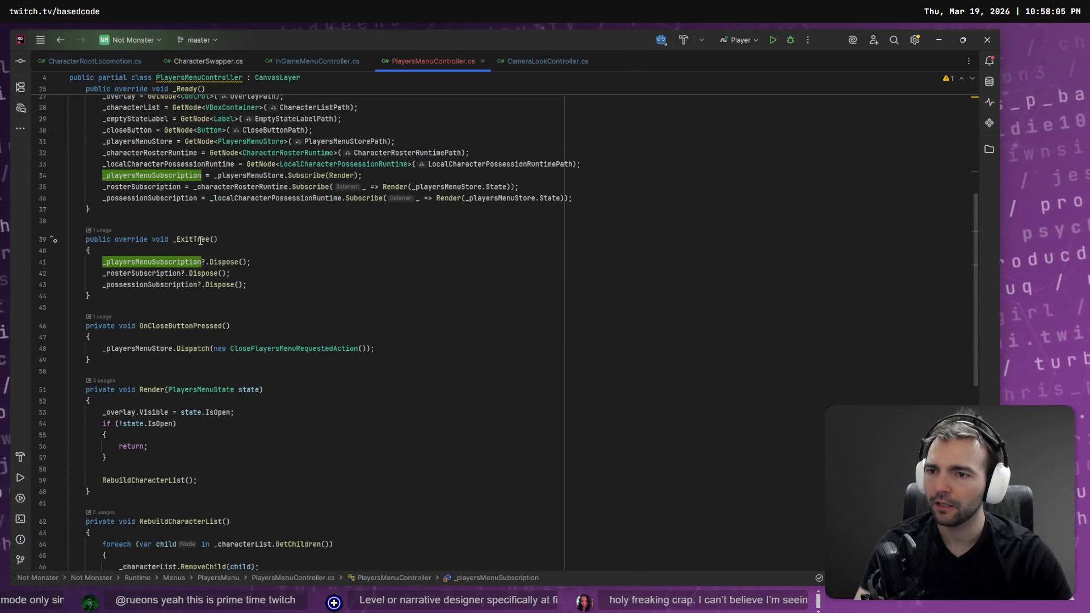
{"action": "left_click", "coordinate": [153, 261]}
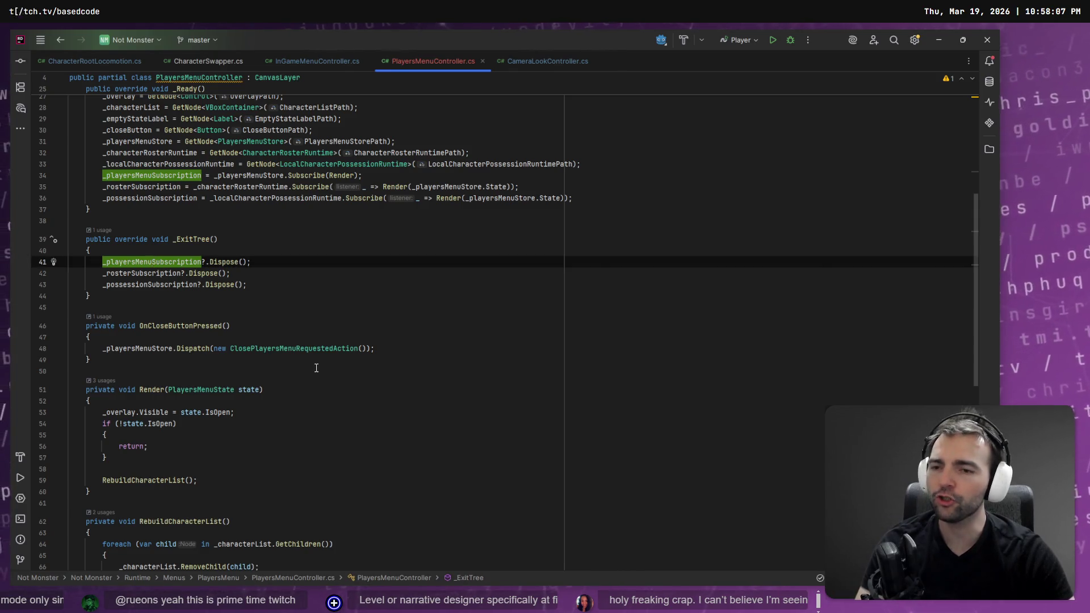
{"action": "scroll", "coordinate": [318, 366], "scroll_direction": "up", "scroll_amount": 2}
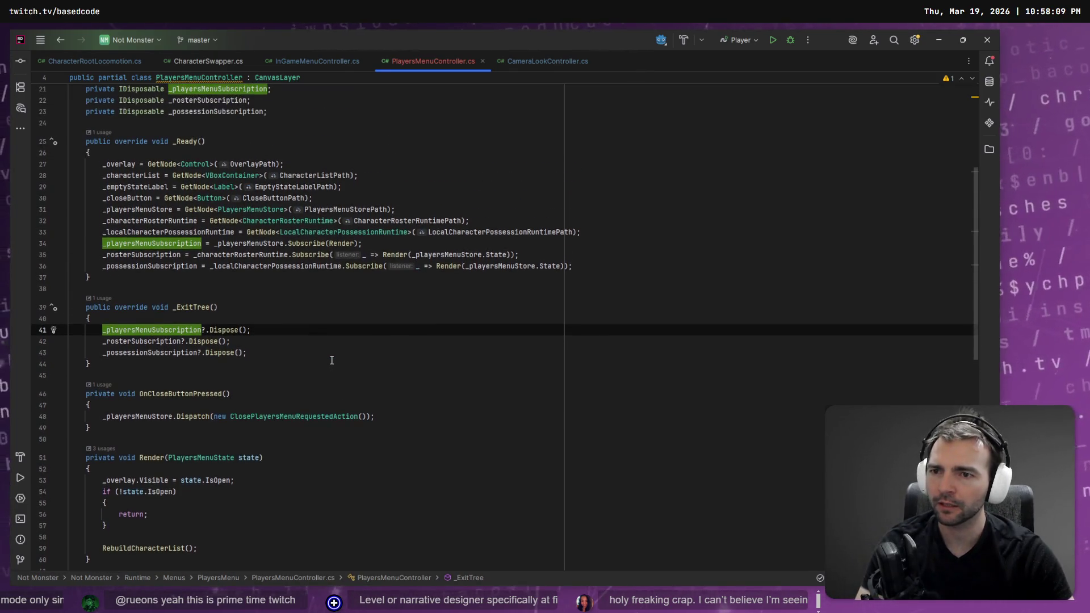
{"action": "scroll", "coordinate": [331, 360], "scroll_direction": "down", "scroll_amount": 2}
{"action": "scroll", "coordinate": [219, 289], "scroll_direction": "up", "scroll_amount": 2}
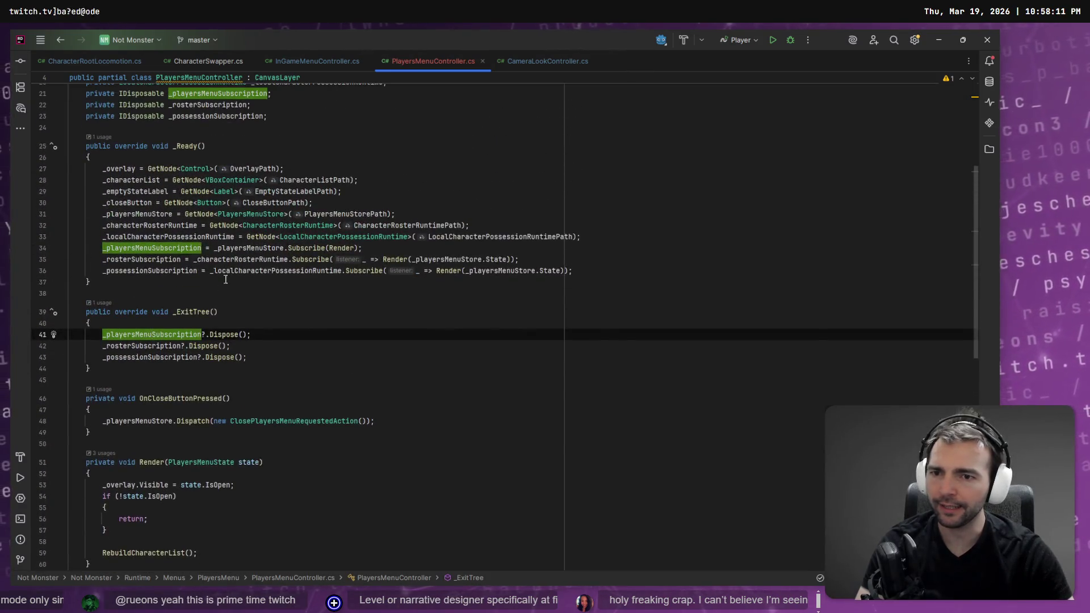
Step: Trace Render into RebuildCharacterList, select the line-66 RemoveChild call, then switch to Godot
{"action": "left_click", "coordinate": [339, 248]}
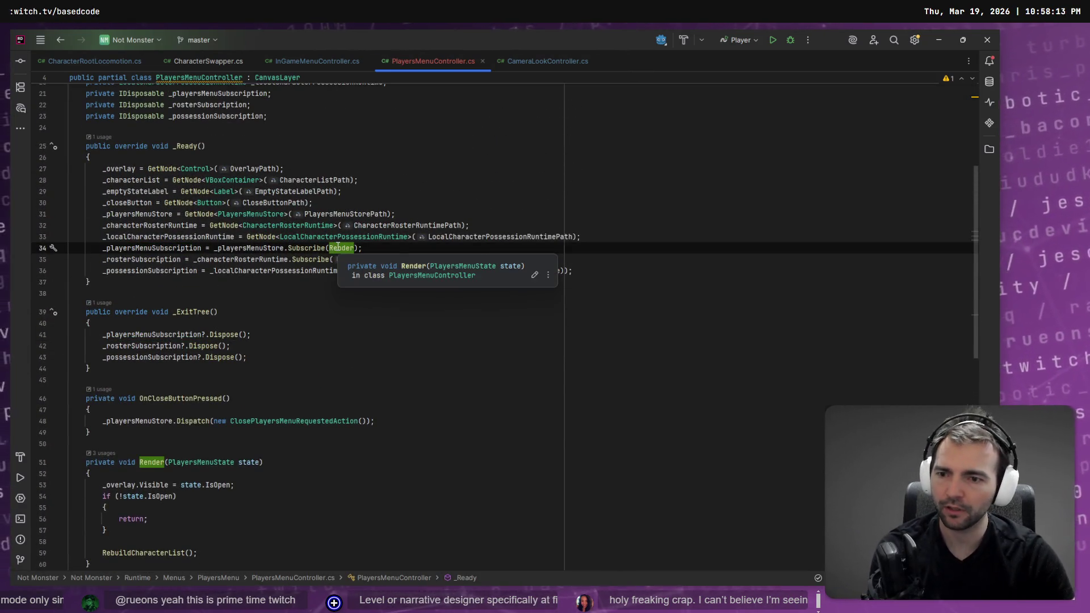
{"action": "left_click", "coordinate": [338, 248], "text": "ctrl"}
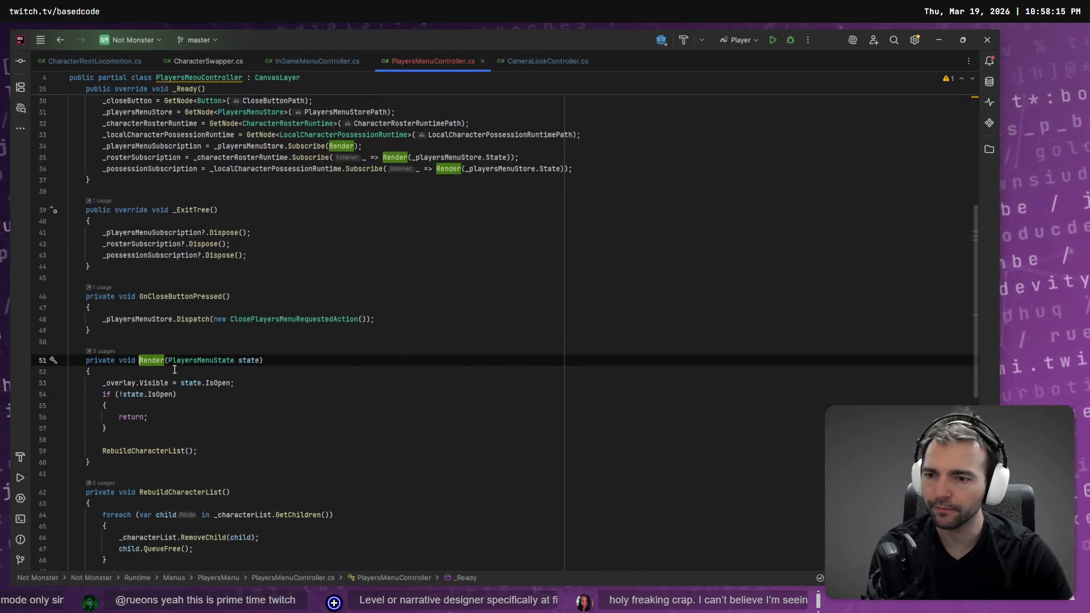
{"action": "scroll", "coordinate": [178, 369], "scroll_direction": "down", "scroll_amount": 2}
{"action": "left_click", "coordinate": [143, 348]}
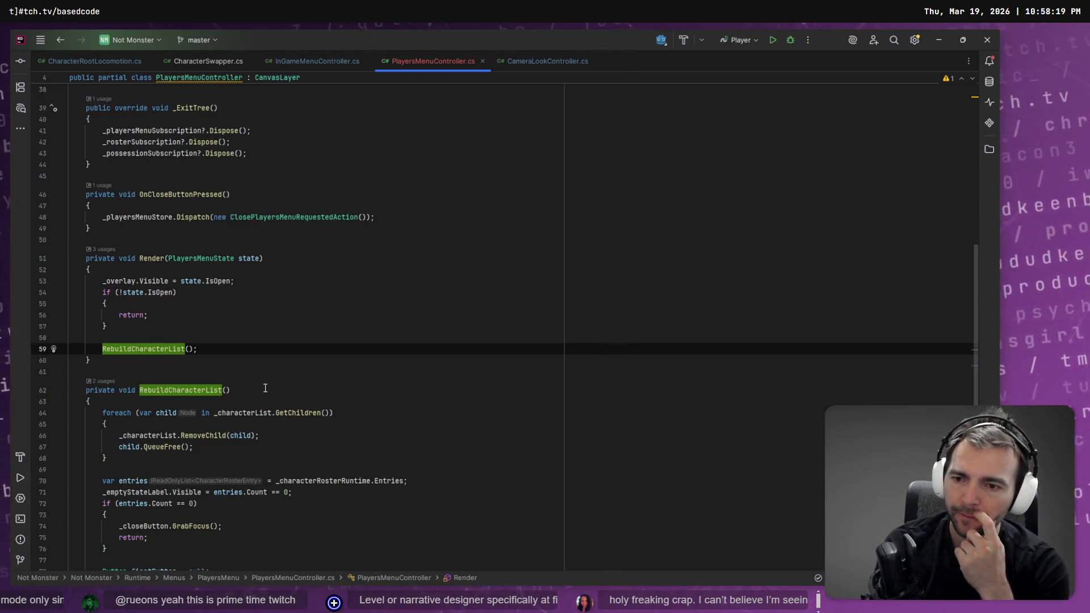
{"action": "scroll", "coordinate": [210, 390], "scroll_direction": "down", "scroll_amount": 1}
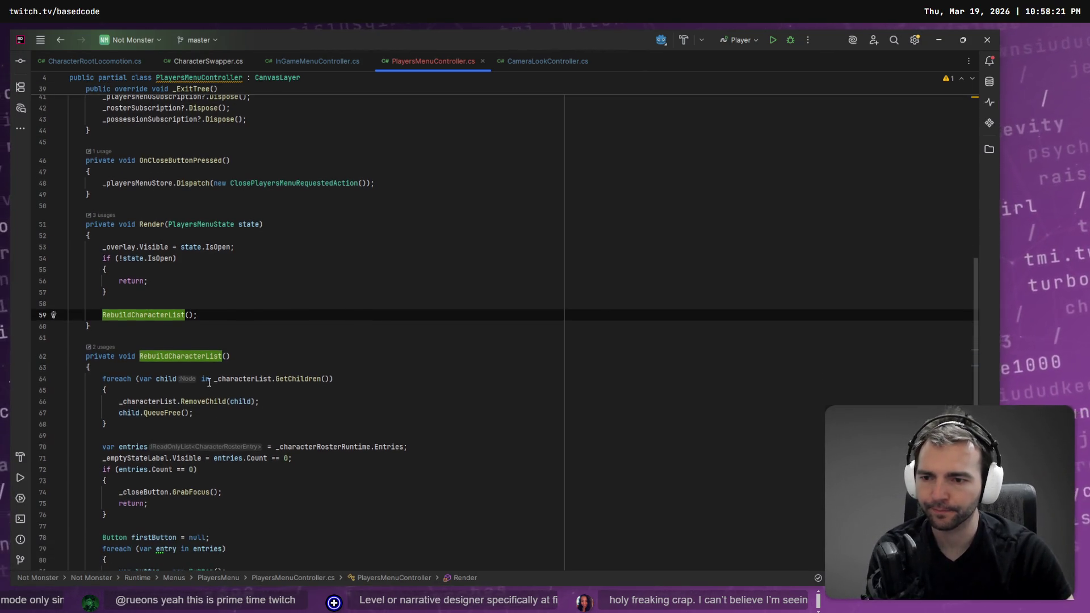
{"action": "left_click", "coordinate": [236, 379]}
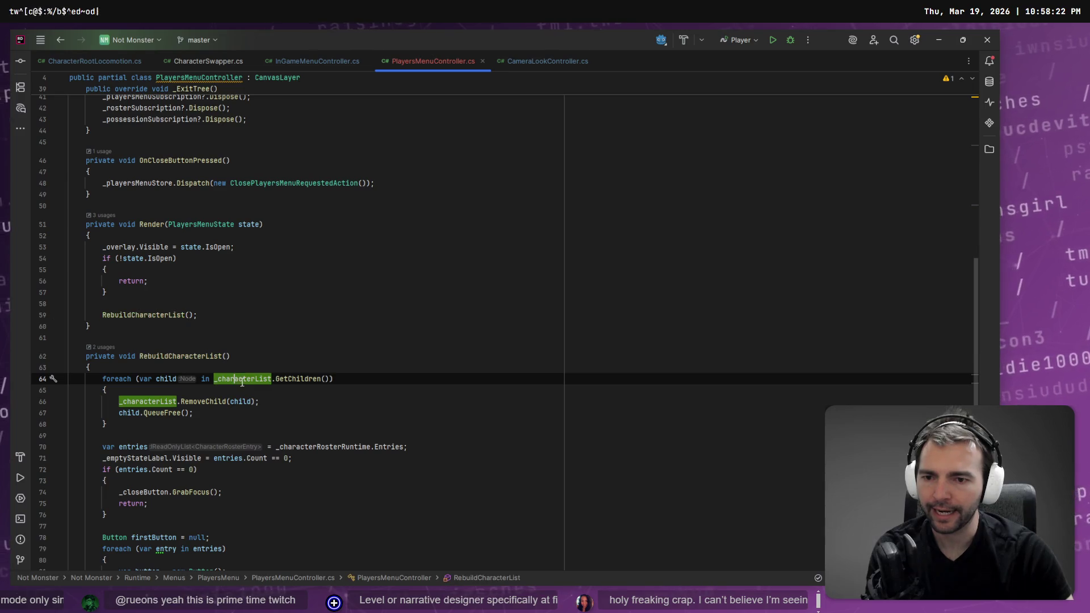
{"action": "left_click", "coordinate": [295, 379]}
{"action": "left_click", "coordinate": [300, 401]}
{"action": "left_click_drag", "start_coordinate": [300, 402], "coordinate": [13, 406]}
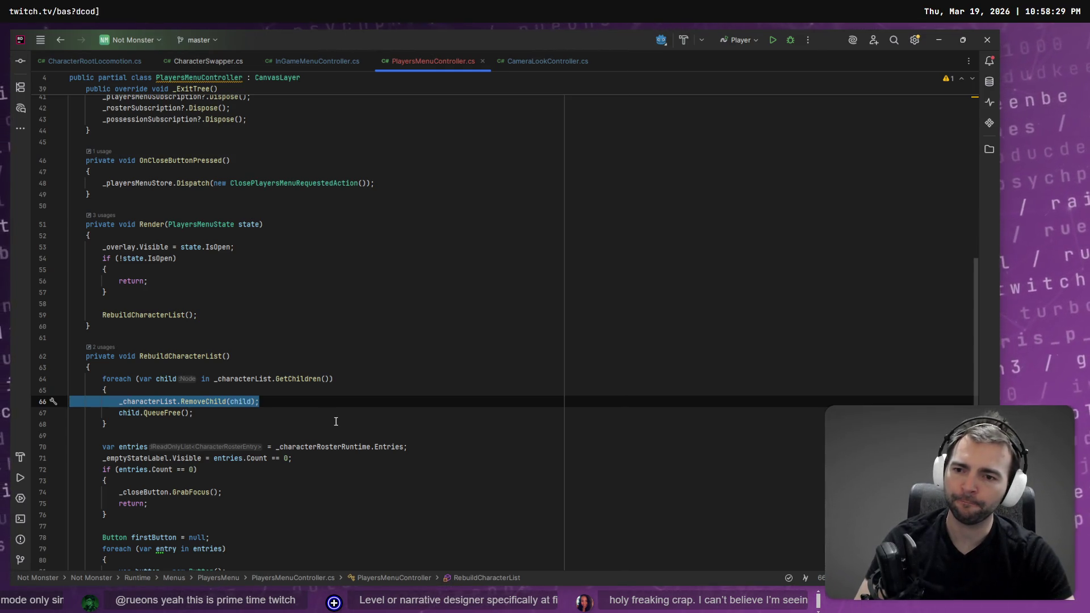
{"action": "scroll", "coordinate": [336, 421], "scroll_direction": "down", "scroll_amount": 7}
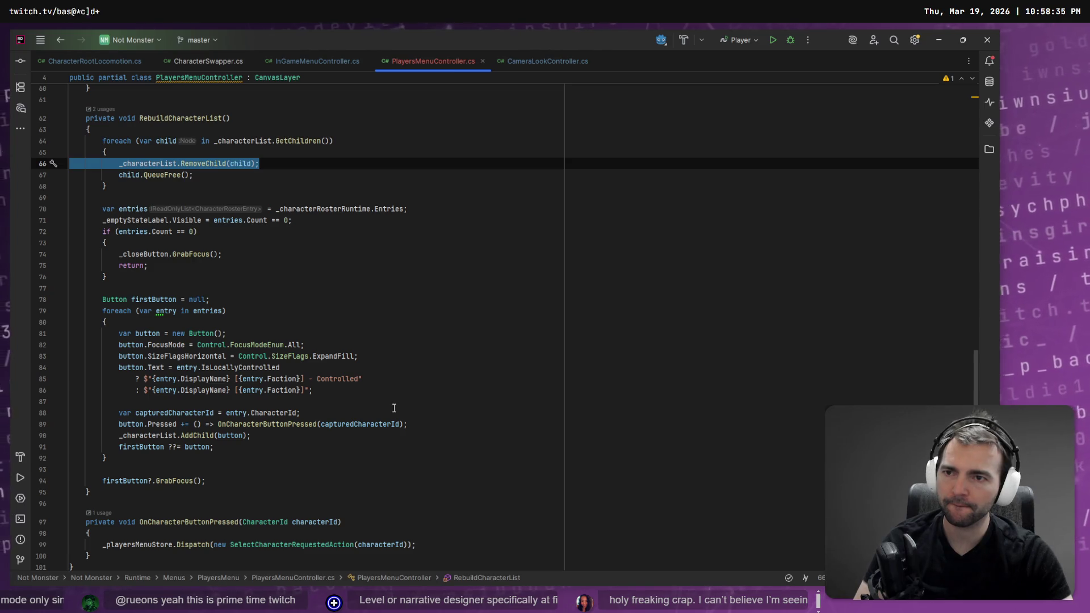
{"action": "key", "text": "alt+Tab"}
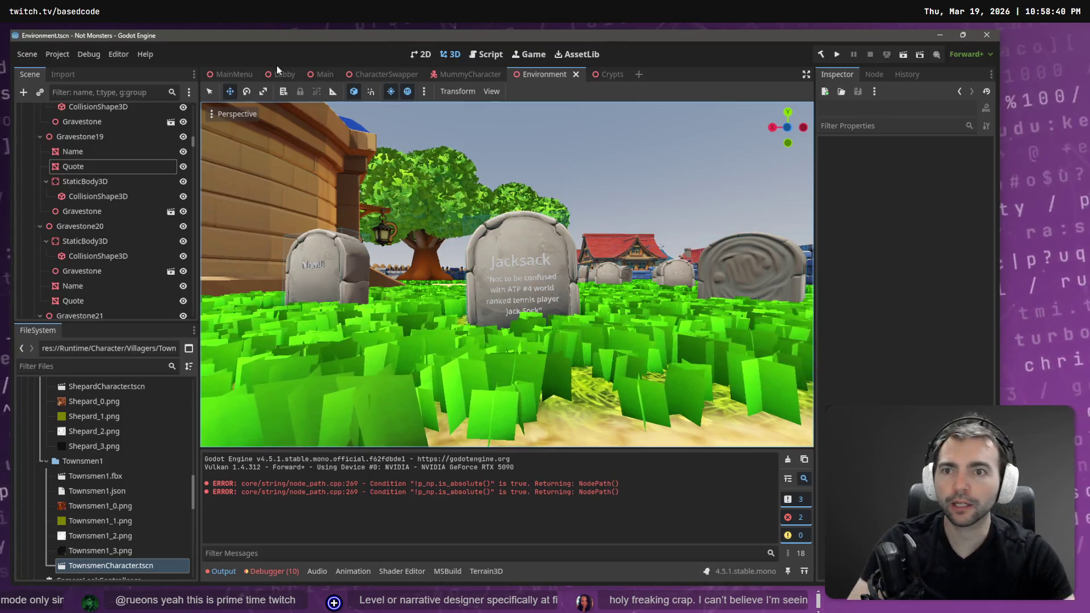
{"action": "left_click", "coordinate": [283, 75]}
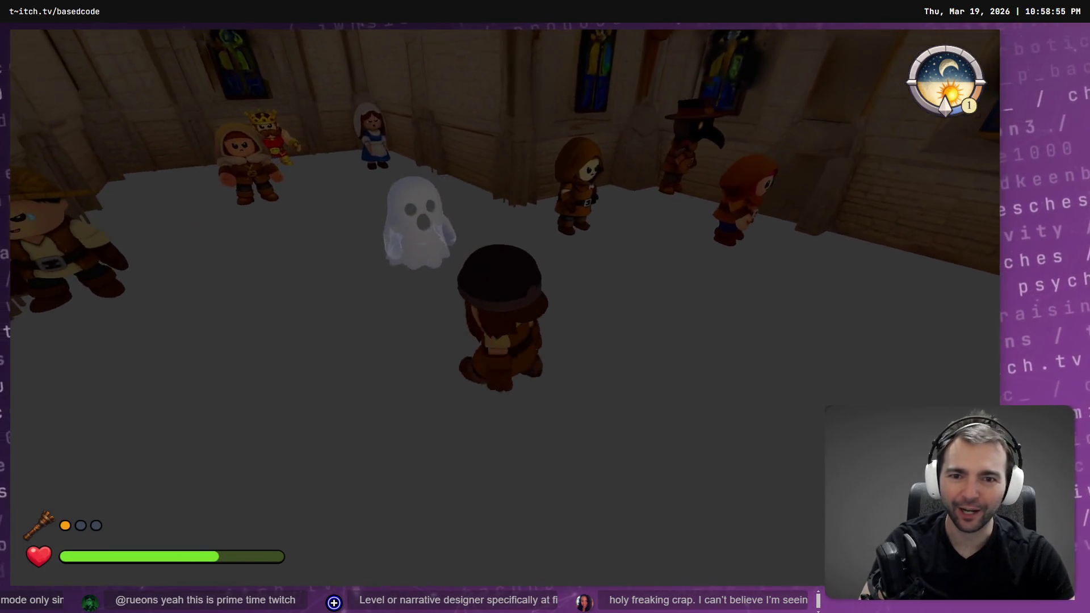
Step: Open and close the Choose Character panel twice from the pause menu, then switch to VS Code
{"action": "key", "text": "Escape"}
{"action": "left_click", "coordinate": [533, 321]}
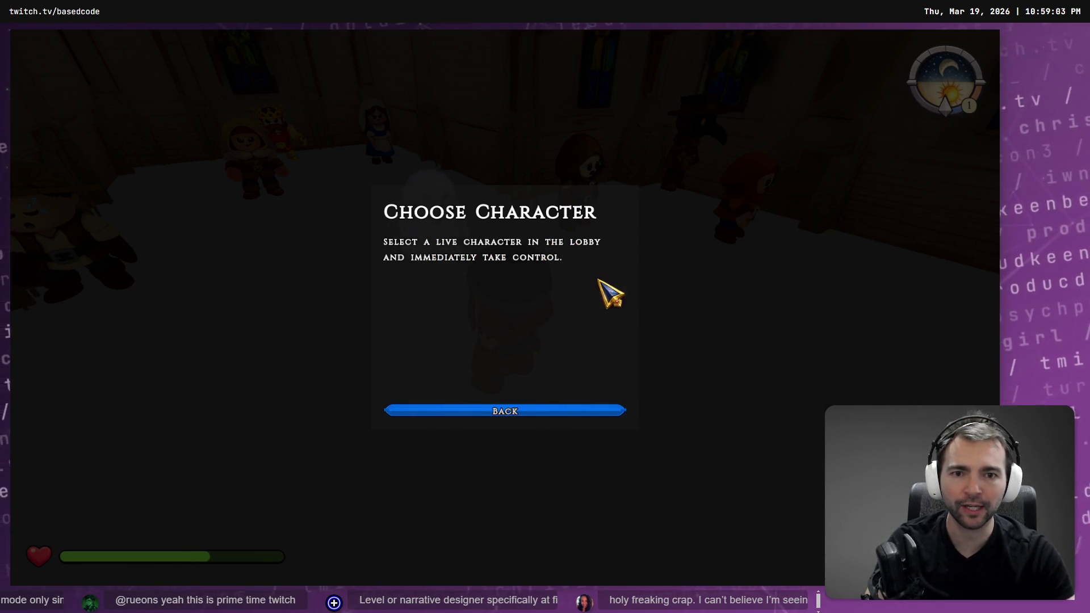
{"action": "key", "text": "Escape"}
{"action": "key", "text": "Escape"}
{"action": "key", "text": "Escape"}
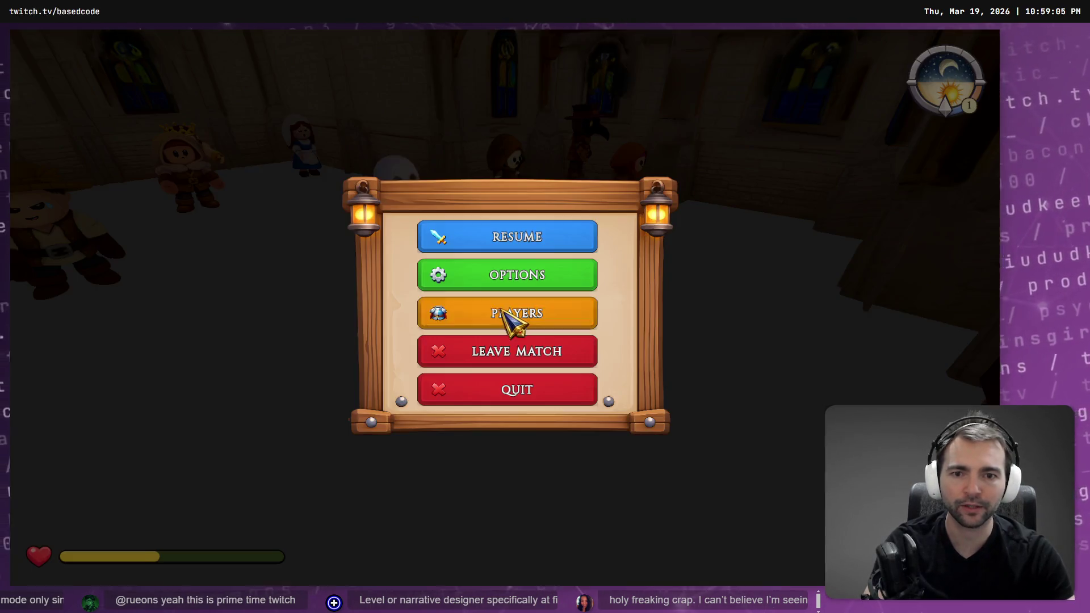
{"action": "left_click", "coordinate": [505, 313]}
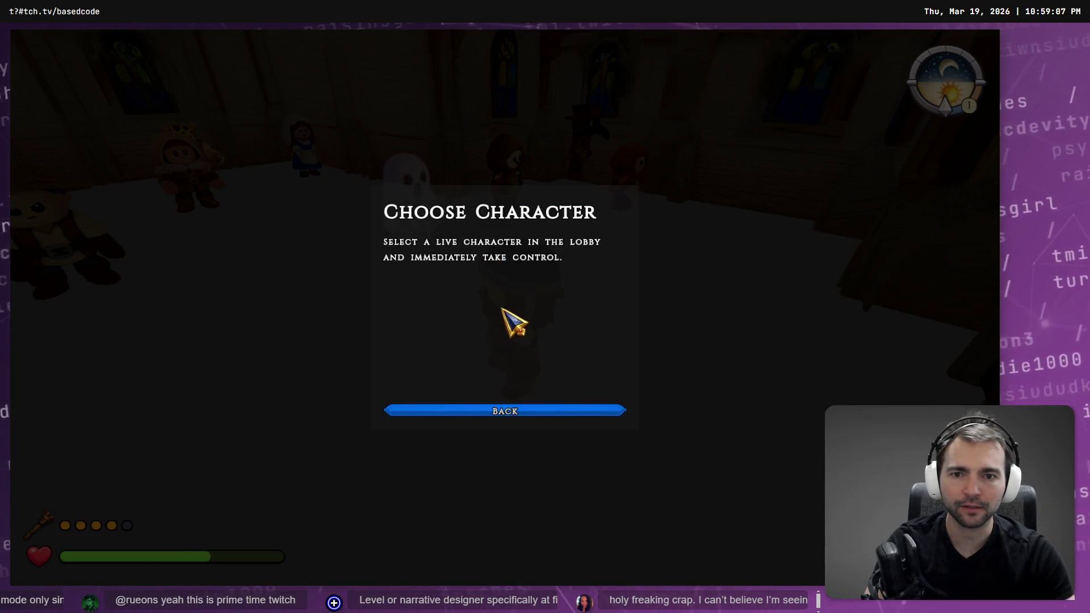
{"action": "key", "text": "Escape"}
{"action": "key", "text": "Escape"}
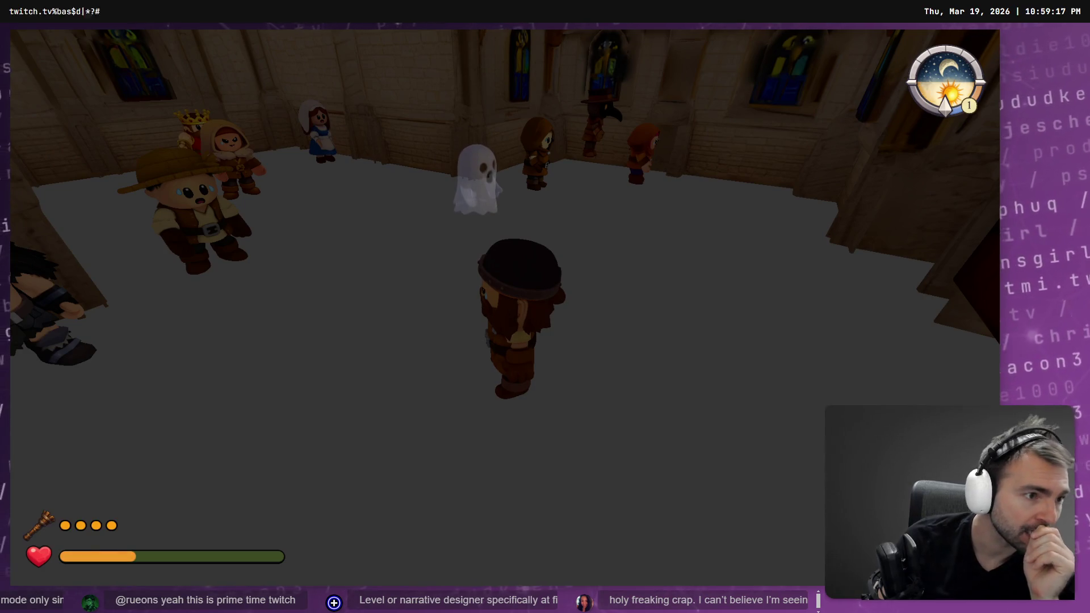
{"action": "key", "text": "alt+Tab"}
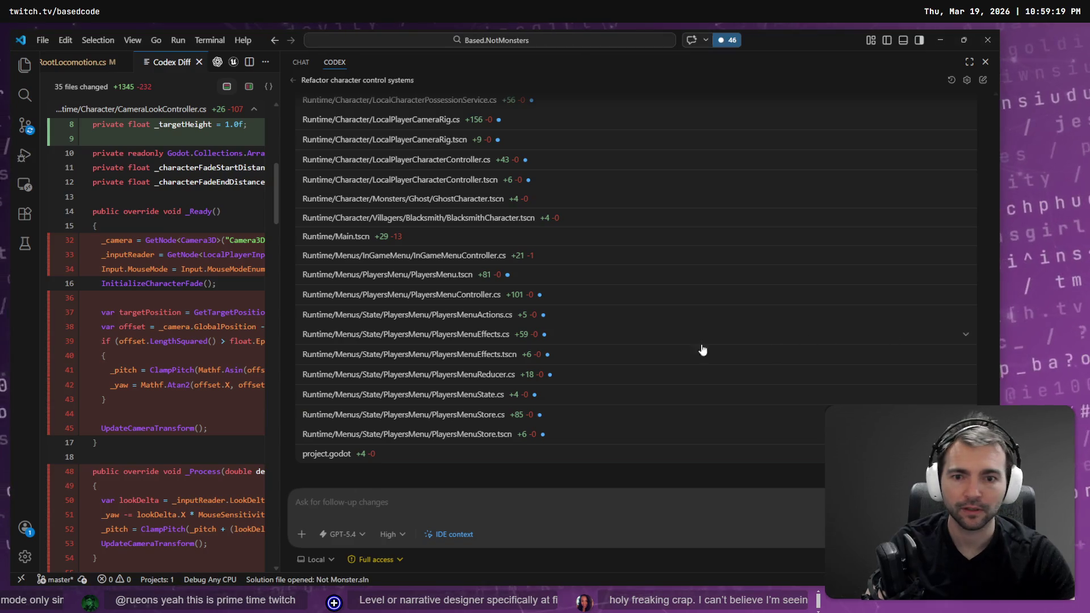
Step: Focus the Codex follow-up box, then switch to the Hunyuan 3D barmaid model viewer
{"action": "left_click", "coordinate": [412, 503]}
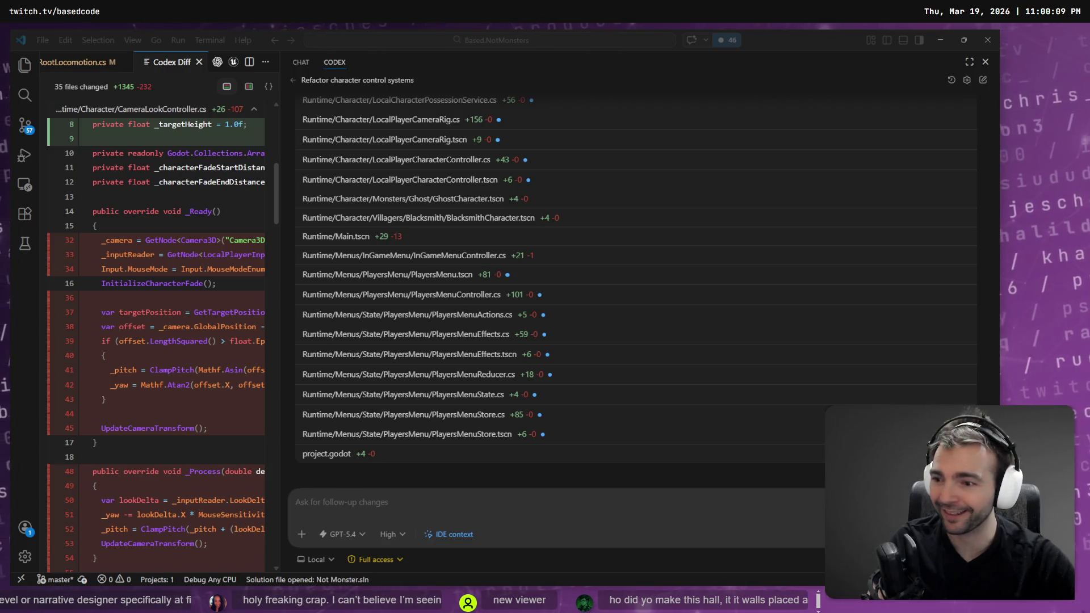
{"action": "key", "text": "alt+Tab"}
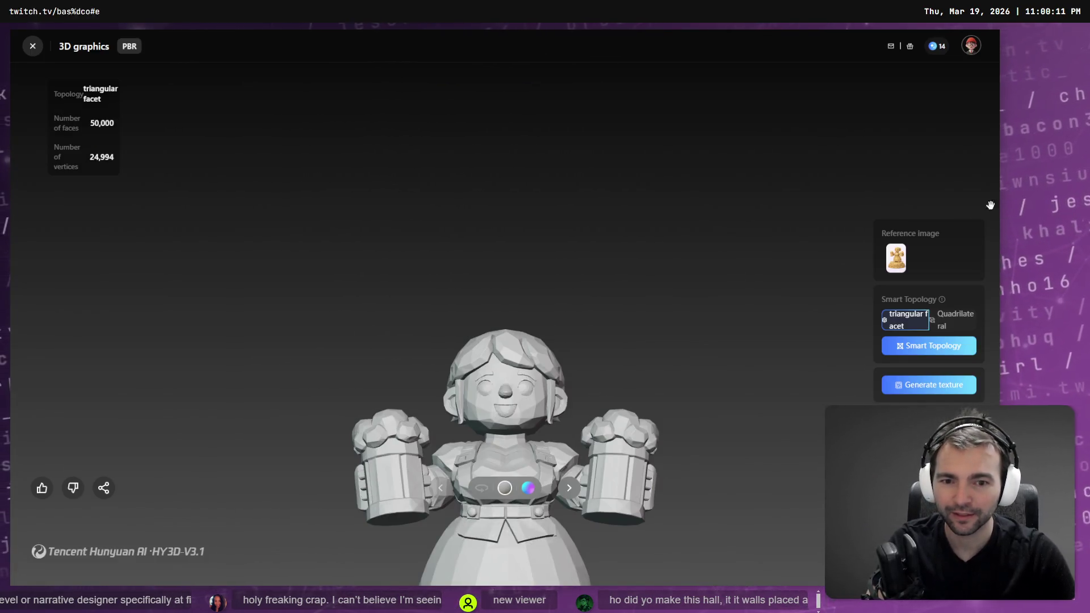
Step: Zoom out on the beer-mug statue, turn on automatic rotation, and return to VS Code
{"action": "scroll", "coordinate": [632, 442], "scroll_direction": "down", "scroll_amount": 5}
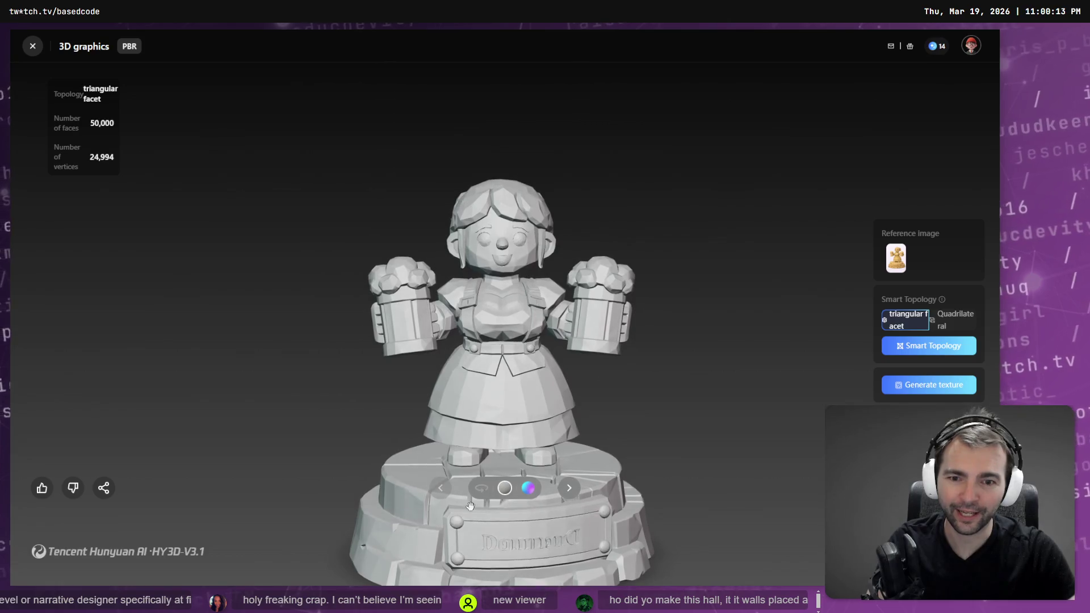
{"action": "left_click", "coordinate": [484, 495]}
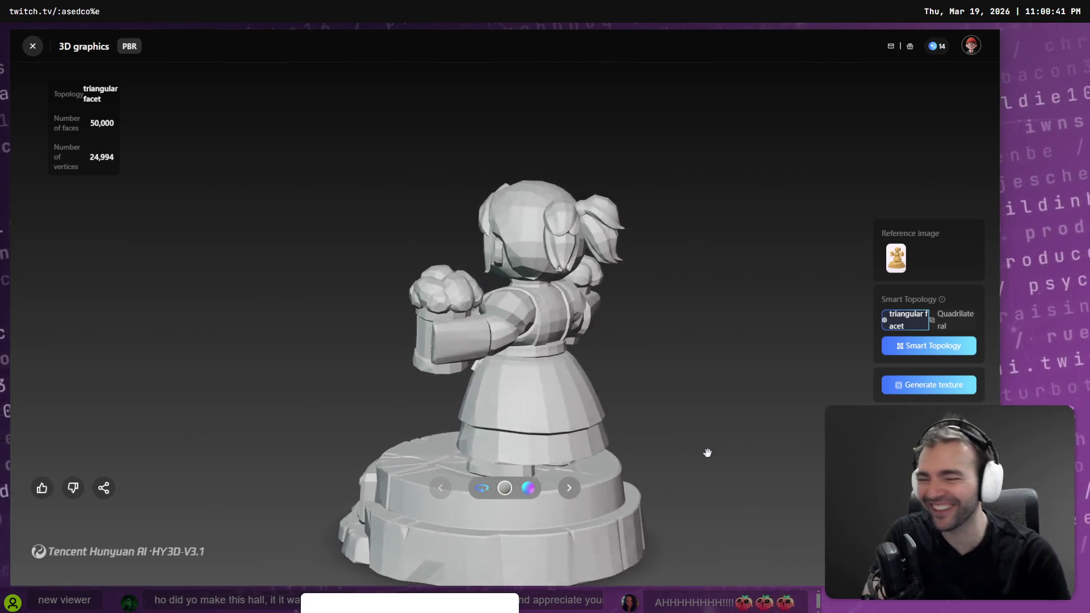
{"action": "key", "text": "alt+Tab"}
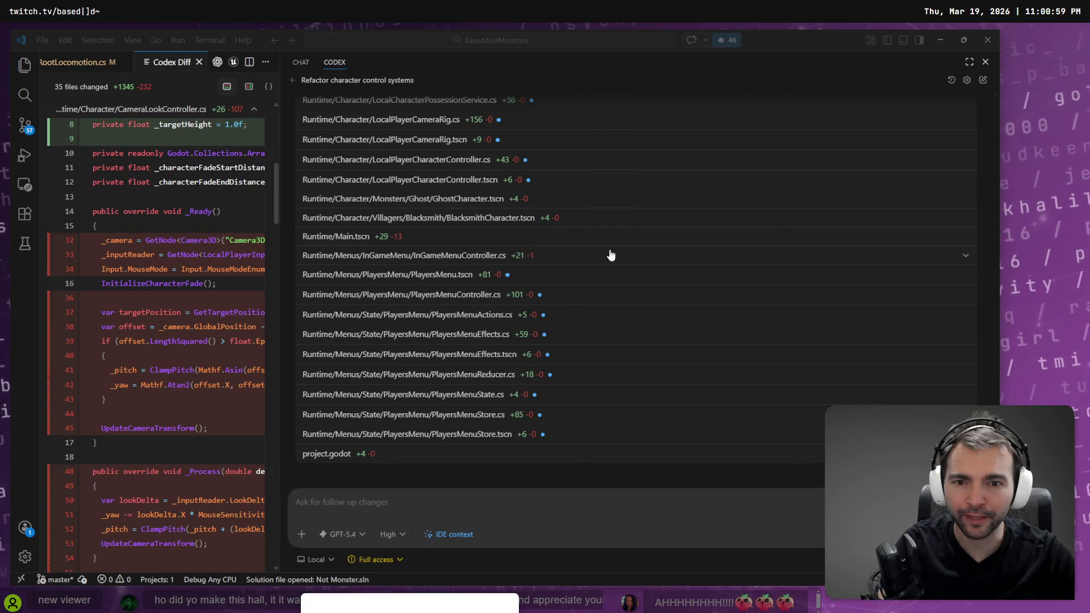
Step: Dictate the Codex follow-up 'right now we've modified the in game menu'
{"action": "left_click", "coordinate": [396, 509]}
{"action": "key", "text": "super+h"}
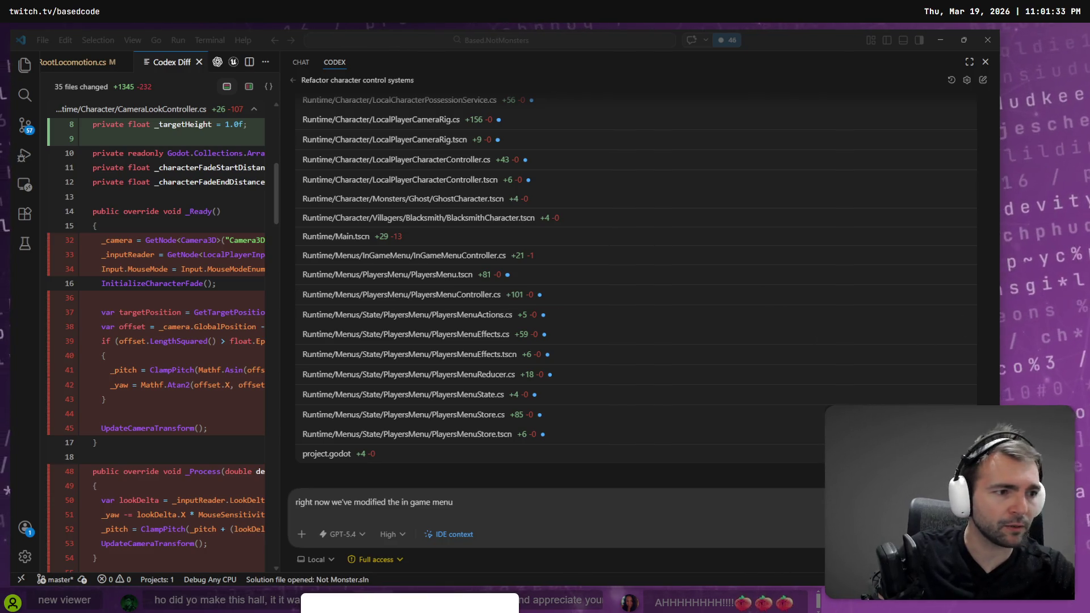
{"action": "key", "text": "alt+Tab"}
{"action": "key", "text": "alt+Tab"}
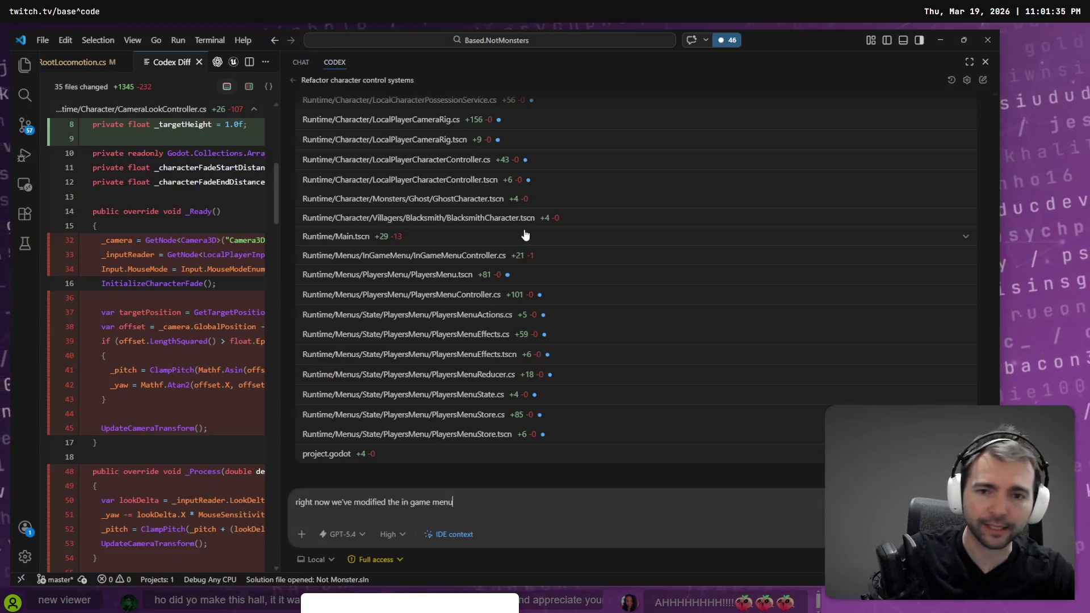
{"action": "scroll", "coordinate": [522, 242], "scroll_direction": "up", "scroll_amount": 1}
{"action": "key", "text": "alt+Tab"}
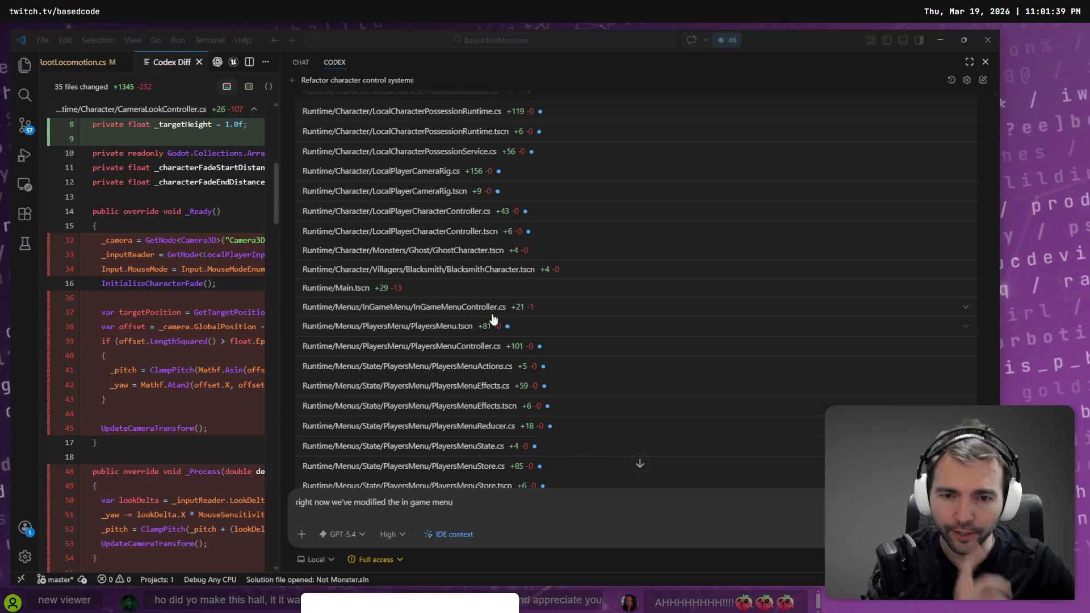
Step: Open CharacterRosterService.cs from the changed-files list, then switch to Fork
{"action": "scroll", "coordinate": [477, 317], "scroll_direction": "up", "scroll_amount": 4}
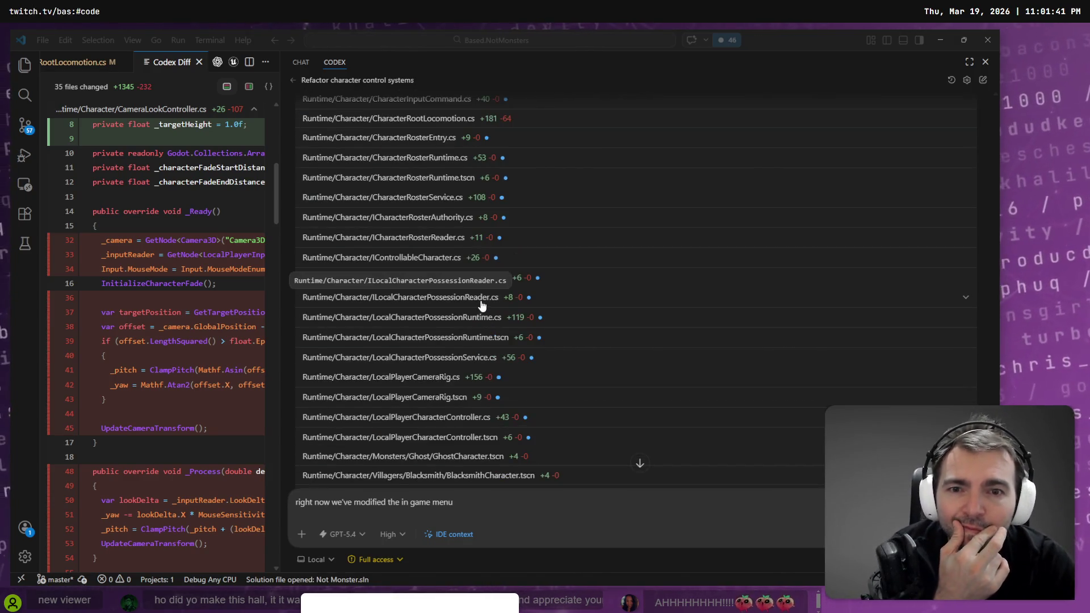
{"action": "left_click", "coordinate": [406, 198]}
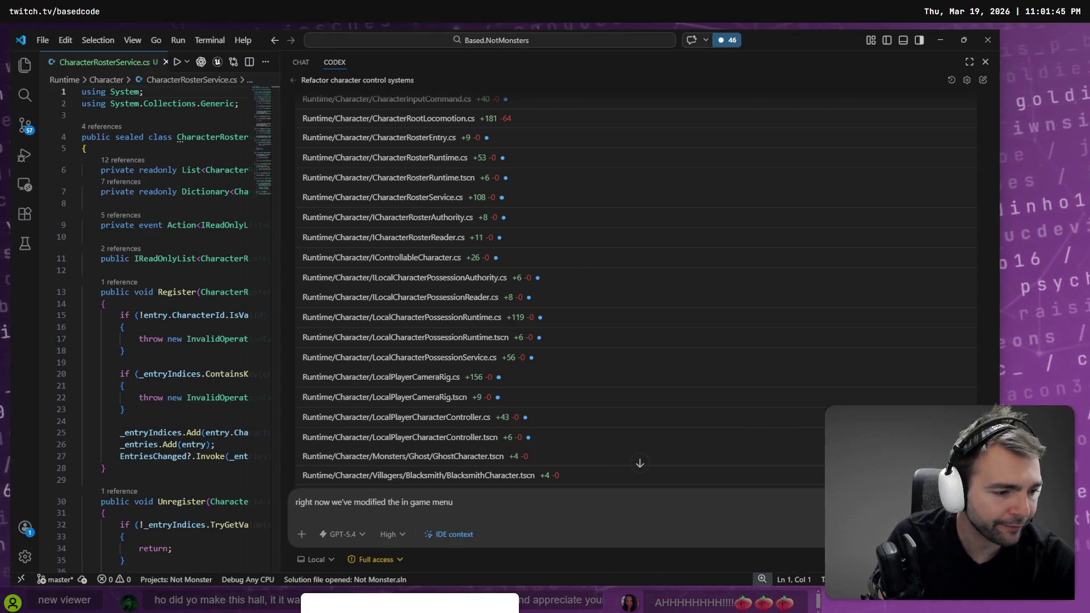
{"action": "scroll", "coordinate": [649, 271], "scroll_direction": "up", "scroll_amount": 7}
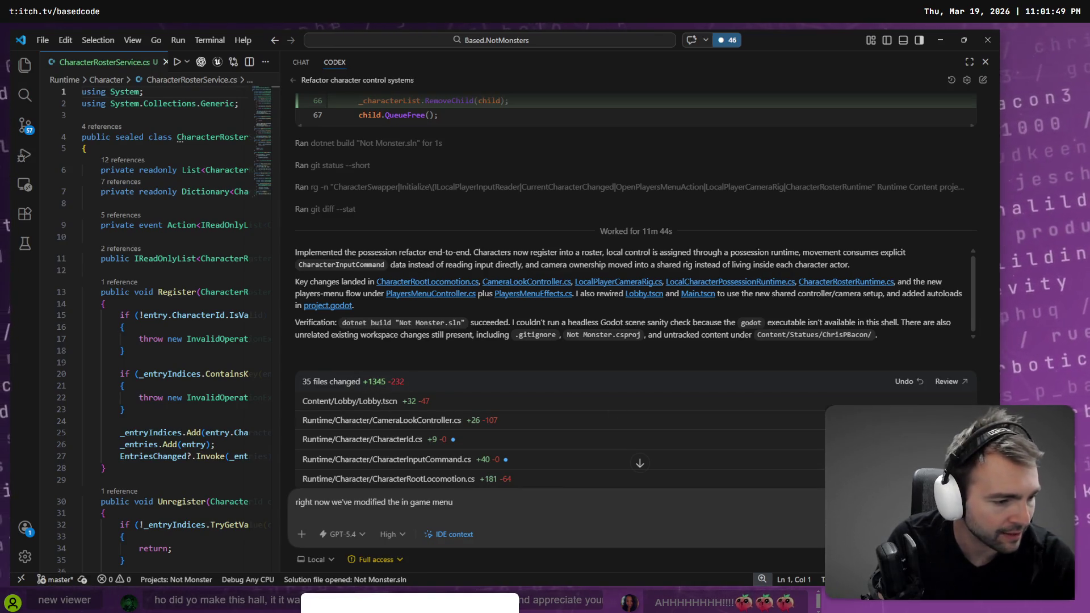
{"action": "key", "text": "alt+Tab"}
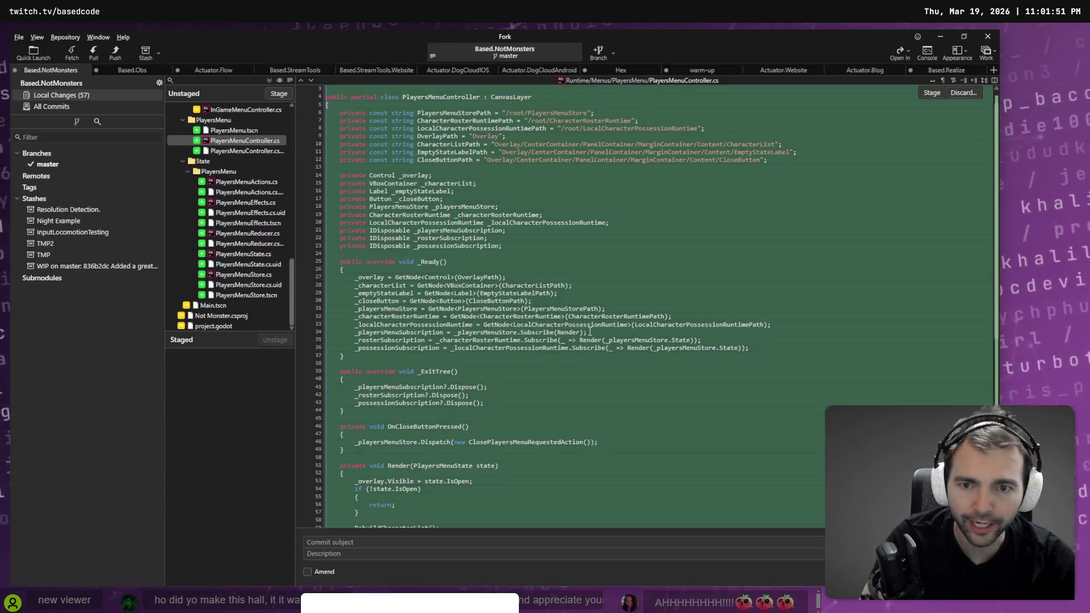
Step: Scroll through the Render and RebuildCharacterList changes in PlayersMenuController.cs, then switch to Hunyuan
{"action": "scroll", "coordinate": [610, 337], "scroll_direction": "down", "scroll_amount": 8}
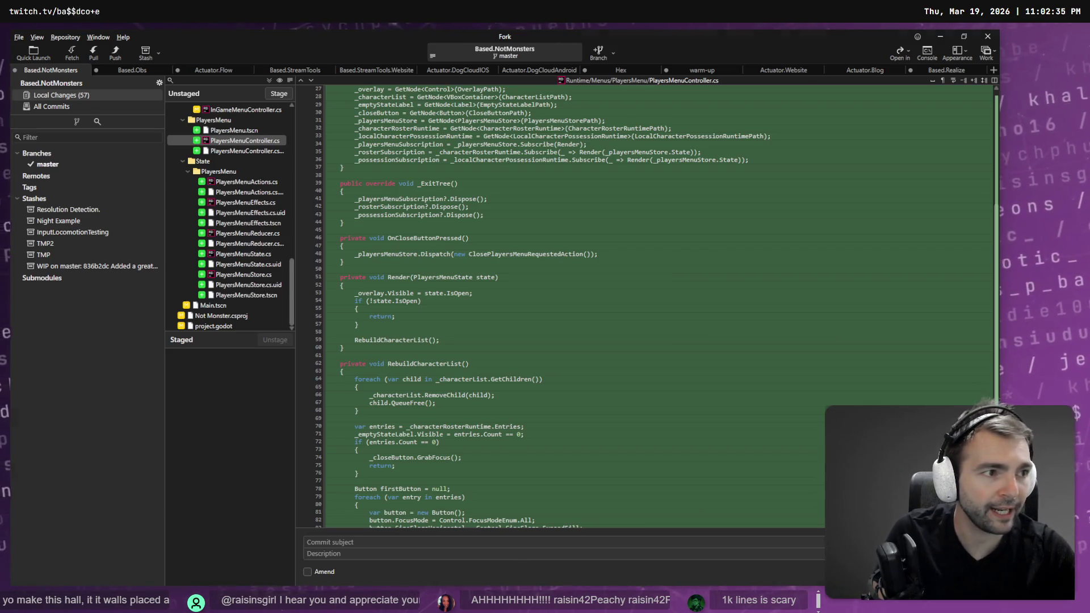
{"action": "key", "text": "alt+Tab"}
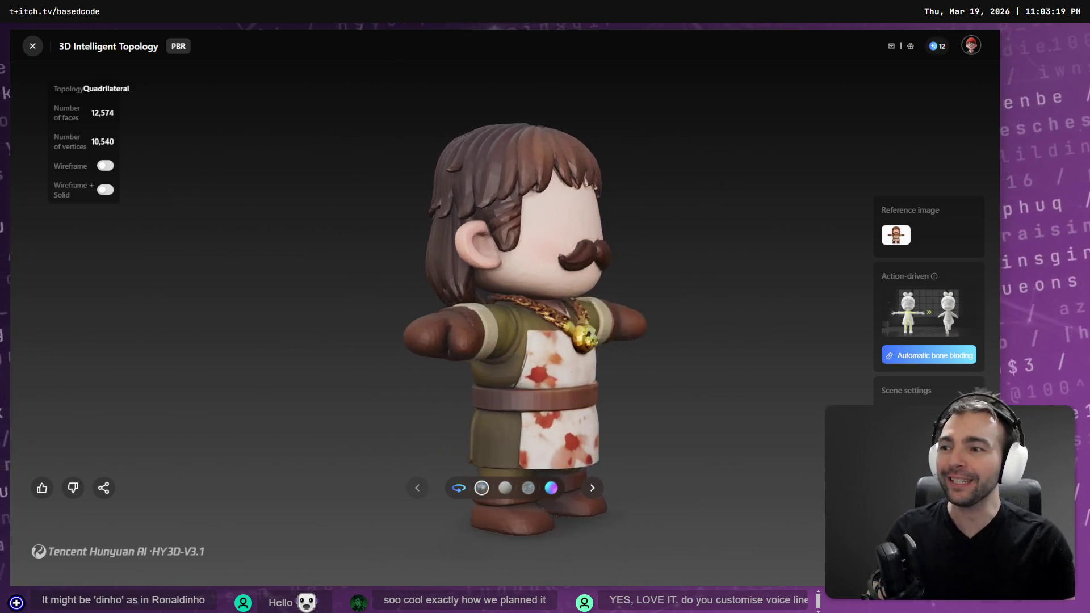
Step: Leave the 12,574-face Intelligent Topology butcher model and switch to the AccuRIG window
{"action": "key", "text": "alt+Tab"}
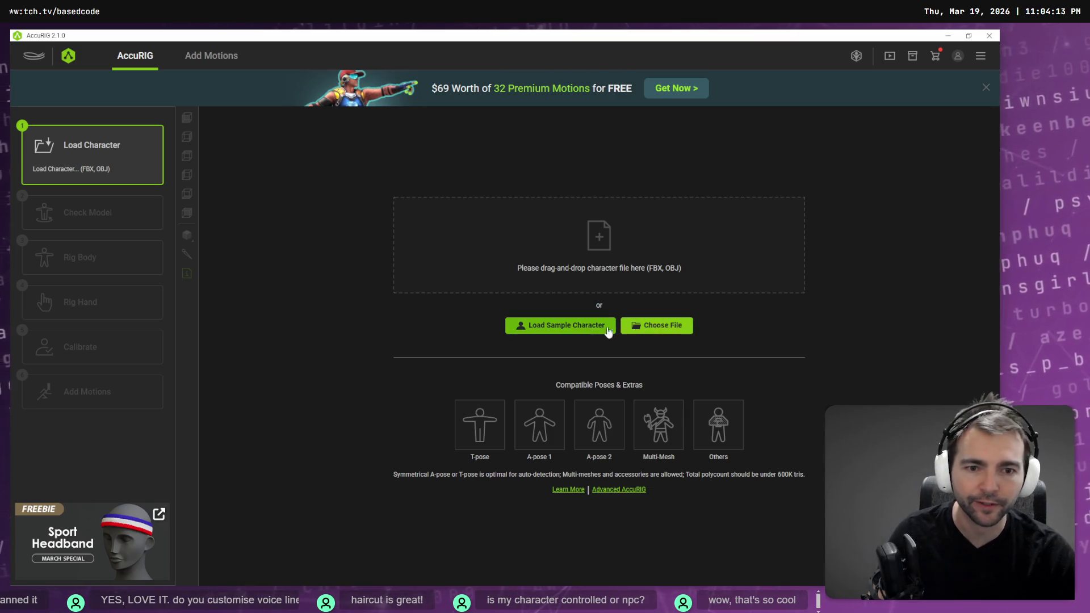
Step: Open AccuRIG's file picker on Downloads and copy the downloaded .fbm texture folder
{"action": "left_click", "coordinate": [638, 324]}
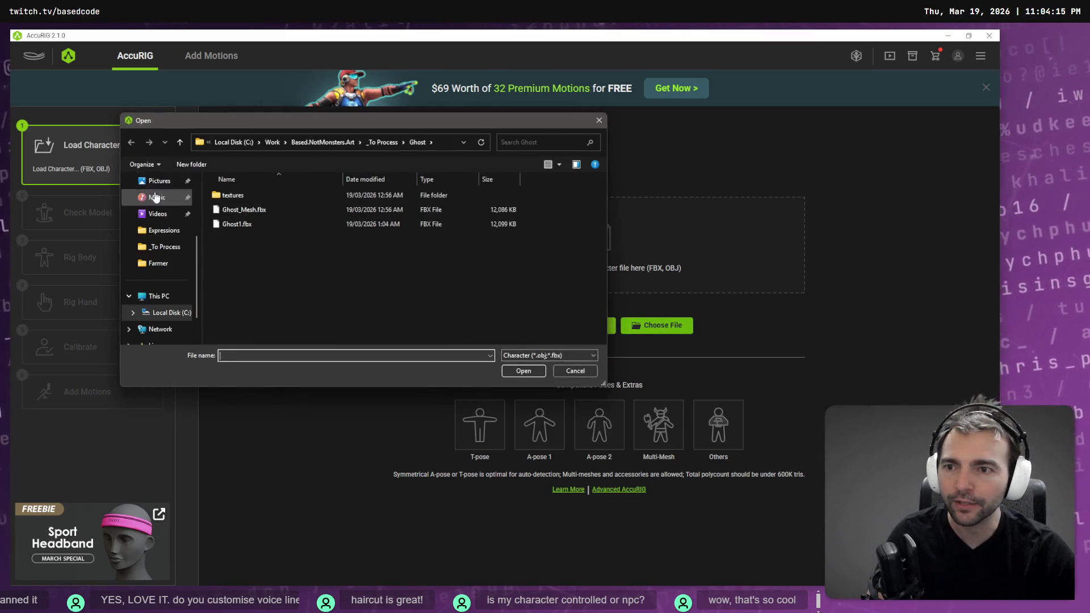
{"action": "left_click", "coordinate": [165, 257]}
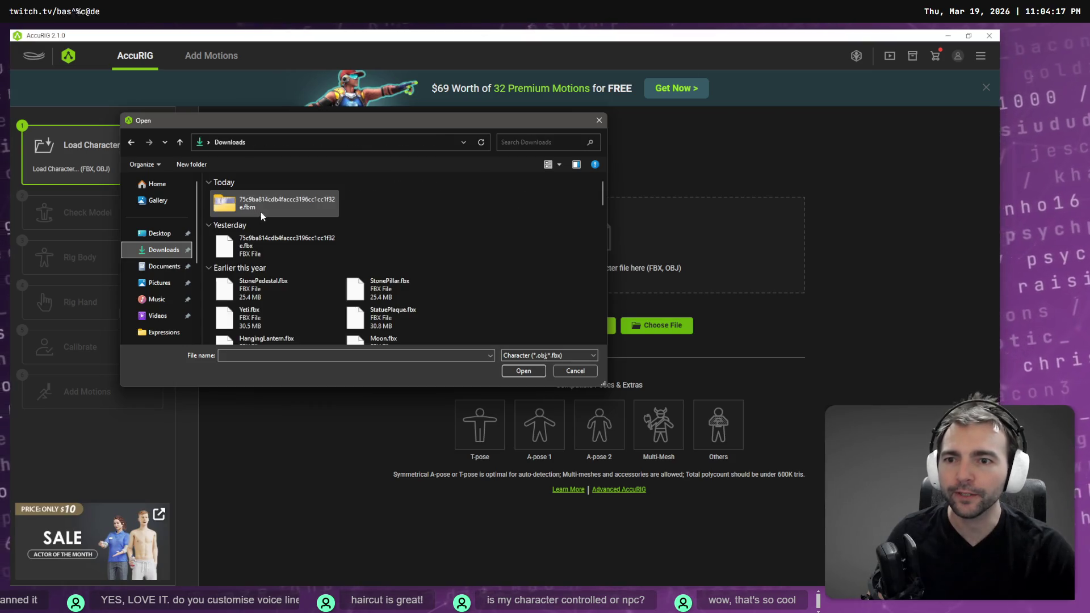
{"action": "right_click", "coordinate": [299, 203]}
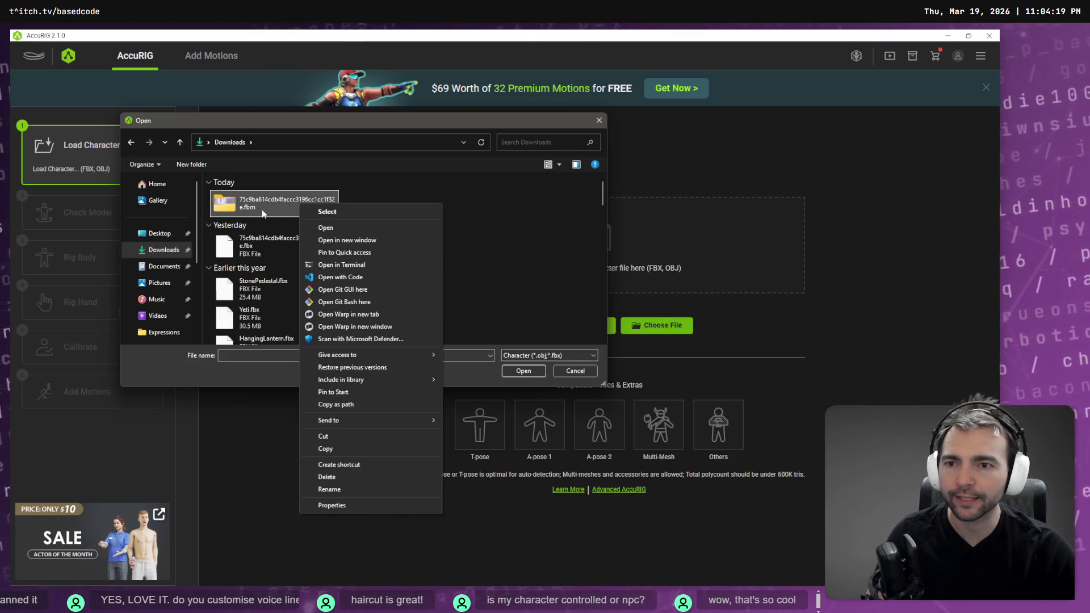
{"action": "left_click", "coordinate": [387, 192]}
Step: Paste the texture folder into _To Process and rename it Butcher
{"action": "scroll", "coordinate": [167, 331], "scroll_direction": "down", "scroll_amount": 3}
{"action": "left_click", "coordinate": [161, 214]}
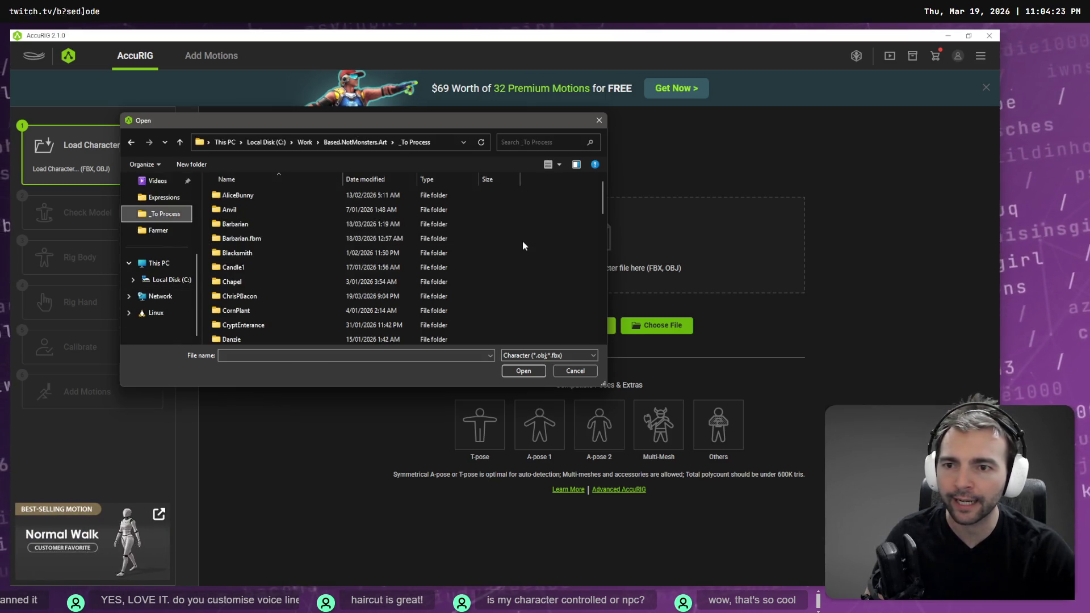
{"action": "key", "text": "F2"}
{"action": "type", "text": "BUtch"}
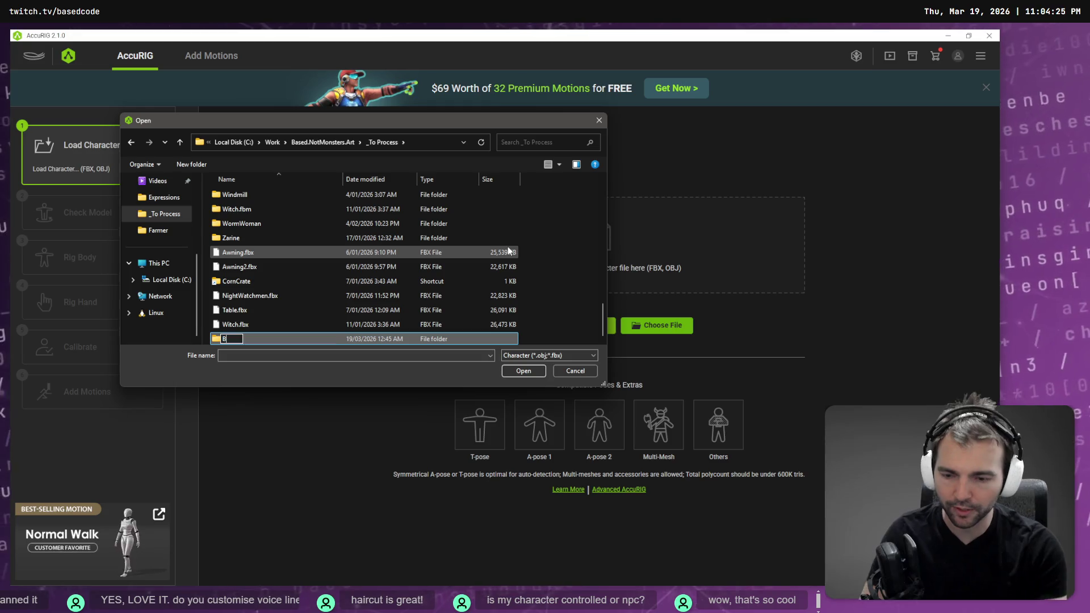
{"action": "key", "text": "BackSpace"}
{"action": "key", "text": "BackSpace"}
{"action": "key", "text": "BackSpace"}
{"action": "type", "text": "utcher"}
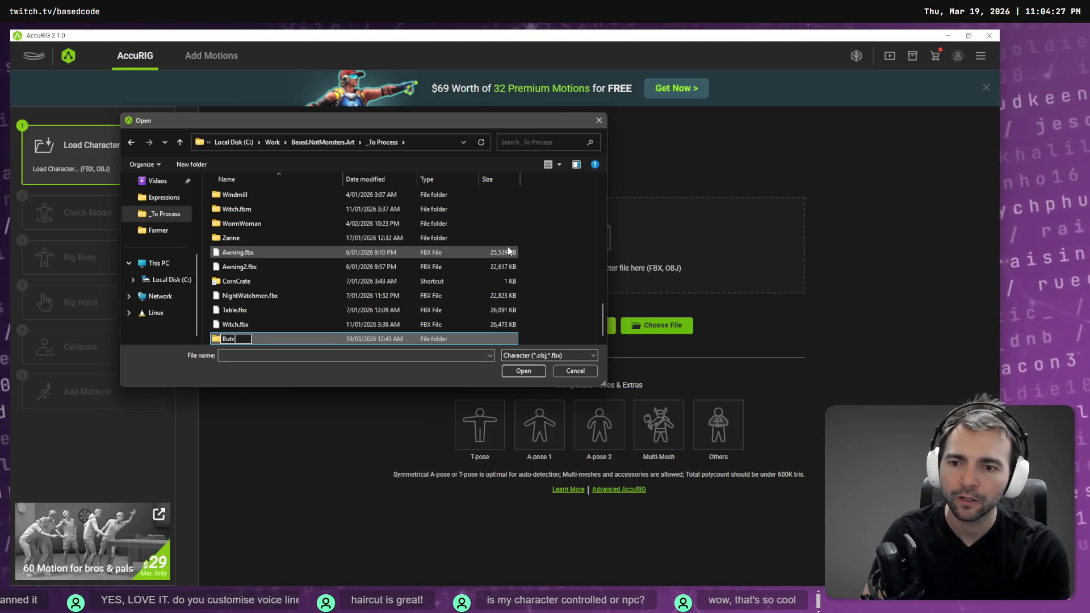
{"action": "key", "text": "Return"}
Step: Look inside the Butcher folder, then return to _To Process
{"action": "scroll", "coordinate": [420, 238], "scroll_direction": "down", "scroll_amount": 10}
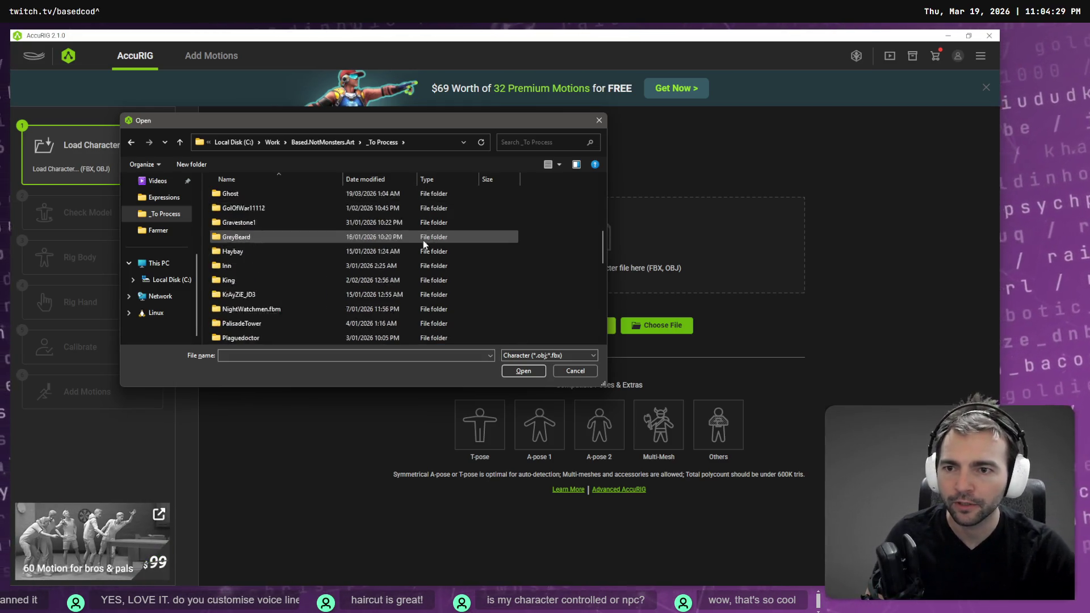
{"action": "scroll", "coordinate": [430, 262], "scroll_direction": "up", "scroll_amount": 5}
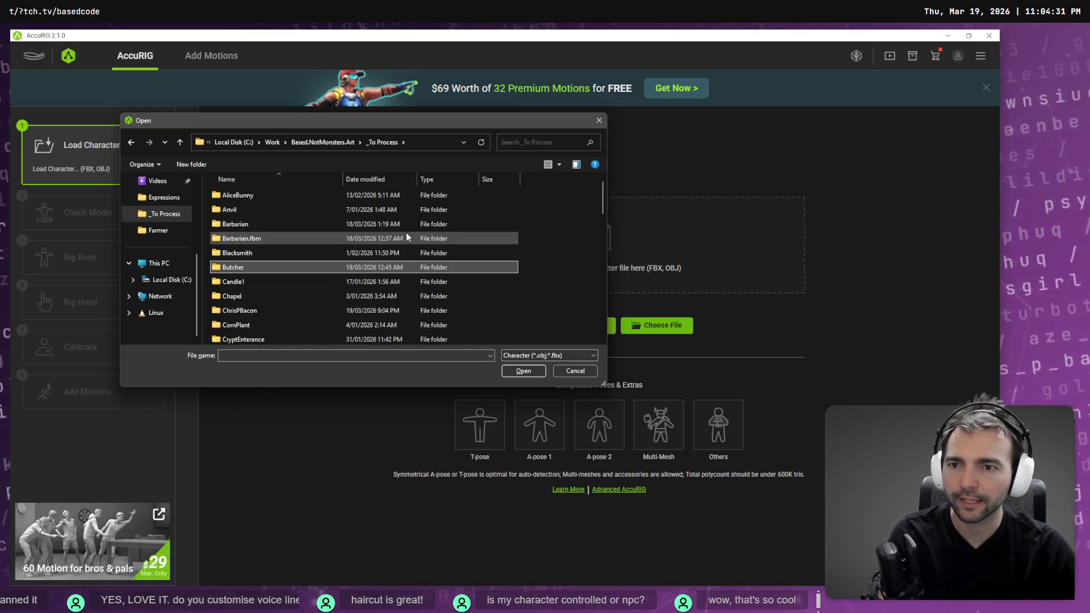
{"action": "double_click", "coordinate": [407, 235]}
{"action": "left_click", "coordinate": [383, 143]}
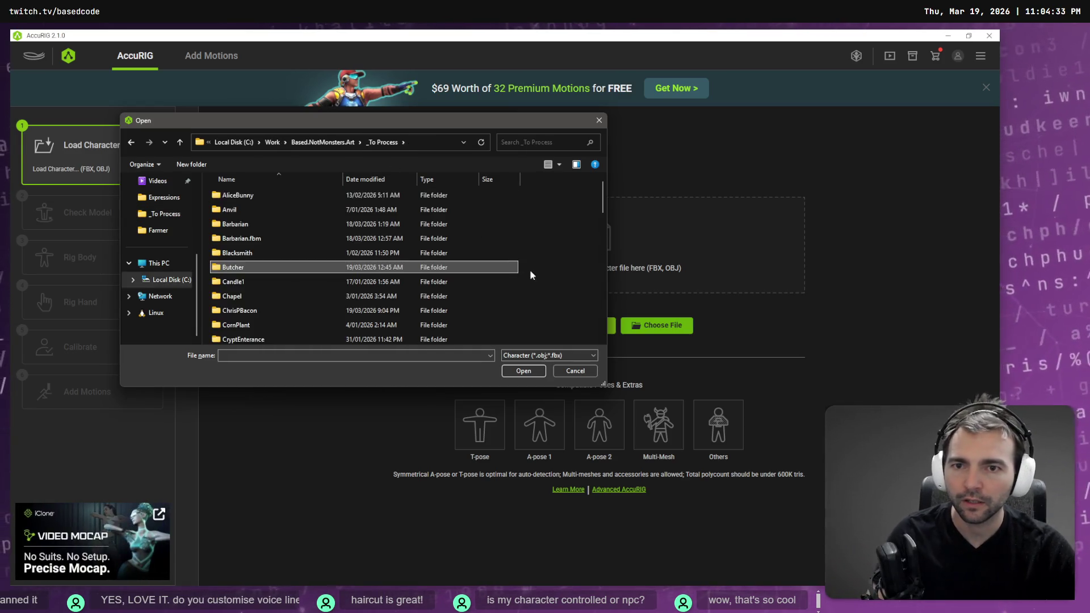
Step: Pick the latest downloaded FBX and select the six model files, then go up to Butcher
{"action": "mouse_move", "coordinate": [597, 203]}
{"action": "left_mouse_down"}
{"action": "mouse_move", "coordinate": [595, 322]}
{"action": "mouse_move", "coordinate": [595, 172]}
{"action": "left_mouse_up"}
{"action": "scroll", "coordinate": [159, 215], "scroll_direction": "up", "scroll_amount": 3}
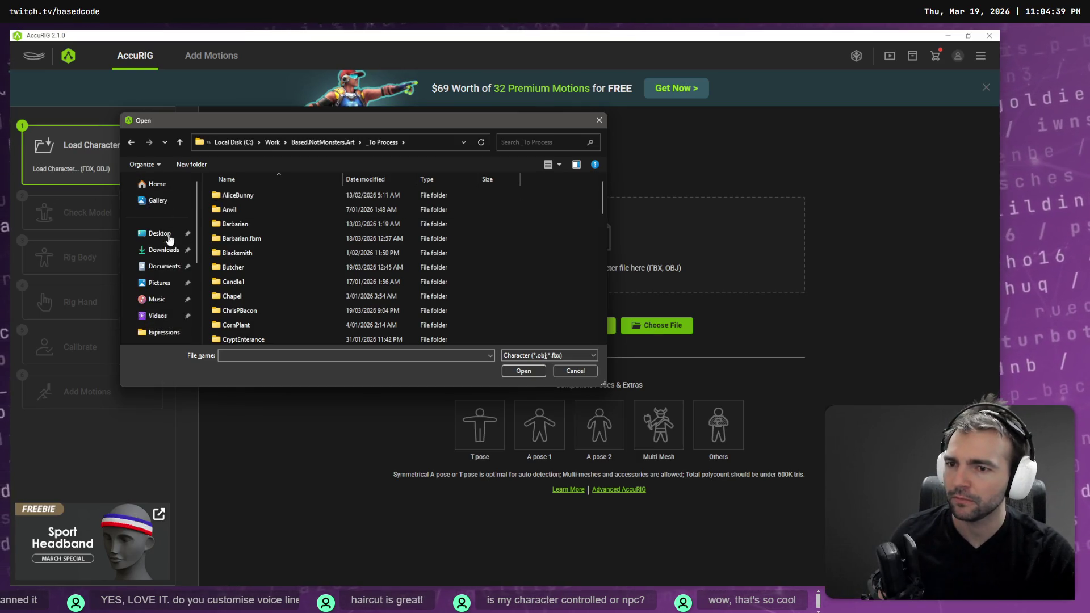
{"action": "left_click", "coordinate": [164, 250]}
{"action": "left_click", "coordinate": [264, 206]}
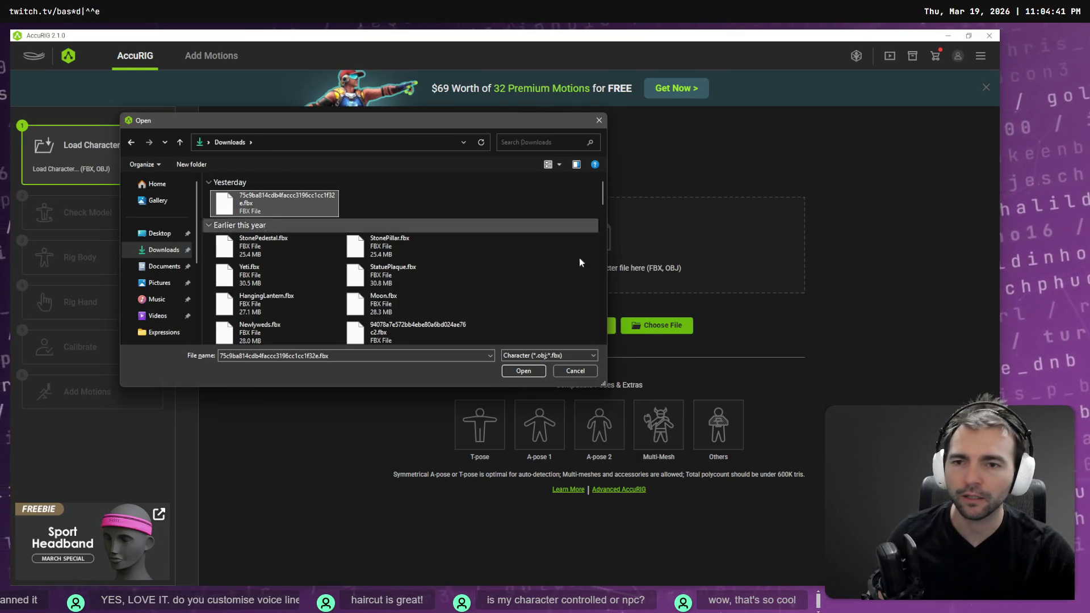
{"action": "left_click_drag", "start_coordinate": [735, 389], "coordinate": [346, 282]}
{"action": "left_click", "coordinate": [616, 208]}
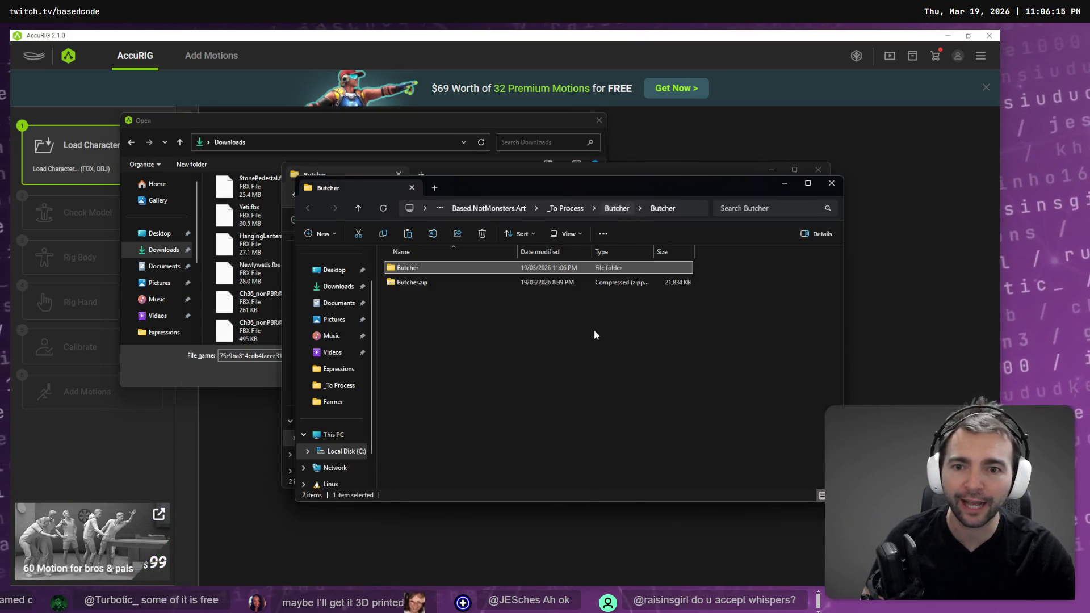
Step: Paste the six model files into Butcher and delete the leftover zip and subfolder
{"action": "key", "text": "ctrl+v"}
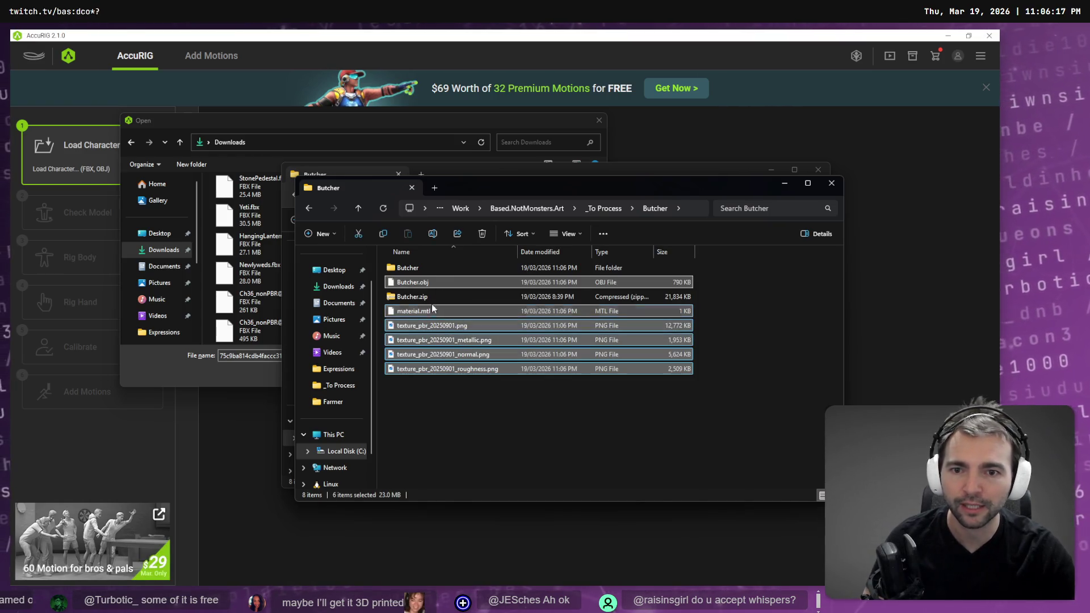
{"action": "left_click", "coordinate": [431, 282]}
{"action": "left_click", "coordinate": [432, 274], "text": "ctrl"}
{"action": "key", "text": "Delete"}
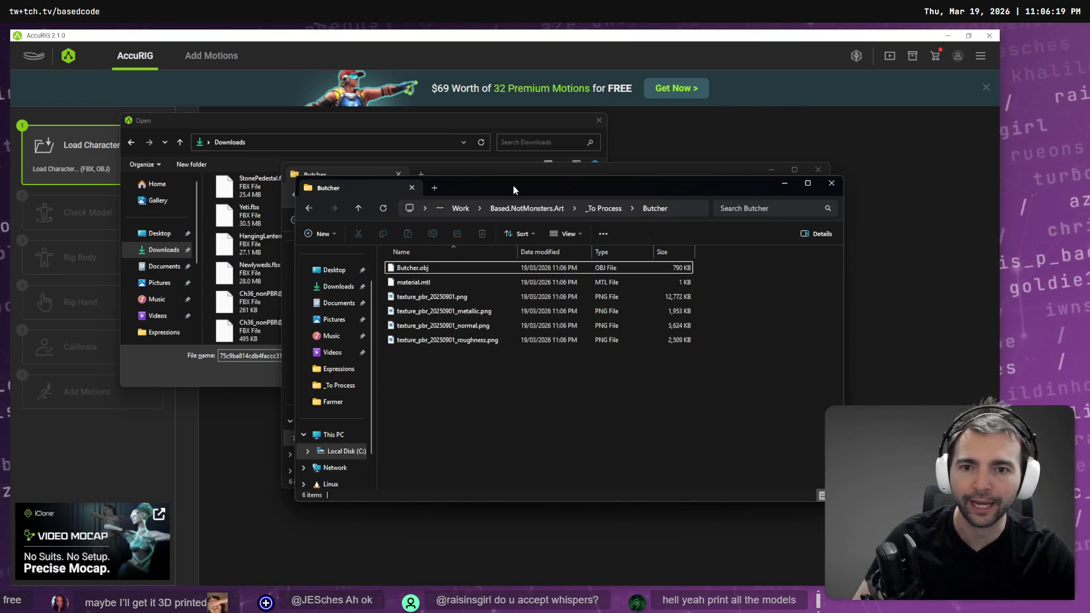
Step: Dismiss the file-open dialog and drag Butcher.obj into AccuRIG as the character
{"action": "left_click", "coordinate": [474, 165]}
{"action": "left_click", "coordinate": [428, 144]}
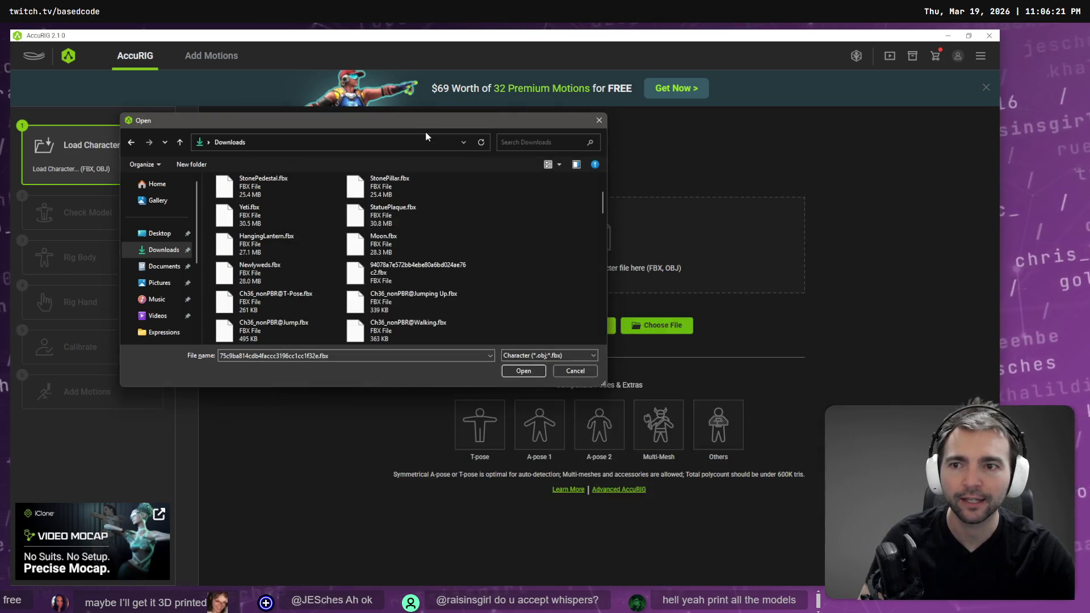
{"action": "key", "text": "Escape"}
{"action": "key", "text": "alt+Tab"}
{"action": "left_click", "coordinate": [431, 263]}
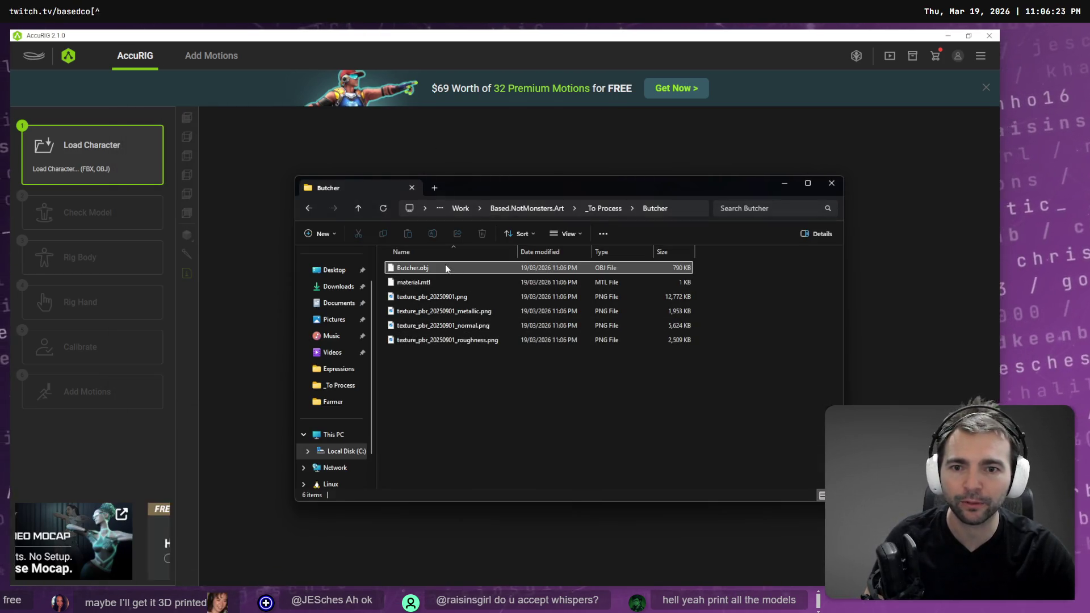
{"action": "mouse_move", "coordinate": [437, 263]}
{"action": "left_mouse_down"}
{"action": "mouse_move", "coordinate": [516, 232]}
{"action": "mouse_move", "coordinate": [524, 264]}
{"action": "left_mouse_up"}
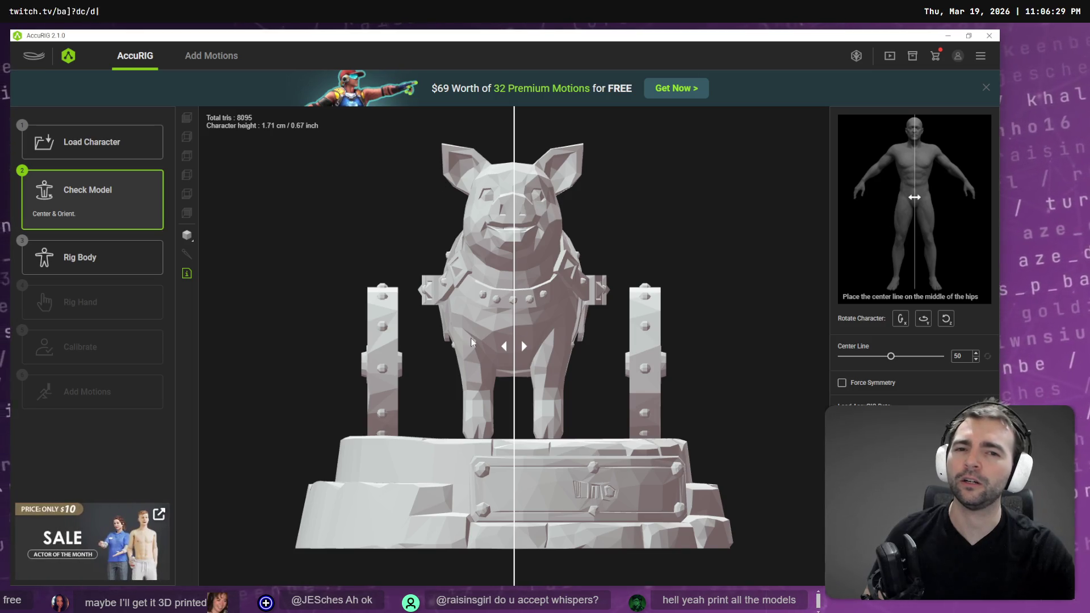
Step: Delete the wrong Butcher model files and paste the new model zip from Downloads into Butcher
{"action": "key", "text": "alt+Tab"}
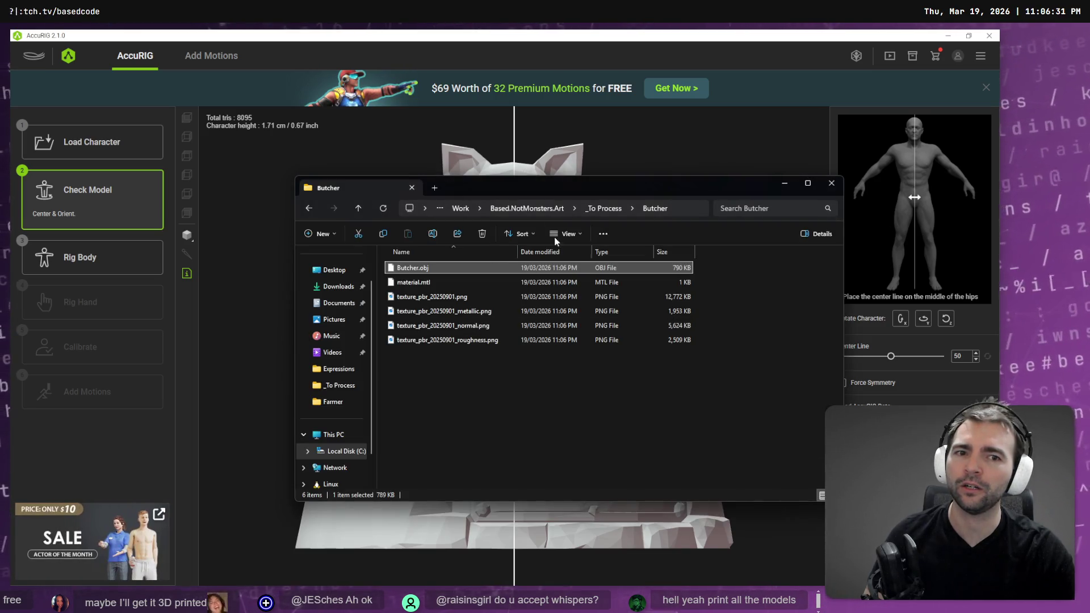
{"action": "left_click_drag", "start_coordinate": [555, 451], "coordinate": [454, 260]}
{"action": "key", "text": "Delete"}
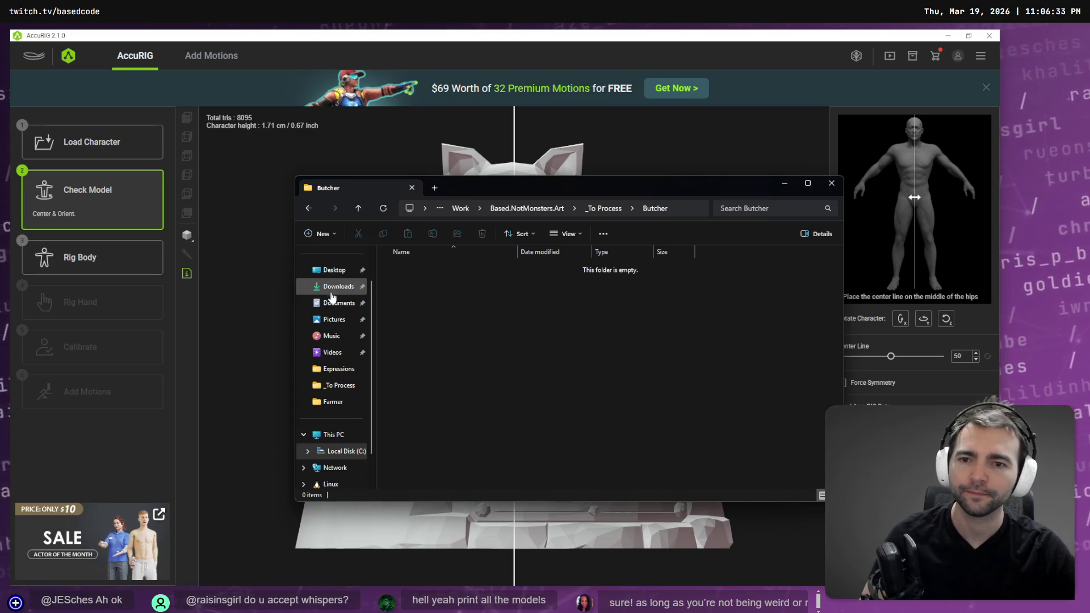
{"action": "left_click", "coordinate": [339, 286]}
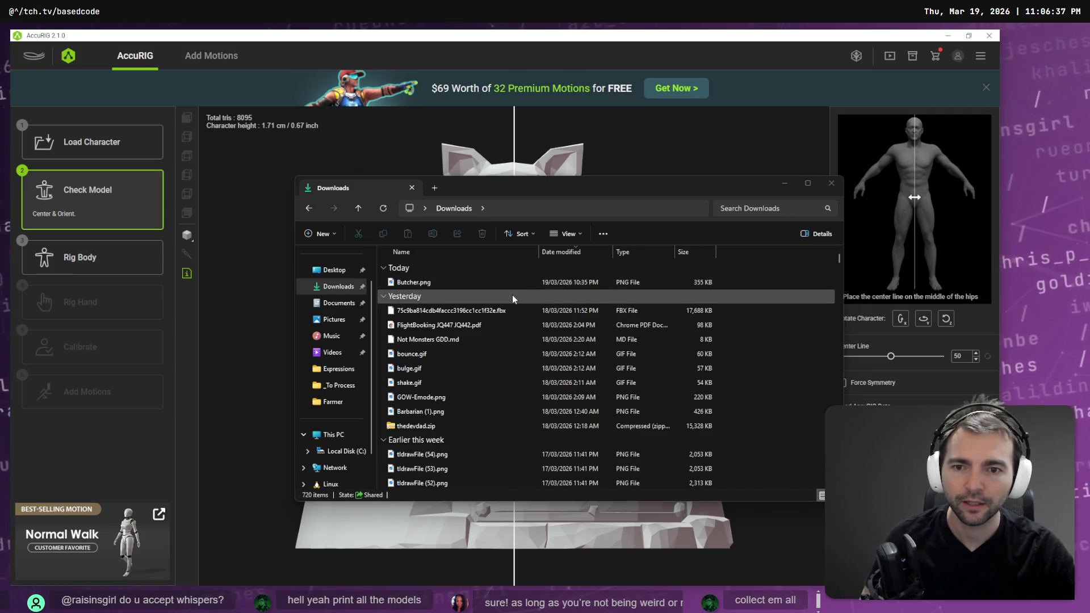
{"action": "left_click", "coordinate": [483, 296]}
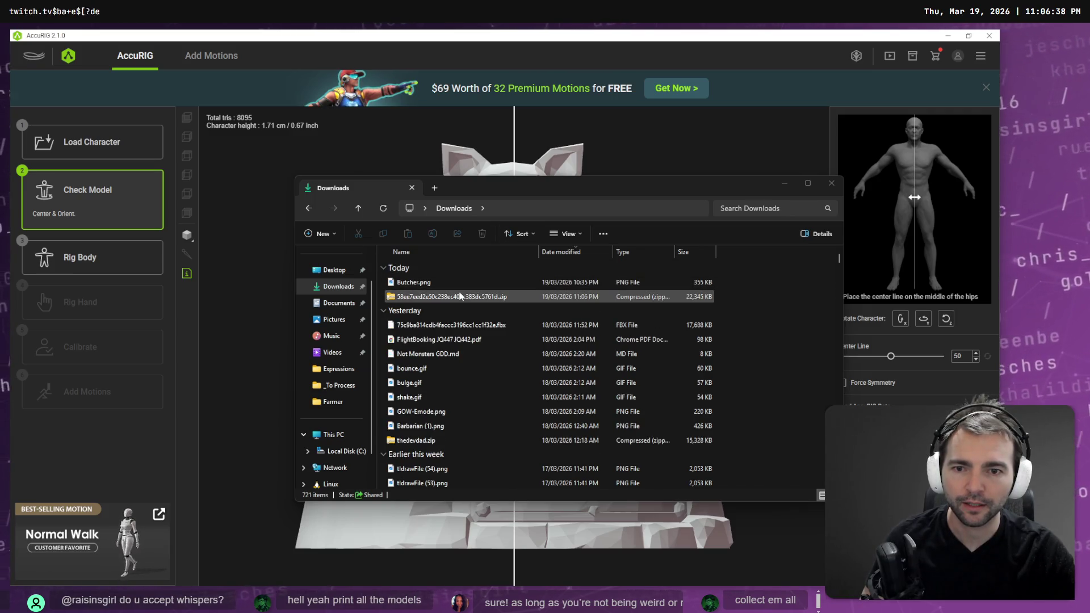
{"action": "left_click", "coordinate": [309, 212]}
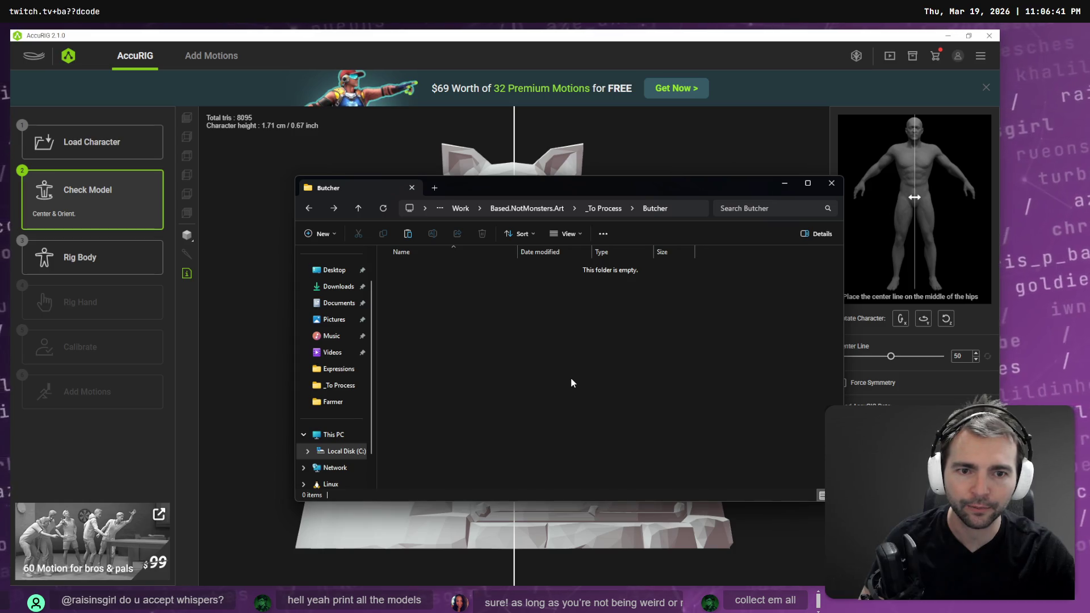
{"action": "key", "text": "ctrl+v"}
Step: Extract the pasted zip into Butcher and reset AccuRIG to Load Character
{"action": "right_click", "coordinate": [474, 348]}
{"action": "left_click", "coordinate": [523, 373]}
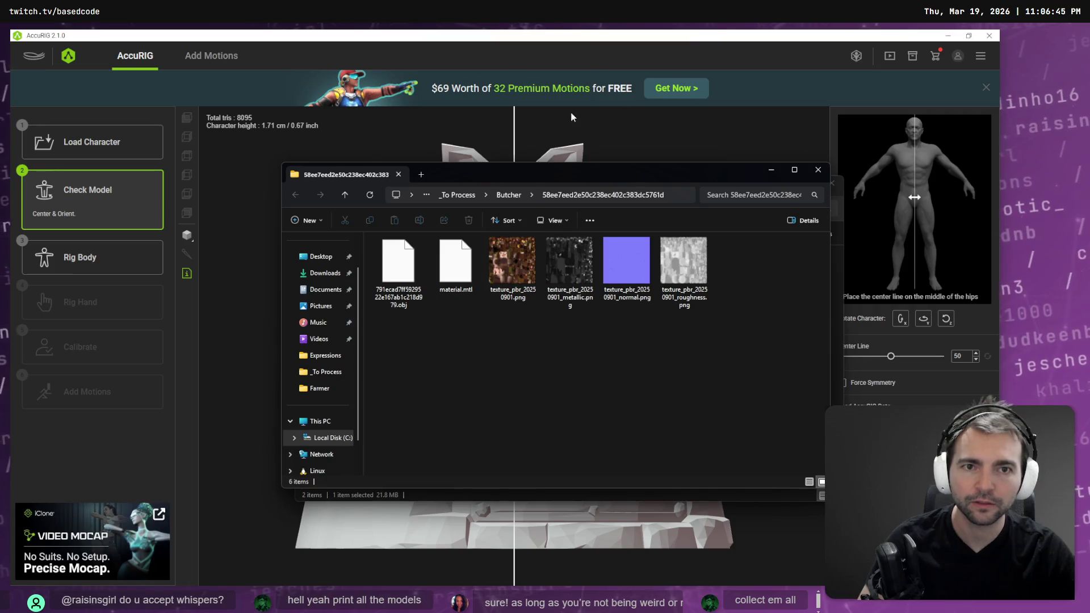
{"action": "left_click", "coordinate": [91, 142]}
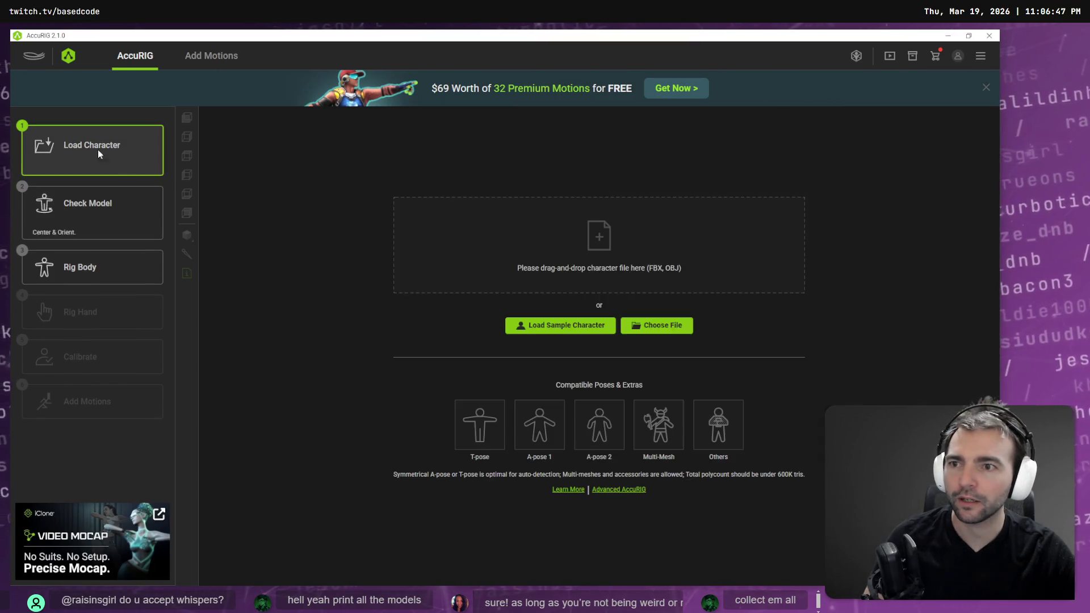
Step: Select the extracted obj model file and drag it into AccuRIG's loading page
{"action": "key", "text": "alt+Tab"}
{"action": "left_click", "coordinate": [423, 293]}
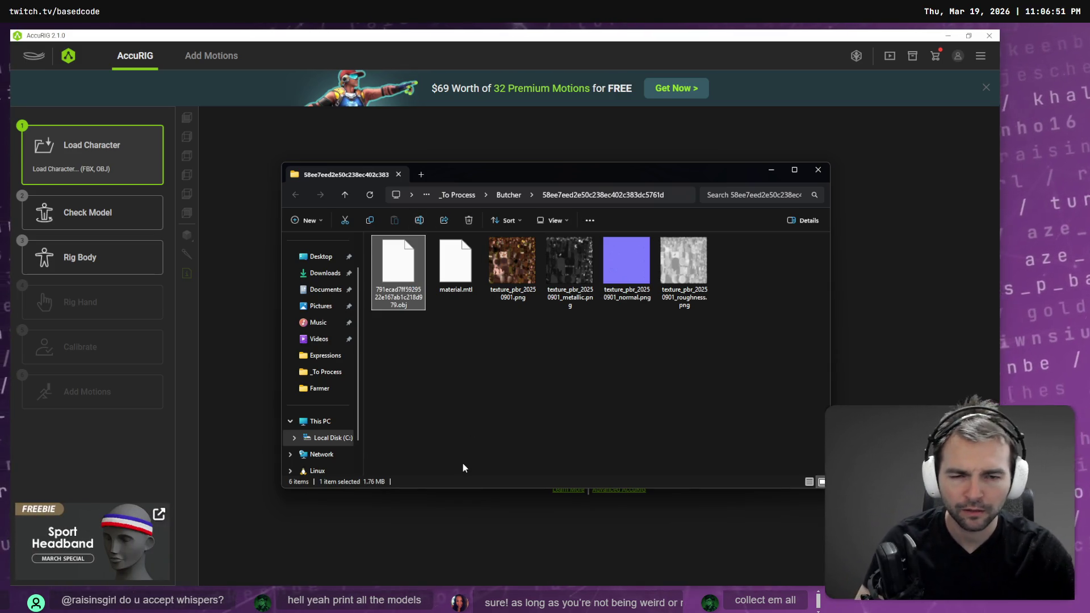
{"action": "left_click_drag", "start_coordinate": [432, 375], "coordinate": [391, 286]}
{"action": "left_click", "coordinate": [510, 352]}
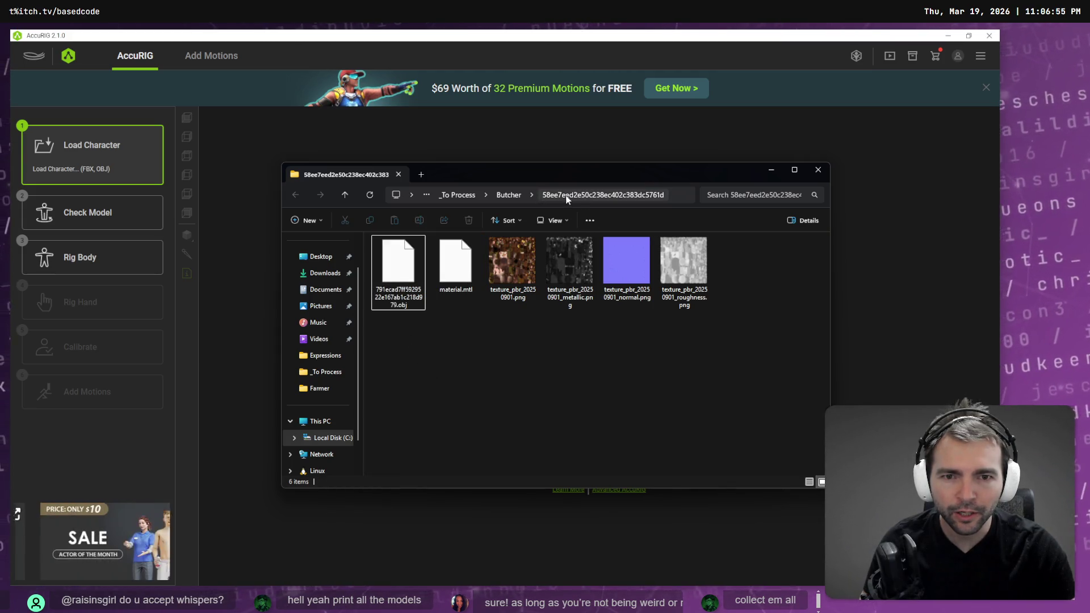
{"action": "left_click", "coordinate": [399, 267]}
{"action": "left_click", "coordinate": [527, 129]}
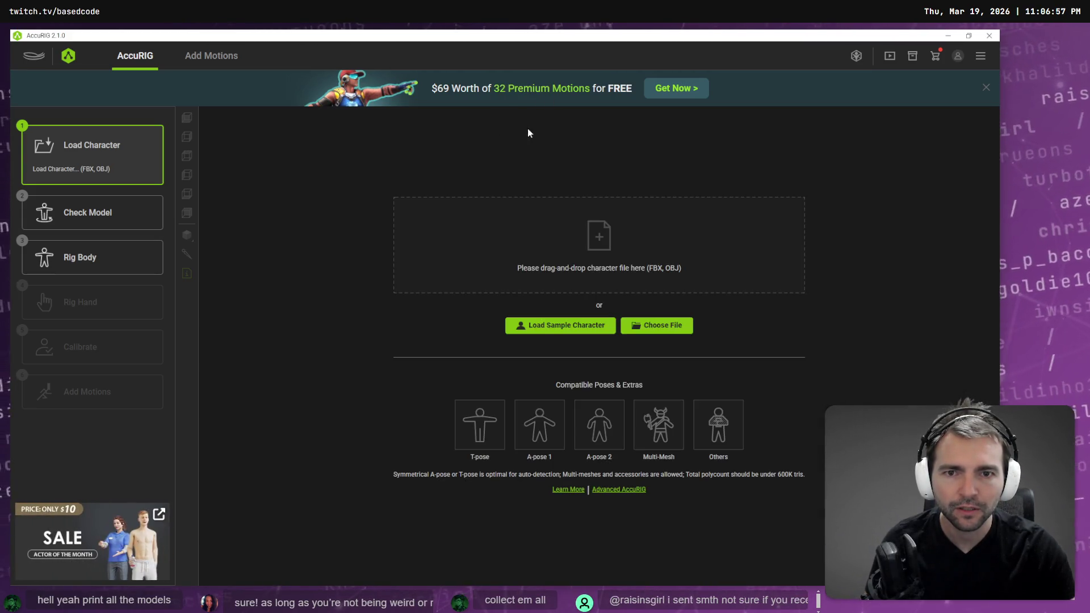
{"action": "key", "text": "alt+Tab"}
{"action": "mouse_move", "coordinate": [444, 289]}
{"action": "left_mouse_down"}
{"action": "mouse_move", "coordinate": [565, 238]}
{"action": "mouse_move", "coordinate": [561, 261]}
{"action": "left_mouse_up"}
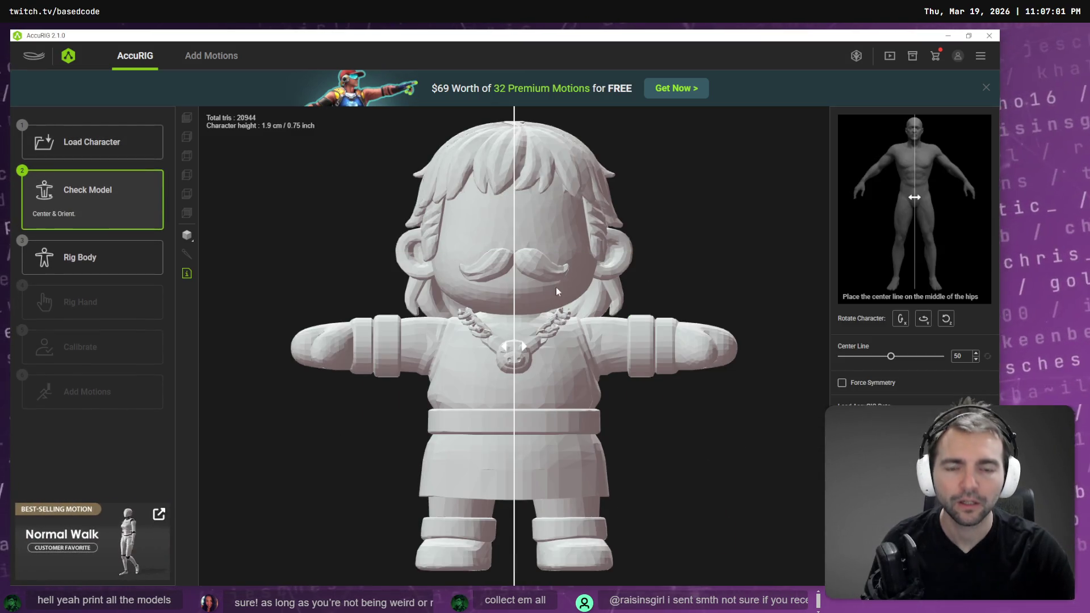
Step: Rename the extracted obj file to Butcher.obj and proceed to Rig Body
{"action": "key", "text": "alt+Tab"}
{"action": "key", "text": "F2"}
{"action": "type", "text": "Butcher"}
{"action": "key", "text": "Return"}
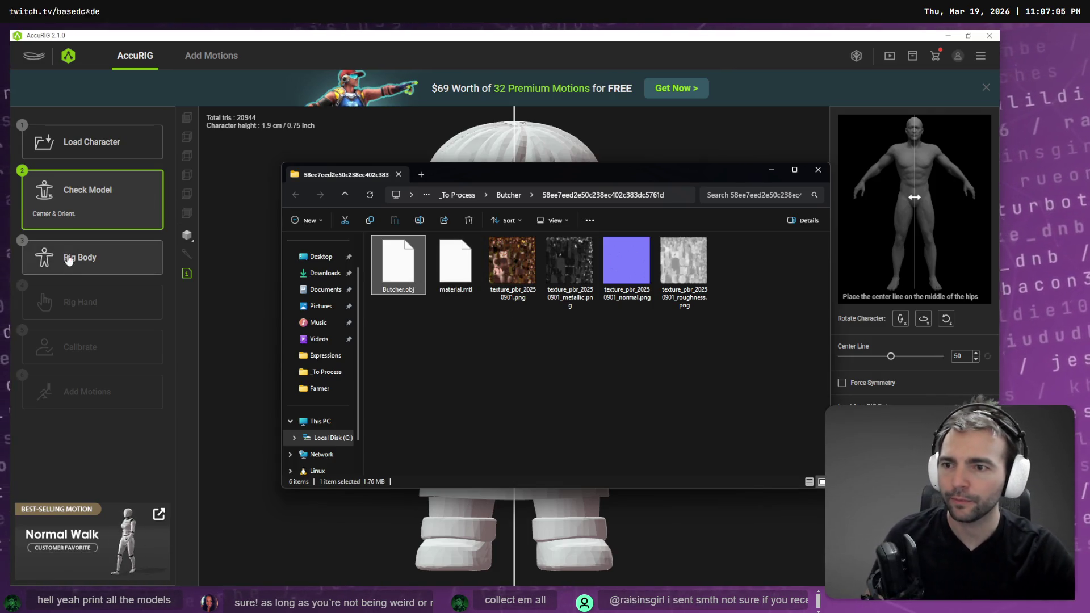
{"action": "left_click", "coordinate": [88, 258]}
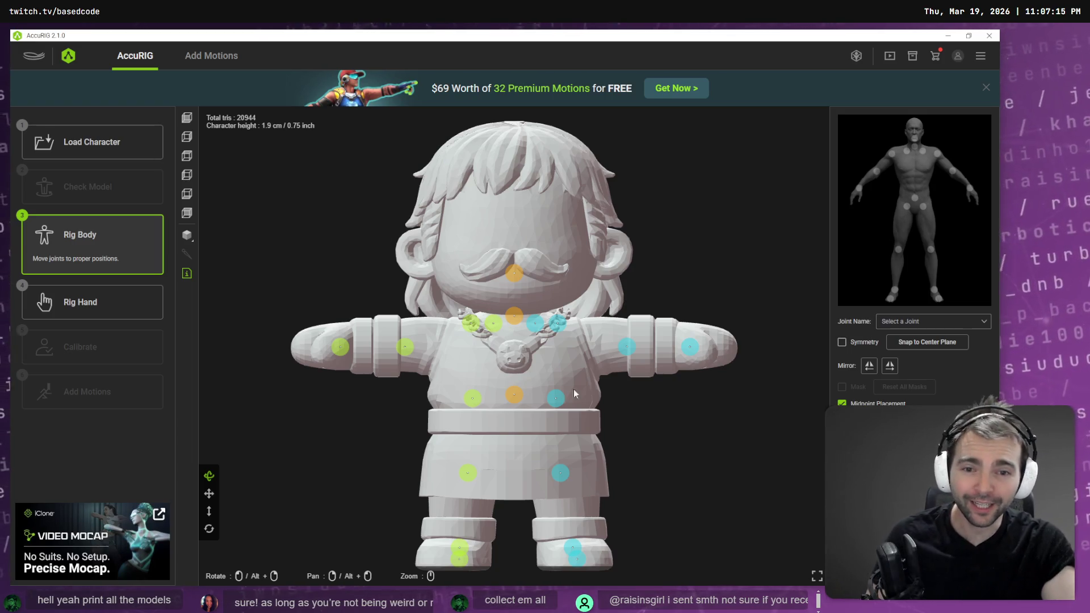
Step: Nudge the right shoulder, turn off midpoint placement, and lower the pelvis, knee and hip joints
{"action": "mouse_move", "coordinate": [470, 326]}
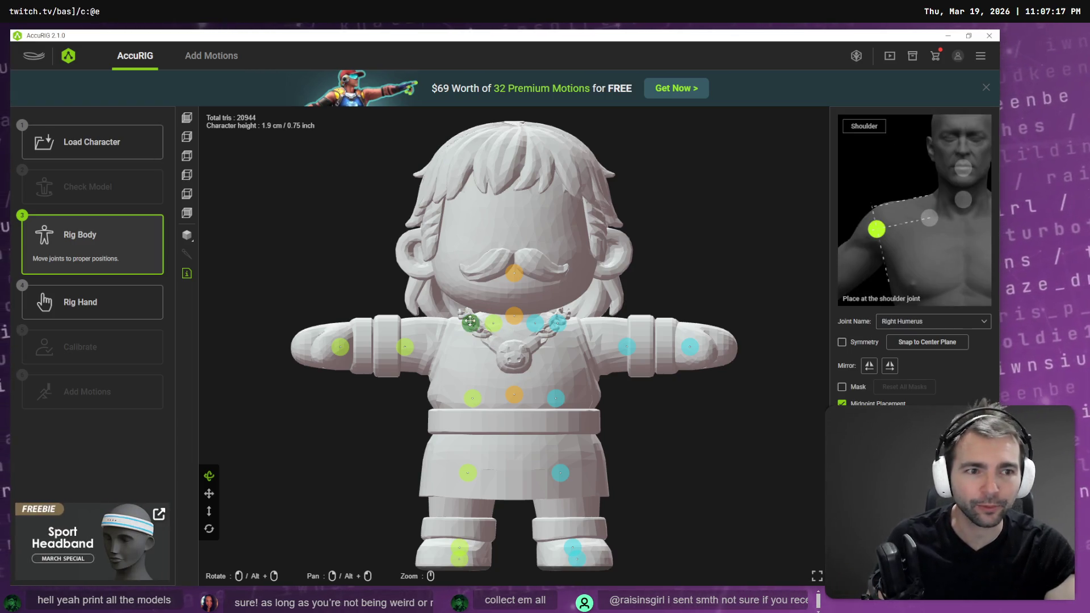
{"action": "left_click_drag", "start_coordinate": [444, 336], "coordinate": [441, 345]}
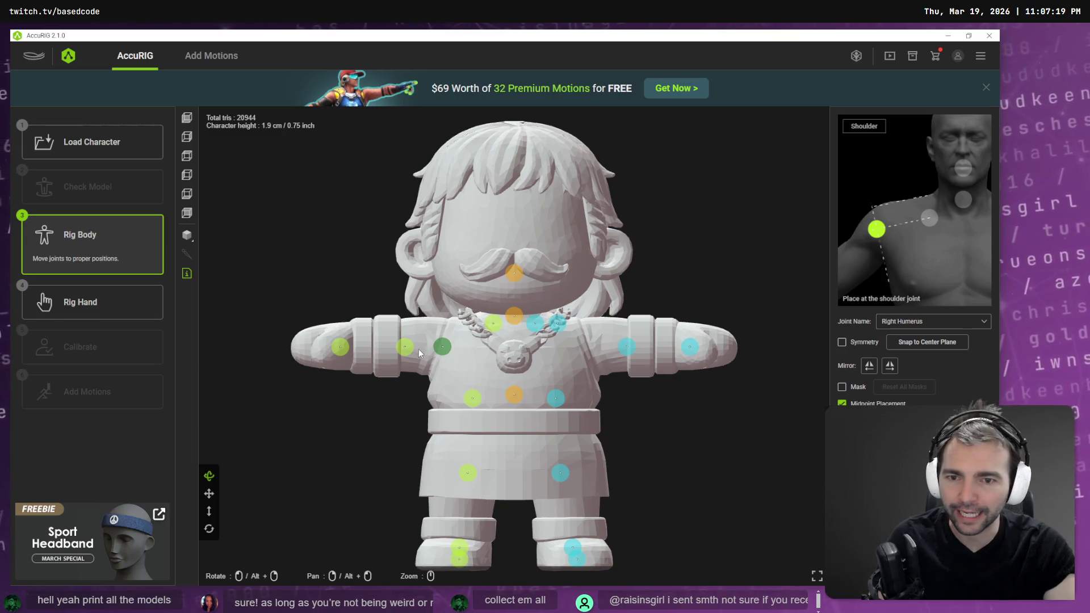
{"action": "mouse_move", "coordinate": [408, 356]}
{"action": "left_click", "coordinate": [860, 403]}
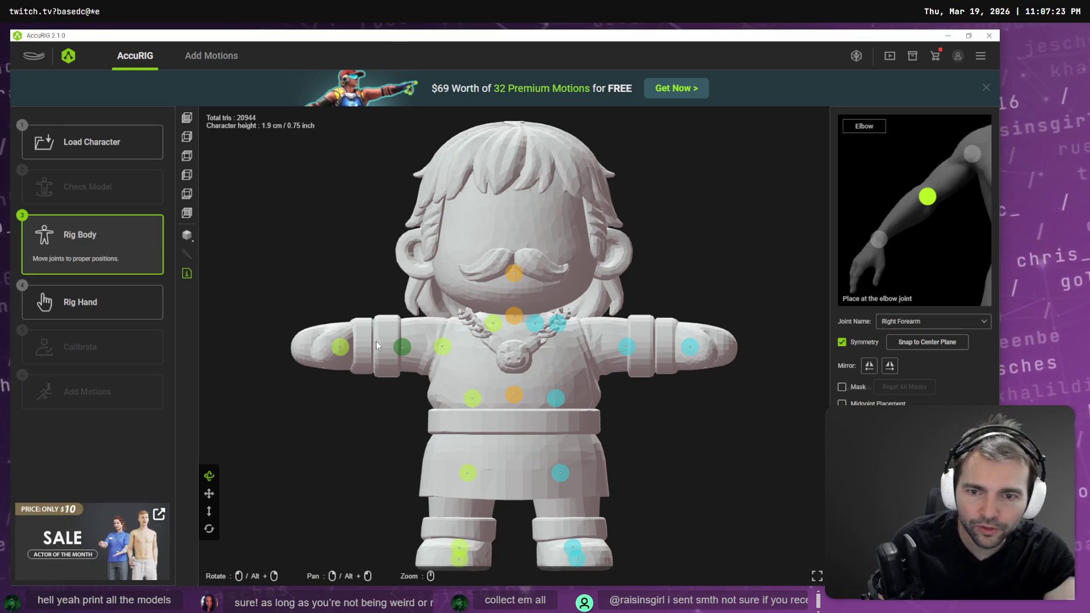
{"action": "left_click", "coordinate": [517, 397]}
{"action": "left_click_drag", "start_coordinate": [516, 397], "coordinate": [514, 433]}
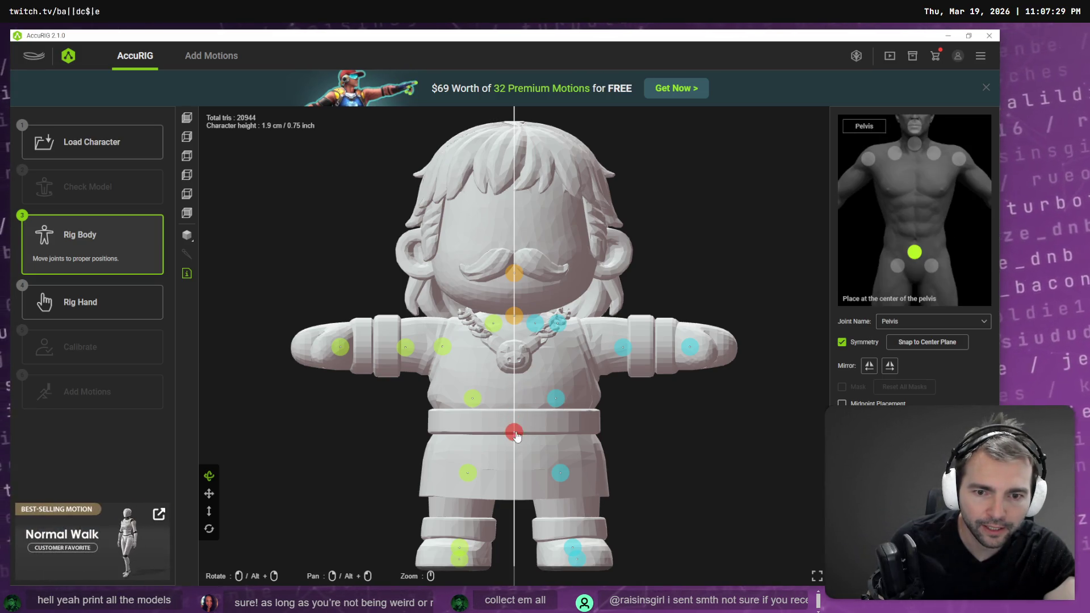
{"action": "left_click_drag", "start_coordinate": [560, 483], "coordinate": [572, 515]}
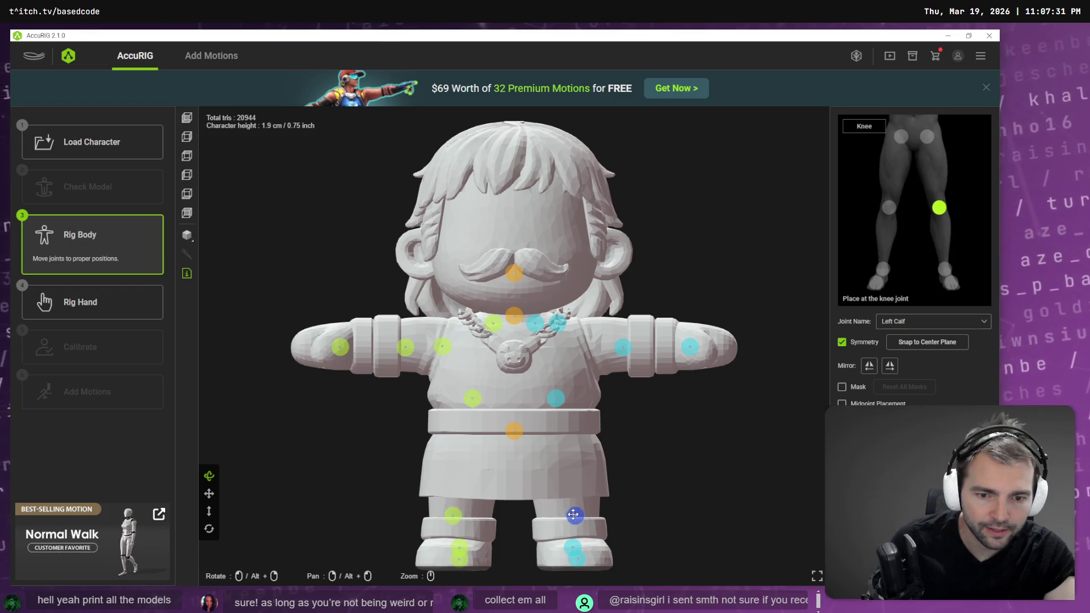
{"action": "left_click_drag", "start_coordinate": [556, 398], "coordinate": [567, 464]}
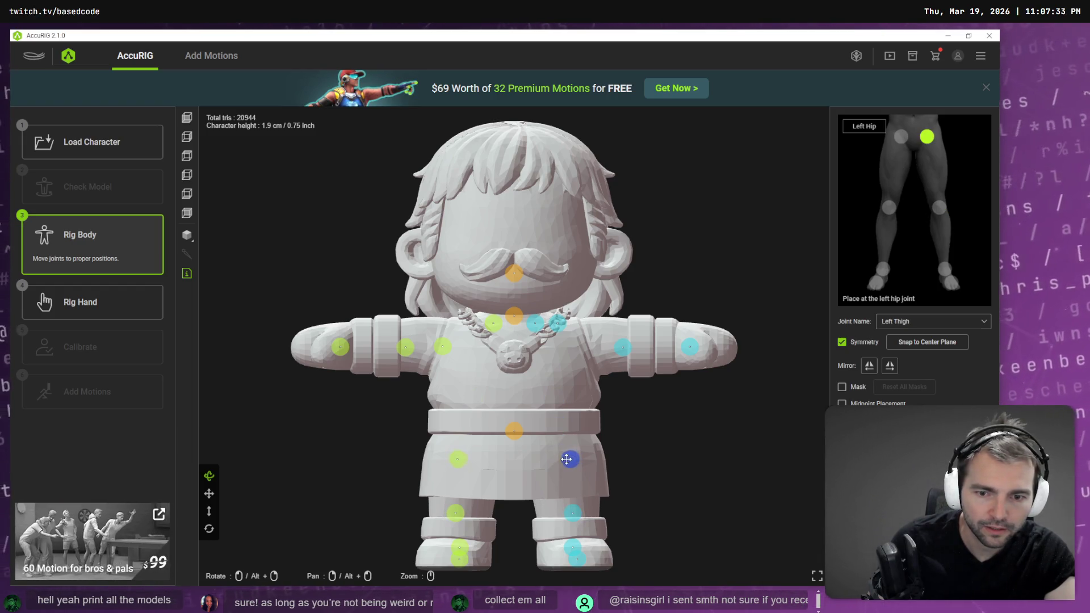
Step: Adjust the left elbow joint and check the left shoulder and right clavicle joints
{"action": "left_click", "coordinate": [623, 348]}
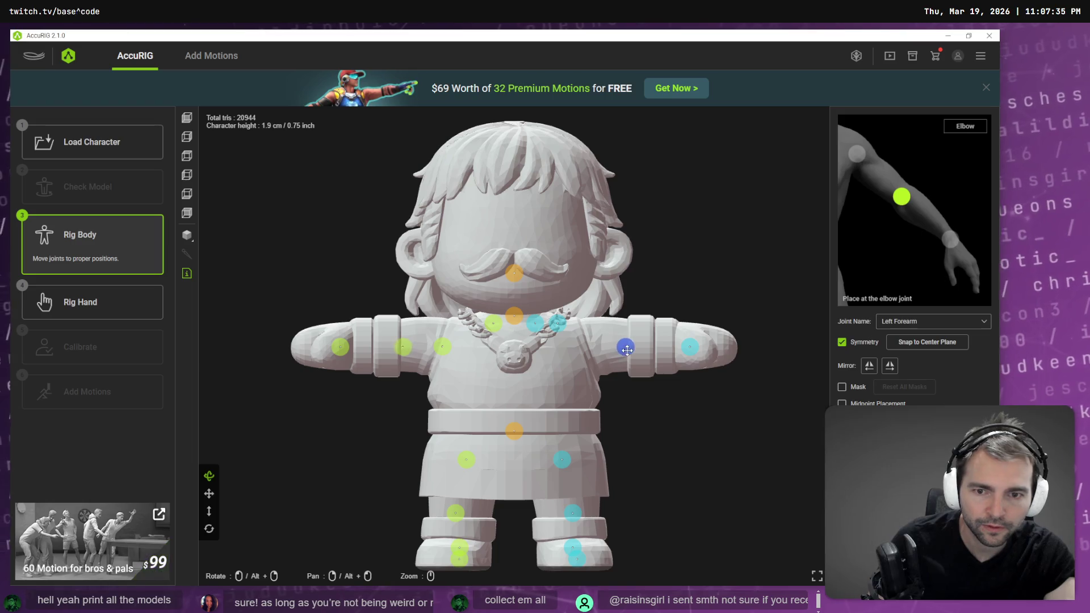
{"action": "left_click_drag", "start_coordinate": [627, 352], "coordinate": [626, 352]}
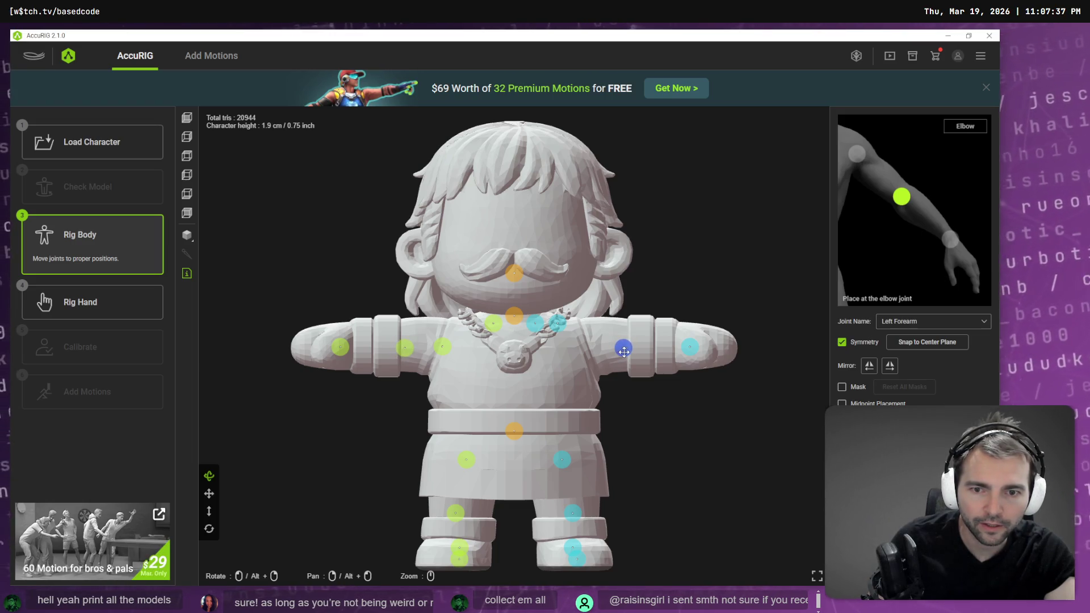
{"action": "left_click", "coordinate": [558, 323]}
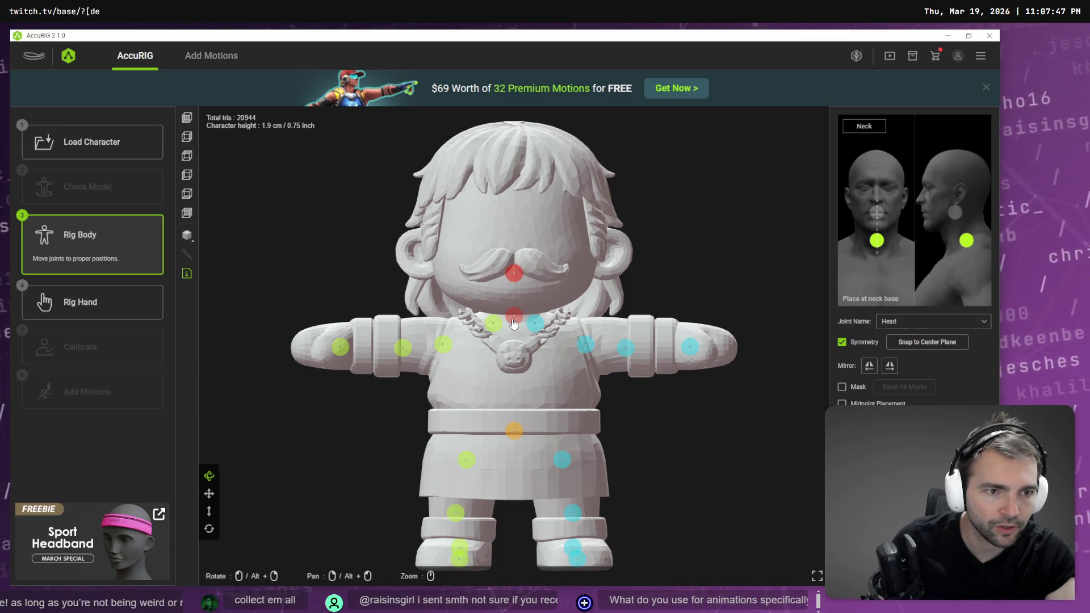
{"action": "left_click", "coordinate": [493, 324]}
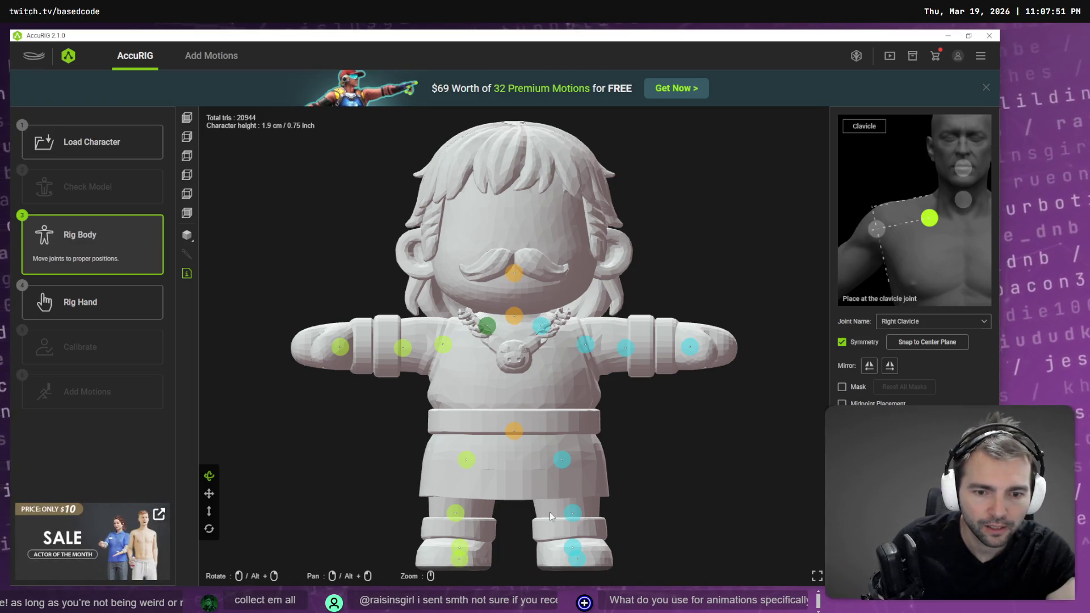
Step: Orbit around the character checking the Left Forearm, Right Toe Base and Right Foot joints
{"action": "mouse_move", "coordinate": [572, 545]}
{"action": "middle_mouse_down"}
{"action": "mouse_move", "coordinate": [590, 535]}
{"action": "mouse_move", "coordinate": [622, 433]}
{"action": "mouse_move", "coordinate": [676, 401]}
{"action": "middle_mouse_up"}
{"action": "scroll", "coordinate": [639, 419], "scroll_direction": "down", "scroll_amount": 3}
{"action": "mouse_move", "coordinate": [640, 419]}
{"action": "right_mouse_down"}
{"action": "mouse_move", "coordinate": [681, 404]}
{"action": "mouse_move", "coordinate": [610, 426]}
{"action": "mouse_move", "coordinate": [567, 415]}
{"action": "mouse_move", "coordinate": [556, 401]}
{"action": "mouse_move", "coordinate": [654, 418]}
{"action": "mouse_move", "coordinate": [666, 475]}
{"action": "mouse_move", "coordinate": [701, 496]}
{"action": "mouse_move", "coordinate": [713, 475]}
{"action": "mouse_move", "coordinate": [699, 493]}
{"action": "mouse_move", "coordinate": [644, 372]}
{"action": "right_mouse_up"}
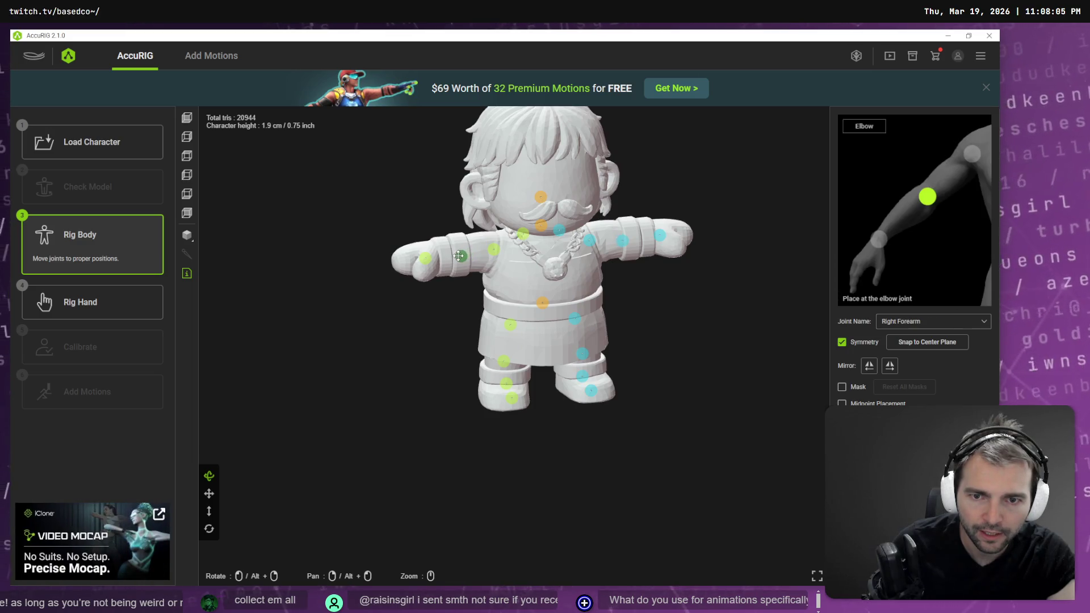
{"action": "mouse_move", "coordinate": [644, 331]}
{"action": "right_mouse_down"}
{"action": "mouse_move", "coordinate": [623, 392]}
{"action": "mouse_move", "coordinate": [627, 420]}
{"action": "mouse_move", "coordinate": [611, 384]}
{"action": "mouse_move", "coordinate": [613, 340]}
{"action": "mouse_move", "coordinate": [639, 401]}
{"action": "mouse_move", "coordinate": [652, 339]}
{"action": "mouse_move", "coordinate": [650, 392]}
{"action": "right_mouse_up"}
{"action": "left_click", "coordinate": [625, 306]}
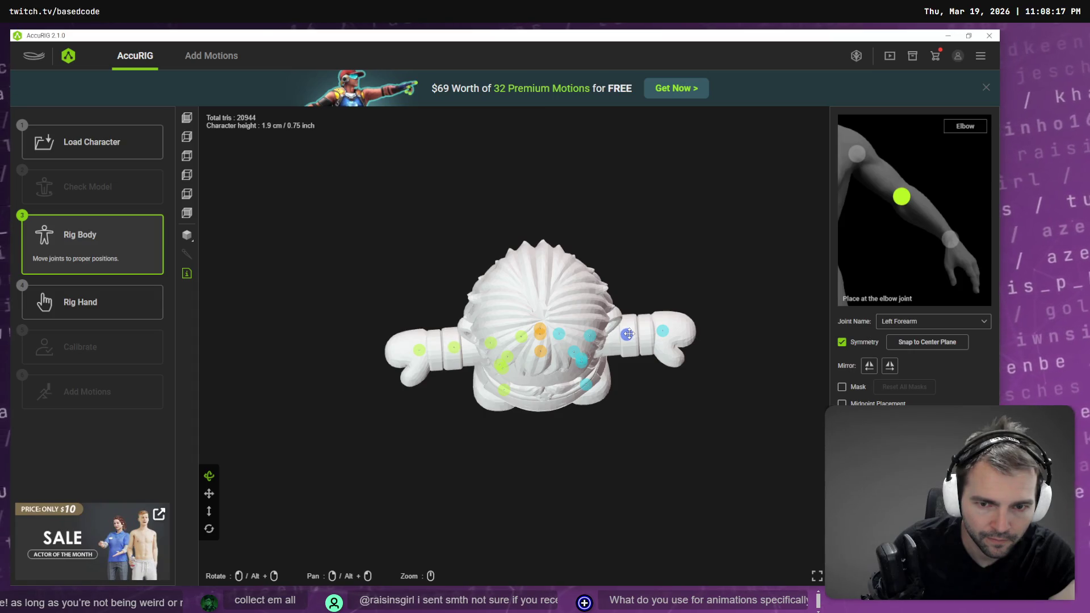
{"action": "mouse_move", "coordinate": [630, 433]}
{"action": "right_mouse_down"}
{"action": "mouse_move", "coordinate": [644, 365]}
{"action": "mouse_move", "coordinate": [694, 330]}
{"action": "right_mouse_up"}
{"action": "right_click_drag", "start_coordinate": [586, 444], "coordinate": [650, 459]}
{"action": "left_click", "coordinate": [551, 388]}
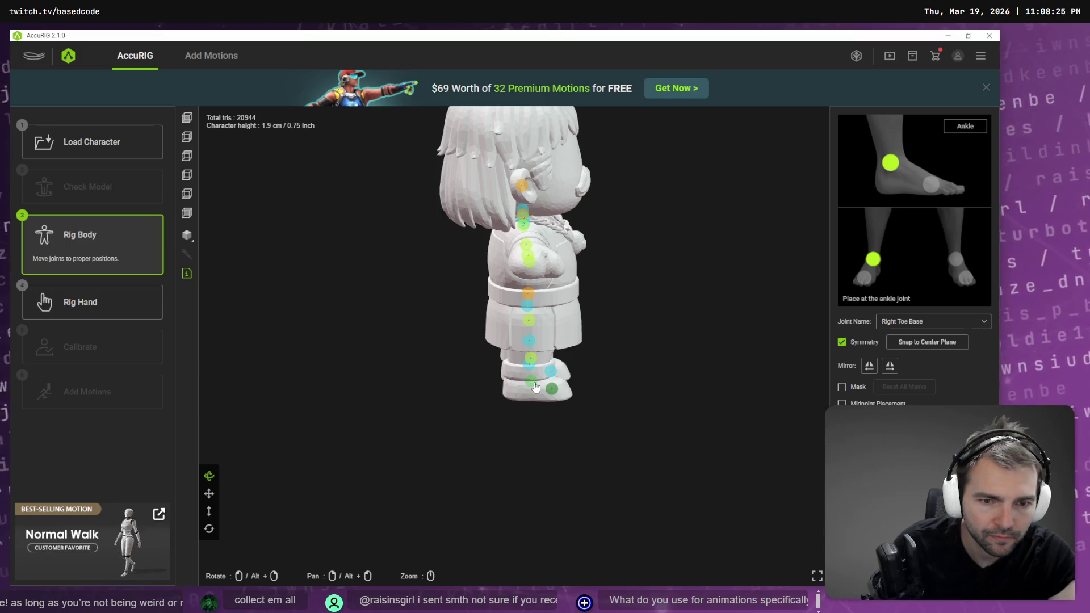
{"action": "left_click", "coordinate": [529, 381]}
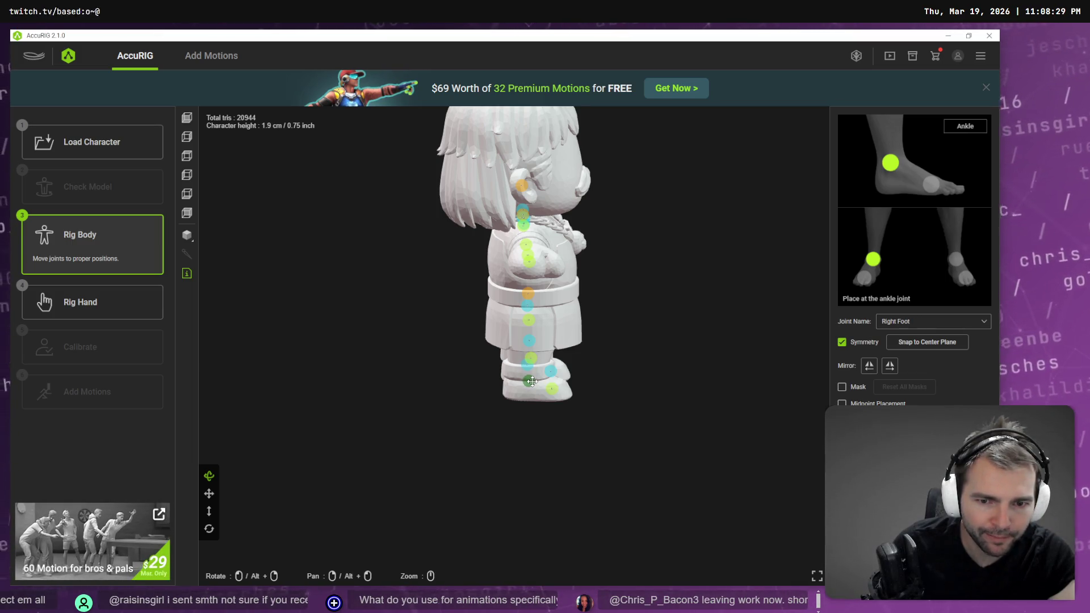
Step: Start hand rigging and set the number of fingers to 0
{"action": "left_click", "coordinate": [107, 305]}
{"action": "left_click", "coordinate": [447, 341]}
{"action": "left_click", "coordinate": [454, 356]}
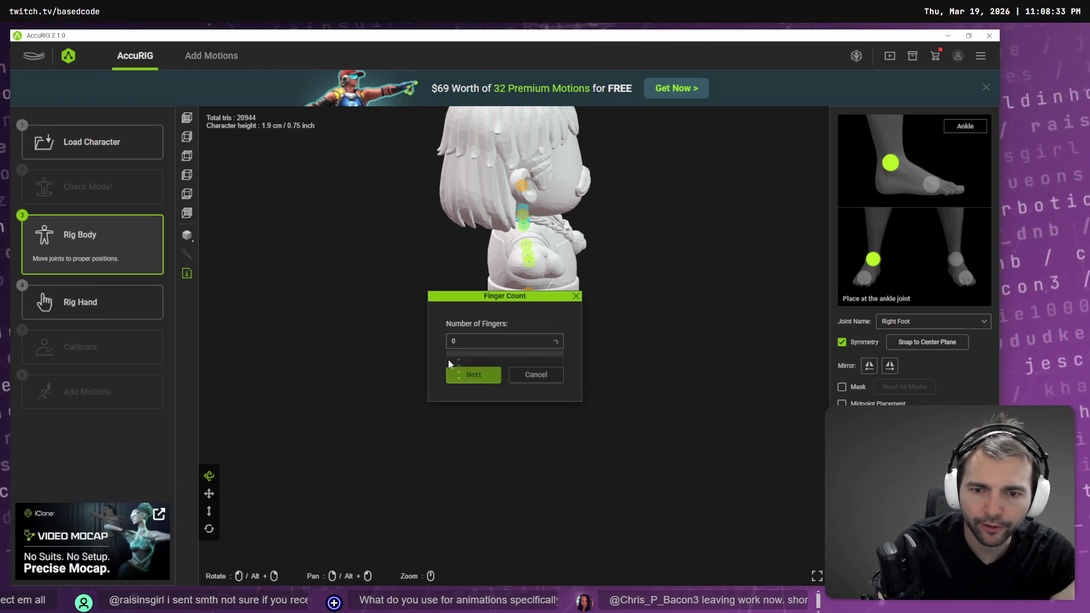
Step: Confirm zero fingers, view the calibrated butcher from the side, then return to body joints
{"action": "left_click", "coordinate": [473, 375]}
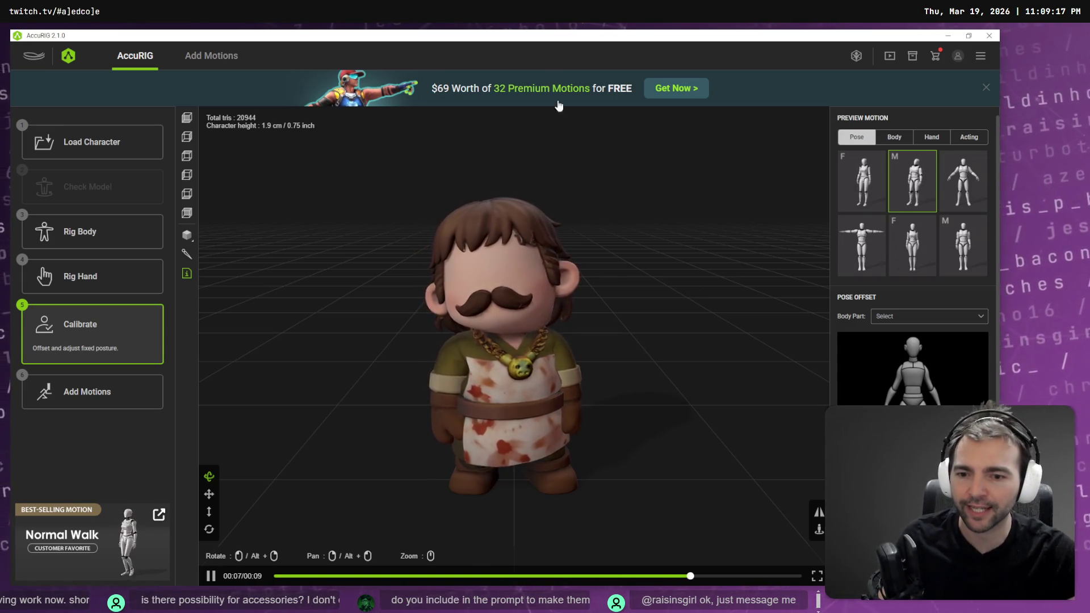
{"action": "mouse_move", "coordinate": [398, 273]}
{"action": "left_mouse_down"}
{"action": "mouse_move", "coordinate": [511, 295]}
{"action": "mouse_move", "coordinate": [657, 301]}
{"action": "mouse_move", "coordinate": [547, 315]}
{"action": "mouse_move", "coordinate": [424, 306]}
{"action": "left_mouse_up"}
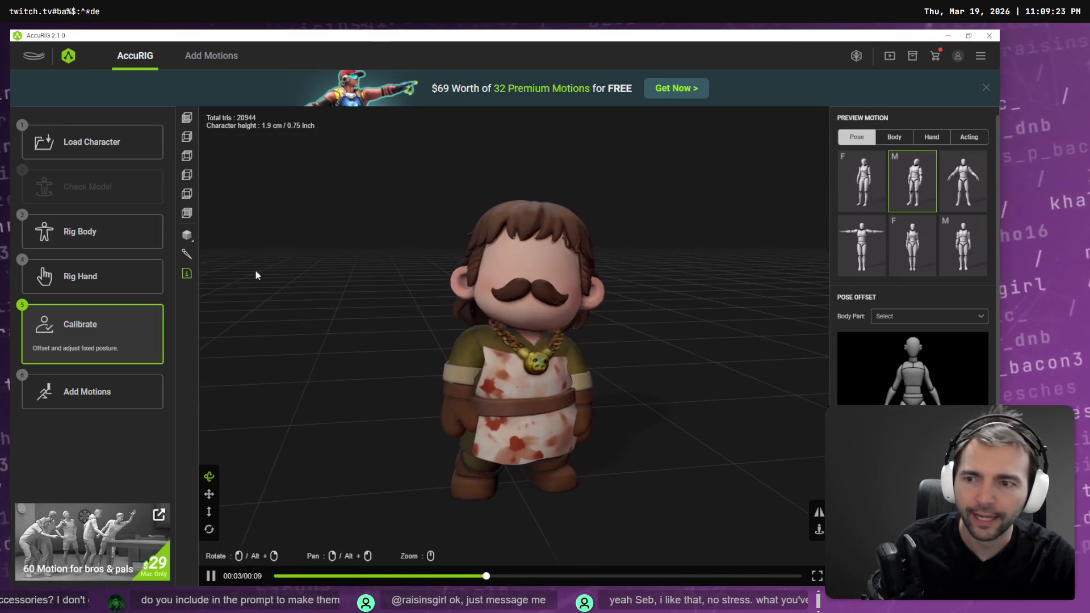
{"action": "left_click", "coordinate": [91, 231]}
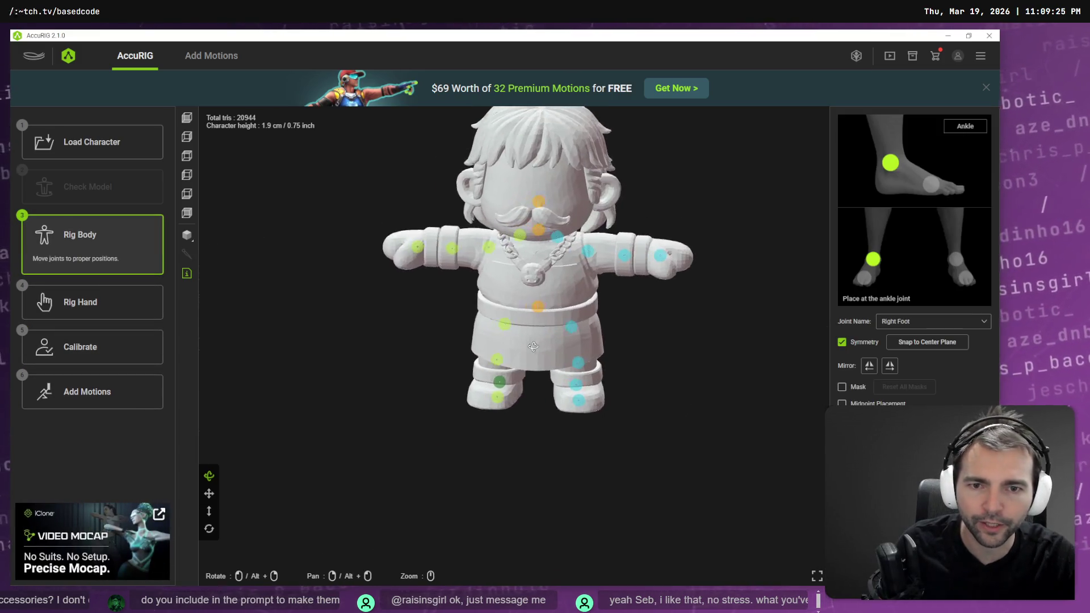
Step: Select the Right Humerus joint and rerun Calibrate to recompute skin weights
{"action": "left_click", "coordinate": [494, 241]}
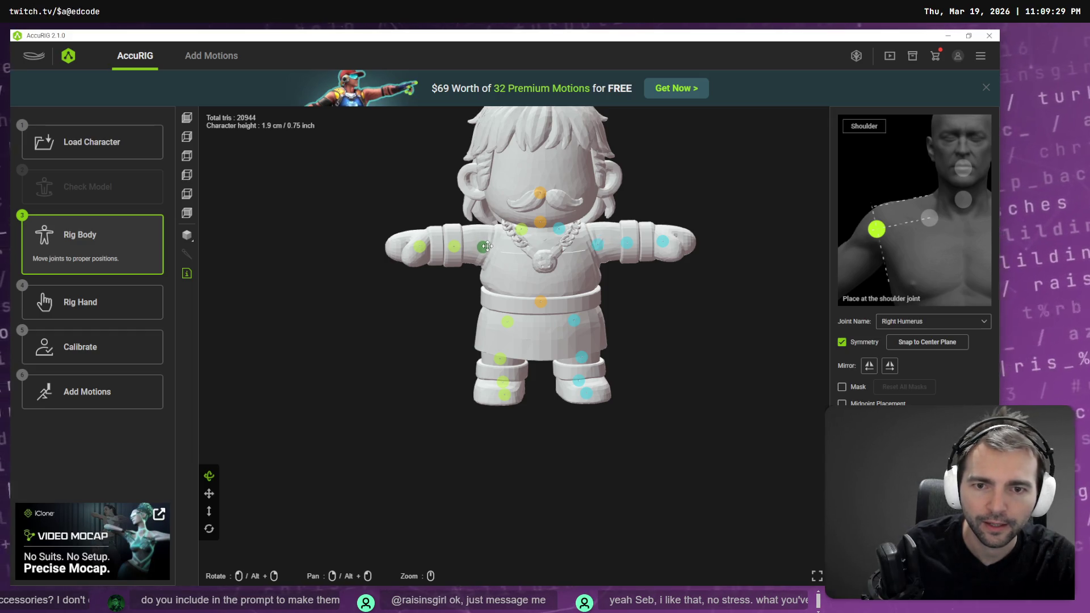
{"action": "left_click", "coordinate": [101, 347]}
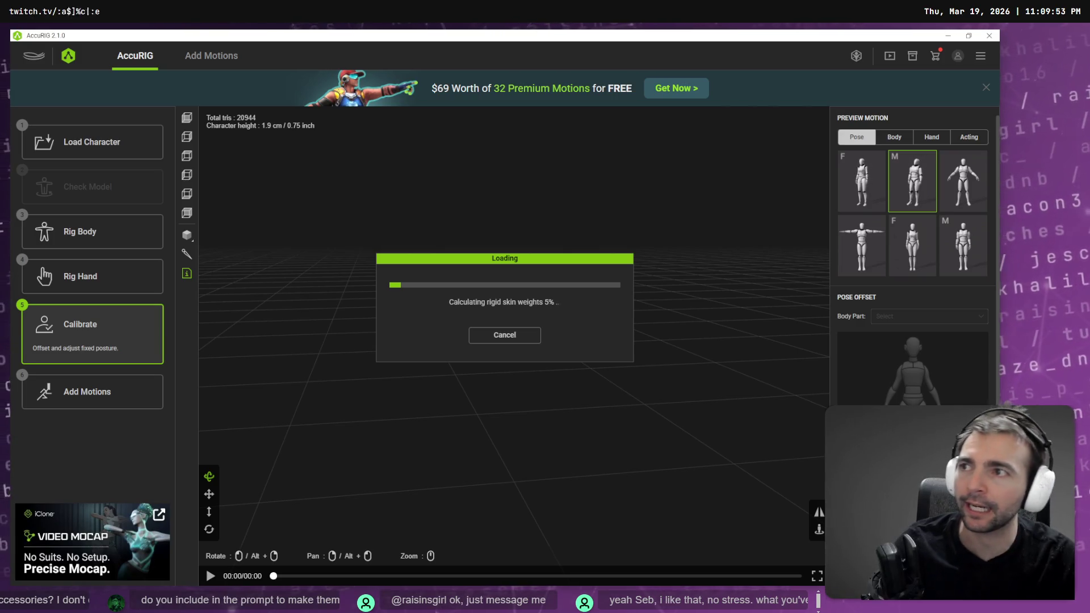
Step: Search for mixamo, open mixamo.com, and maximize the browser window
{"action": "key", "text": "super+b"}
{"action": "type", "text": "mixam"}
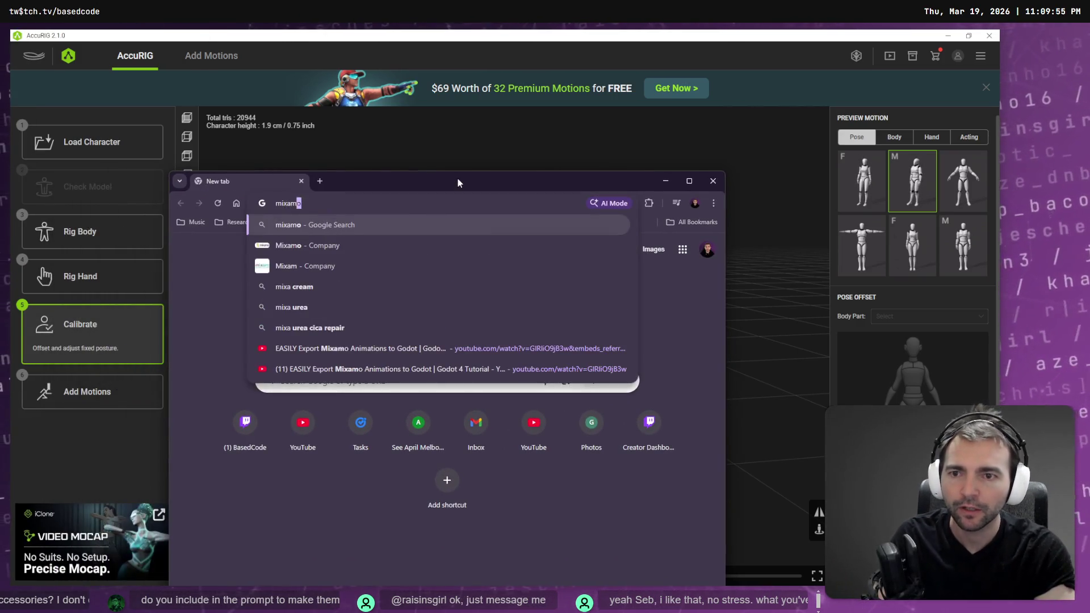
{"action": "type", "text": "o"}
{"action": "key", "text": "Return"}
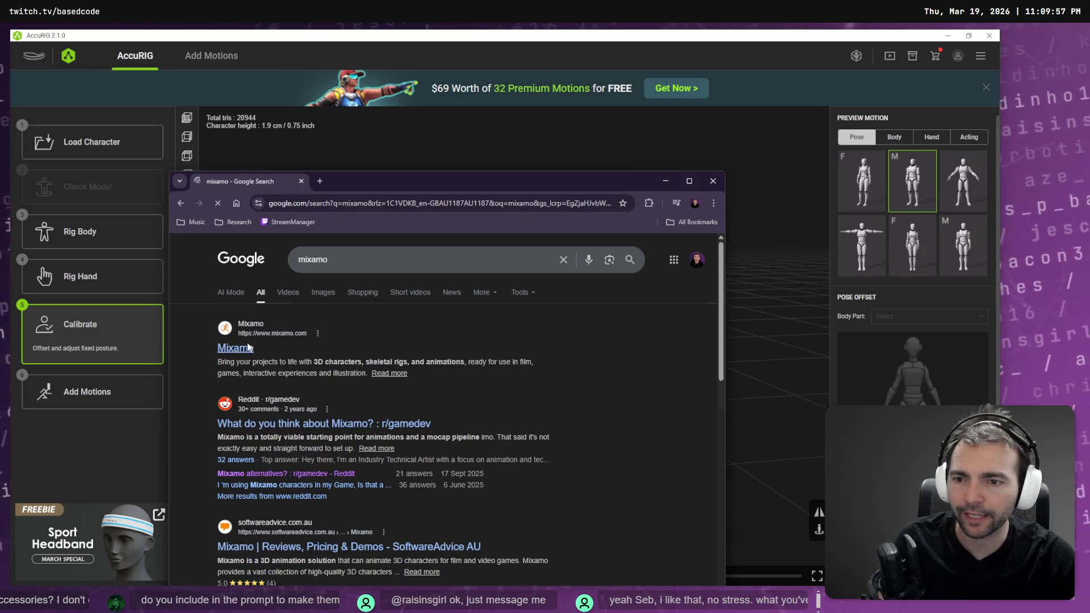
{"action": "left_click", "coordinate": [249, 348]}
{"action": "double_click", "coordinate": [461, 173]}
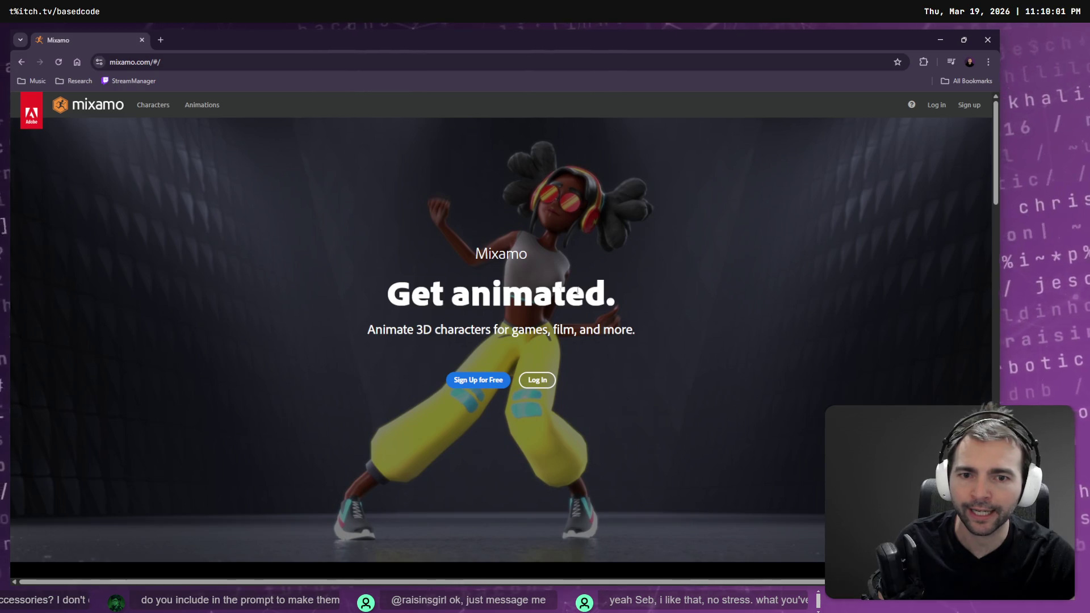
{"action": "scroll", "coordinate": [606, 298], "scroll_direction": "down", "scroll_amount": 10}
{"action": "scroll", "coordinate": [675, 271], "scroll_direction": "up", "scroll_amount": 3}
{"action": "scroll", "coordinate": [675, 271], "scroll_direction": "up", "scroll_amount": 7}
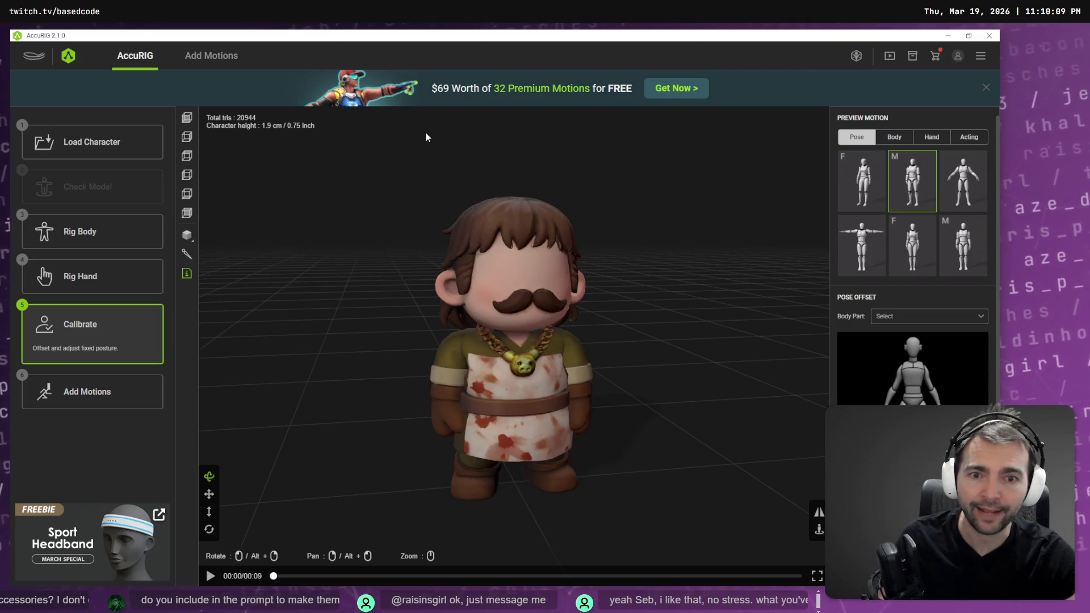
Step: Return to Rig Body and rerun Calibrate so rigid skin weights recalculate, then switch to the browser
{"action": "mouse_move", "coordinate": [635, 387]}
{"action": "left_mouse_down"}
{"action": "mouse_move", "coordinate": [380, 377]}
{"action": "mouse_move", "coordinate": [786, 399]}
{"action": "mouse_move", "coordinate": [633, 381]}
{"action": "left_mouse_up"}
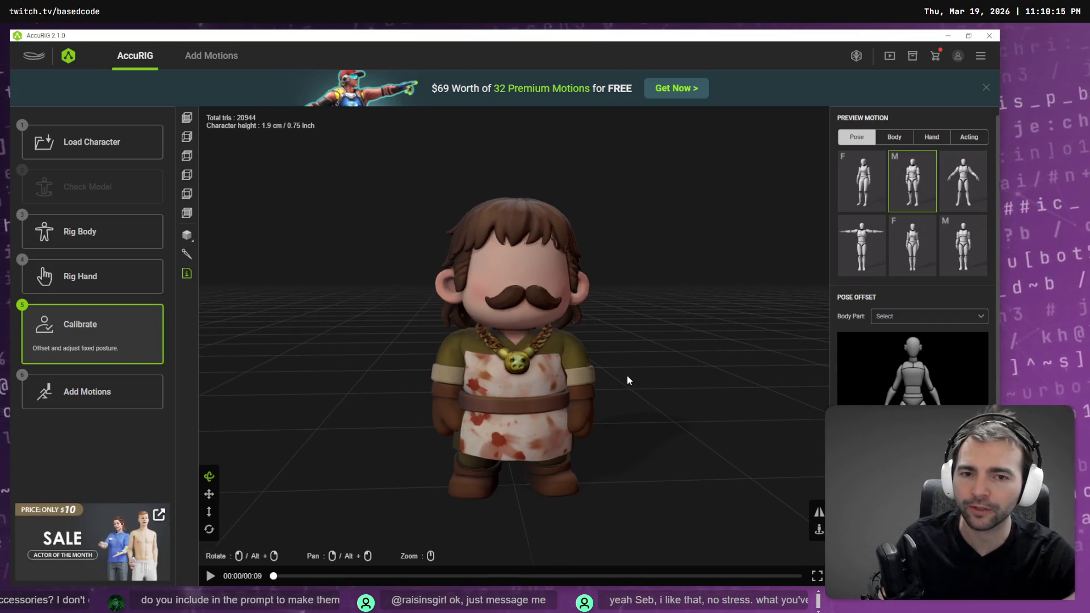
{"action": "left_click", "coordinate": [115, 242]}
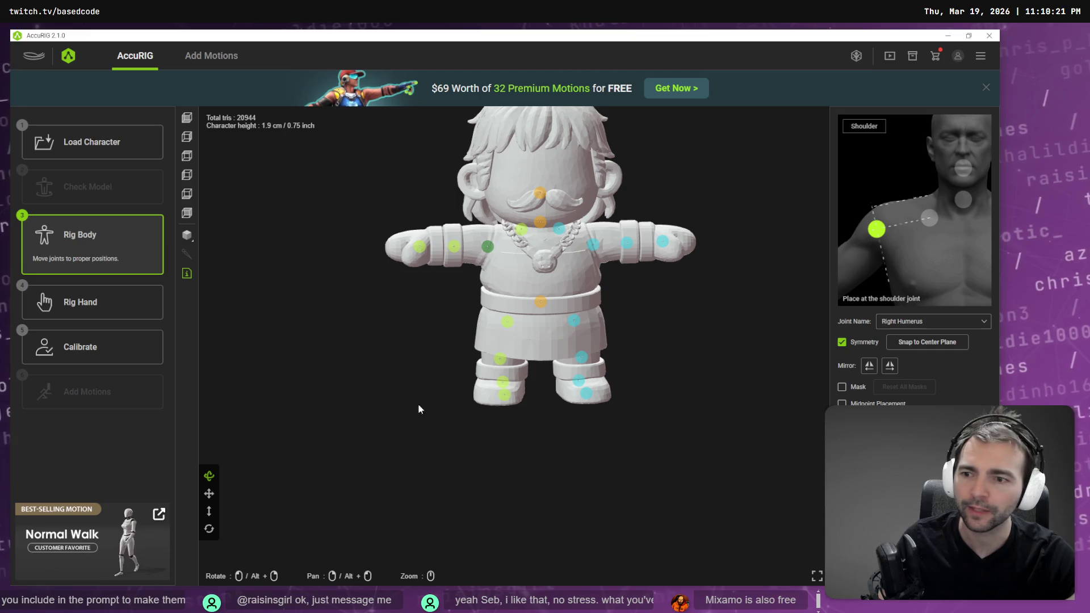
{"action": "left_click", "coordinate": [131, 347]}
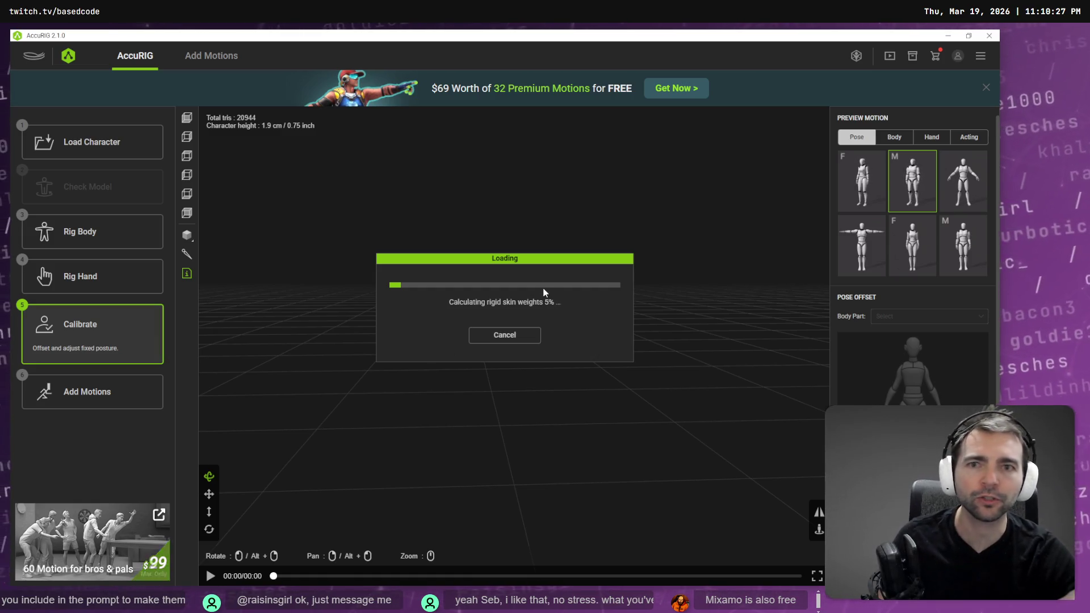
{"action": "key", "text": "alt+Tab"}
Step: Open app.mesh2motion.org and preview the Driving Loop and Fighting Idle animations
{"action": "key", "text": "ctrl+t"}
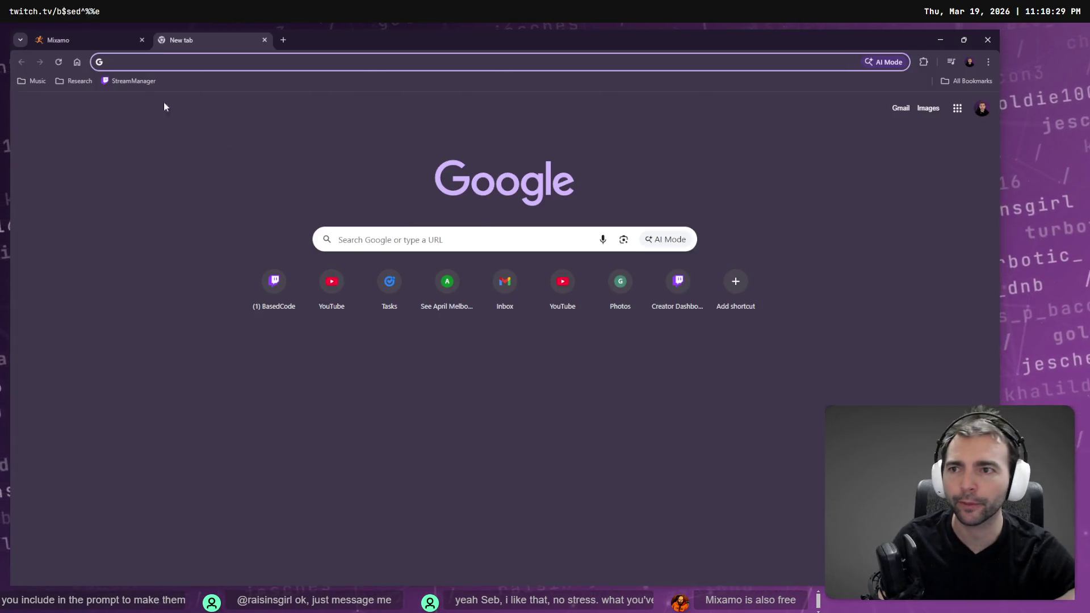
{"action": "type", "text": "mesh"}
{"action": "key", "text": "Up"}
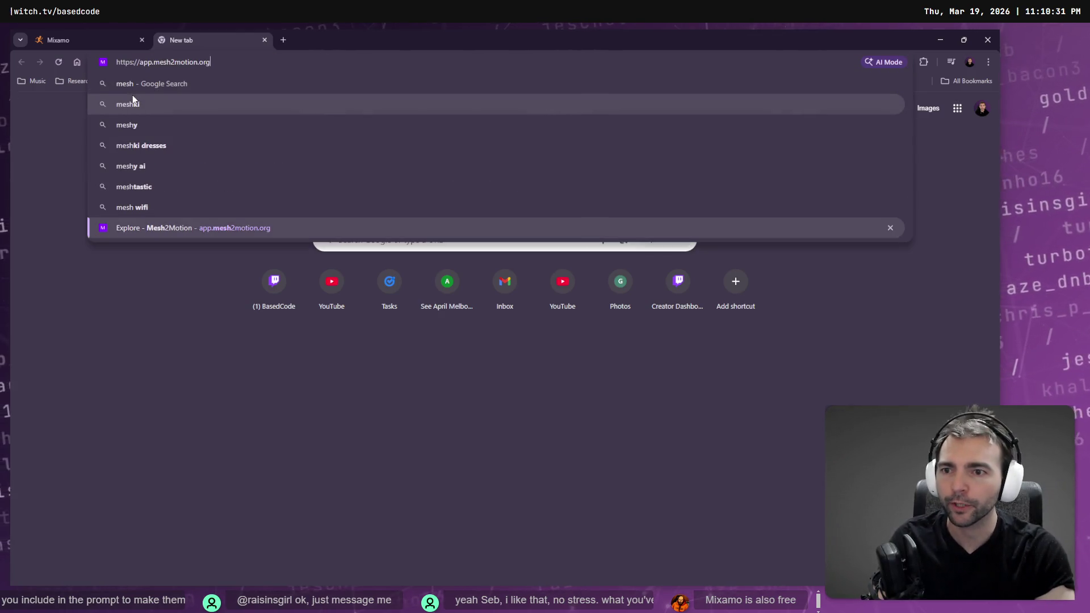
{"action": "key", "text": "Return"}
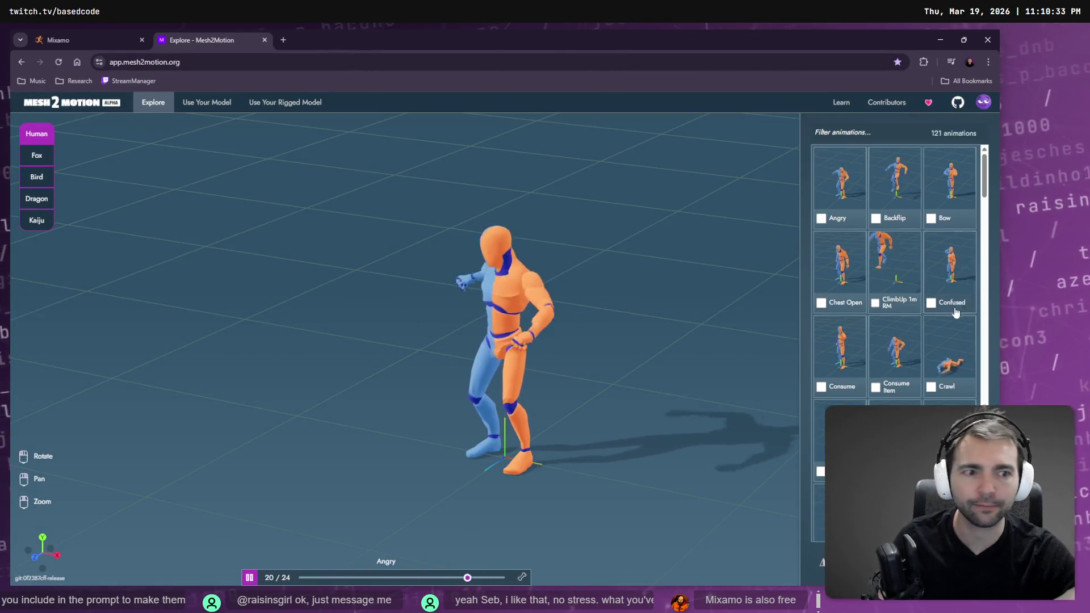
{"action": "scroll", "coordinate": [895, 284], "scroll_direction": "down", "scroll_amount": 3}
{"action": "left_click", "coordinate": [895, 295]}
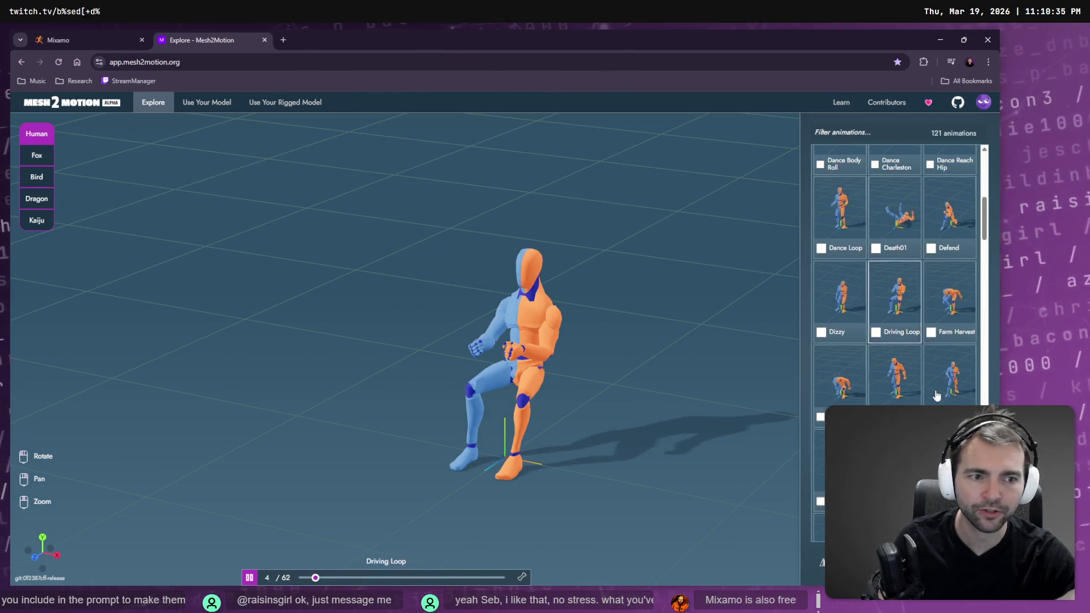
{"action": "left_click", "coordinate": [913, 384]}
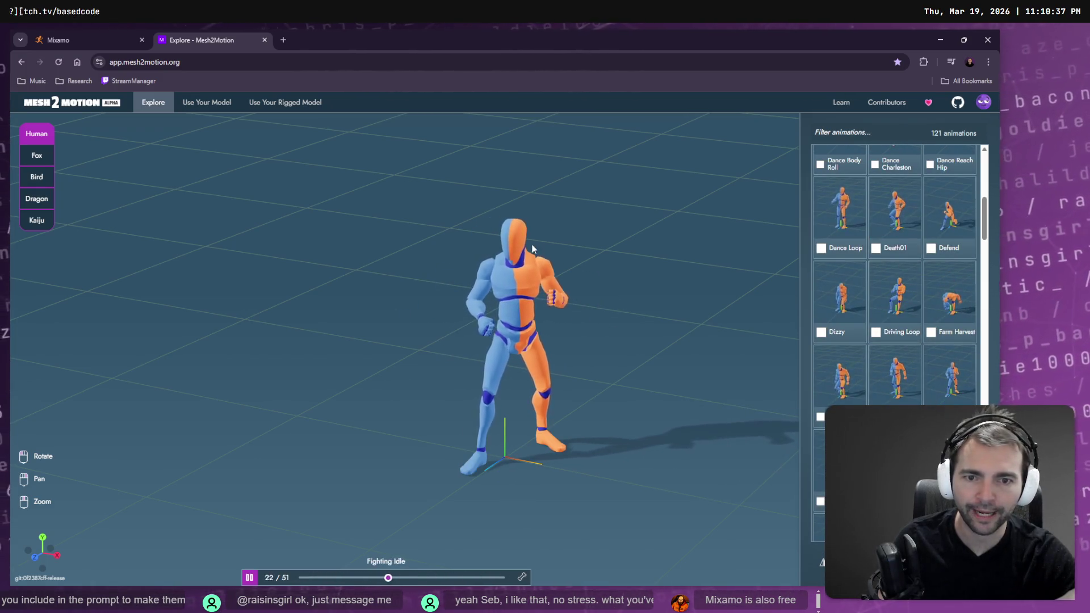
Step: Close the Mesh2Motion tab and return to AccuRIG's body-joint placement stage
{"action": "left_click", "coordinate": [226, 33]}
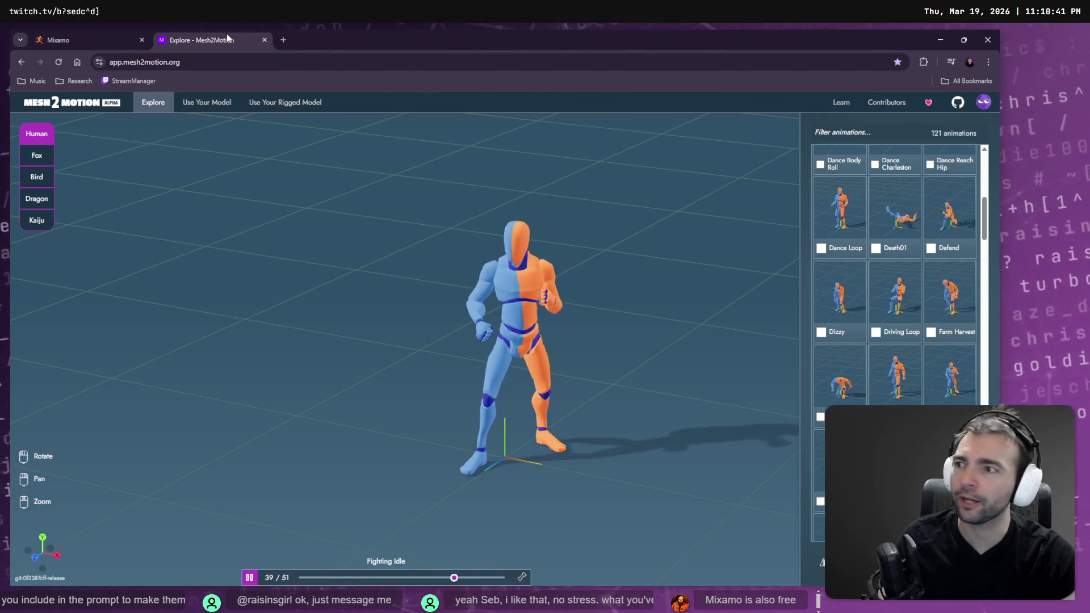
{"action": "middle_click", "coordinate": [229, 34]}
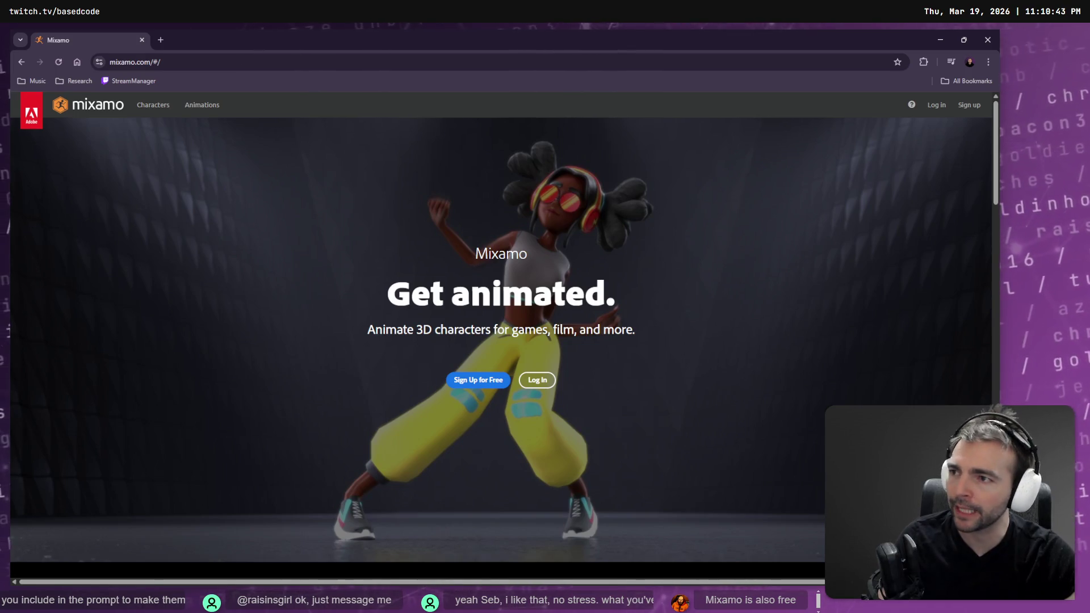
{"action": "key", "text": "alt+Tab"}
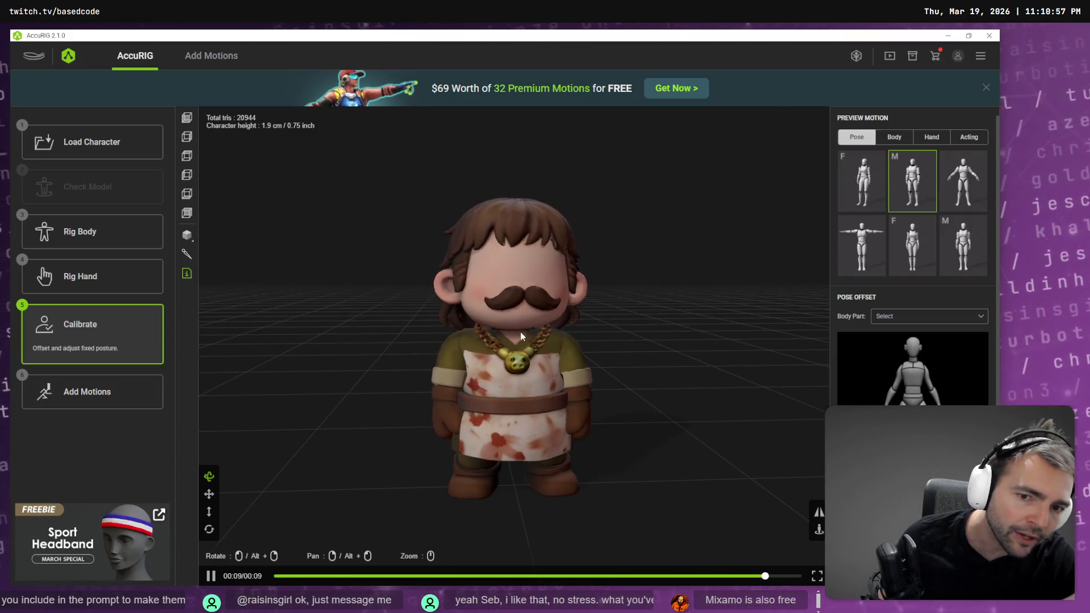
{"action": "left_click", "coordinate": [112, 243]}
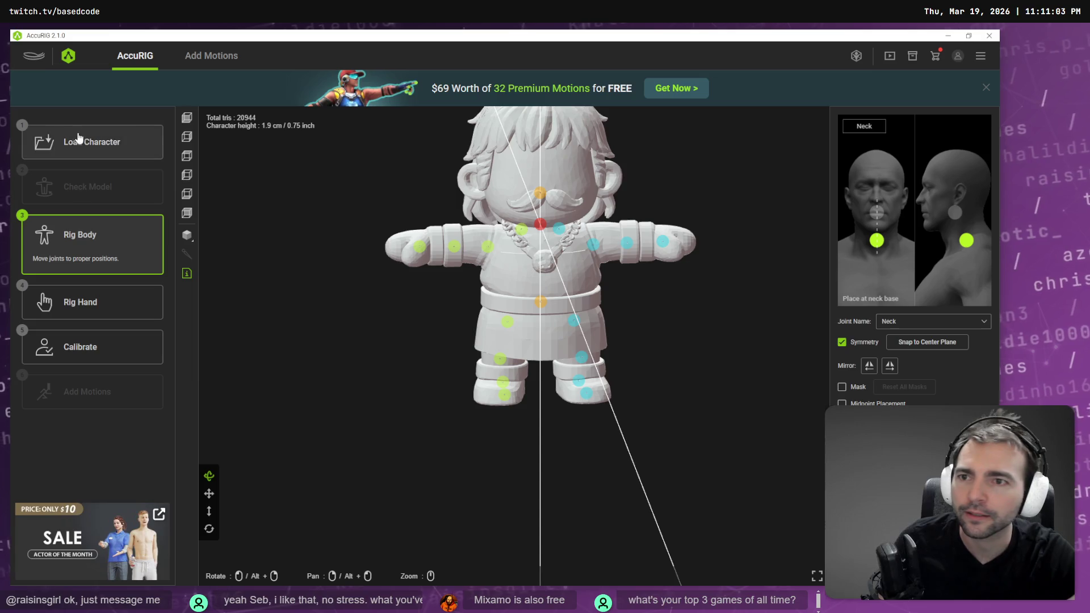
Step: Inspect the neck joint from the front view and rerun calibration to recompute the butcher's skin weights
{"action": "left_click", "coordinate": [186, 121]}
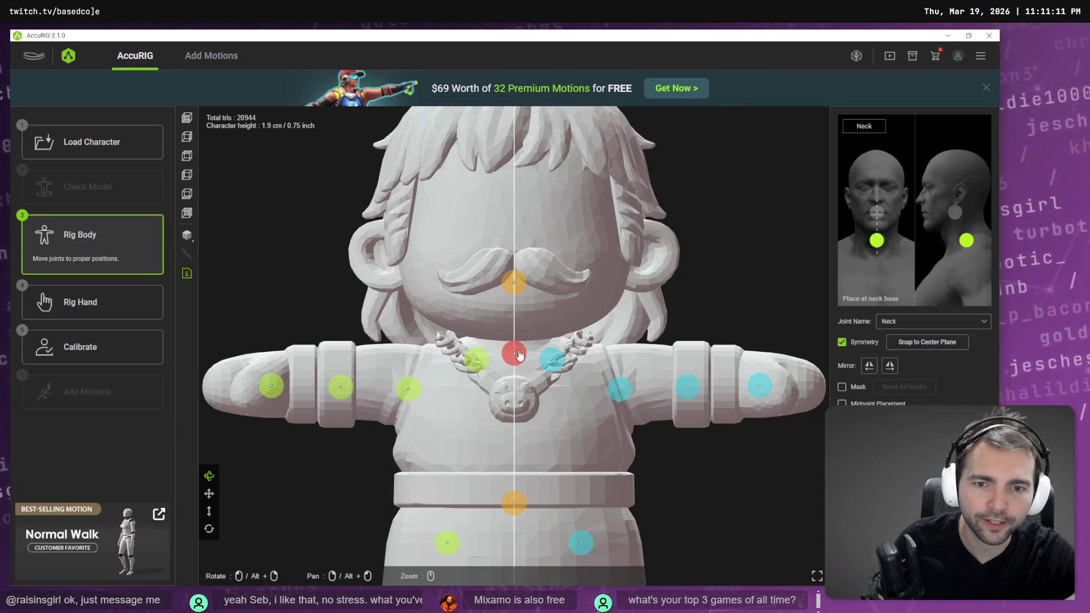
{"action": "left_click", "coordinate": [79, 337]}
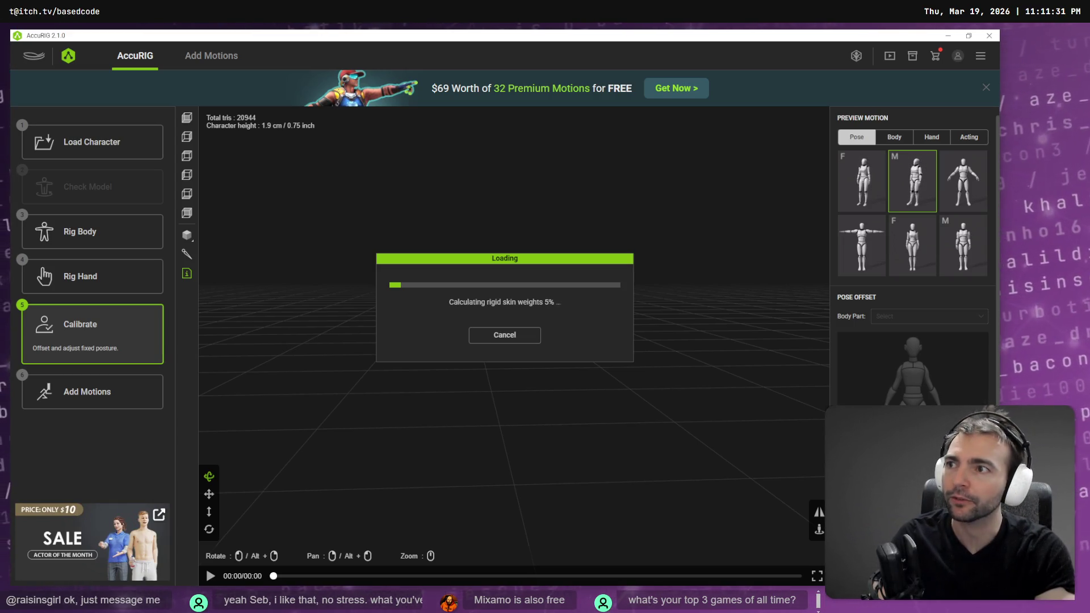
Step: Search Google for 'castcadot', retry as 'catscadot', and accept the corrected 'catador' search
{"action": "type", "text": "acastcadot"}
{"action": "key", "text": "Return"}
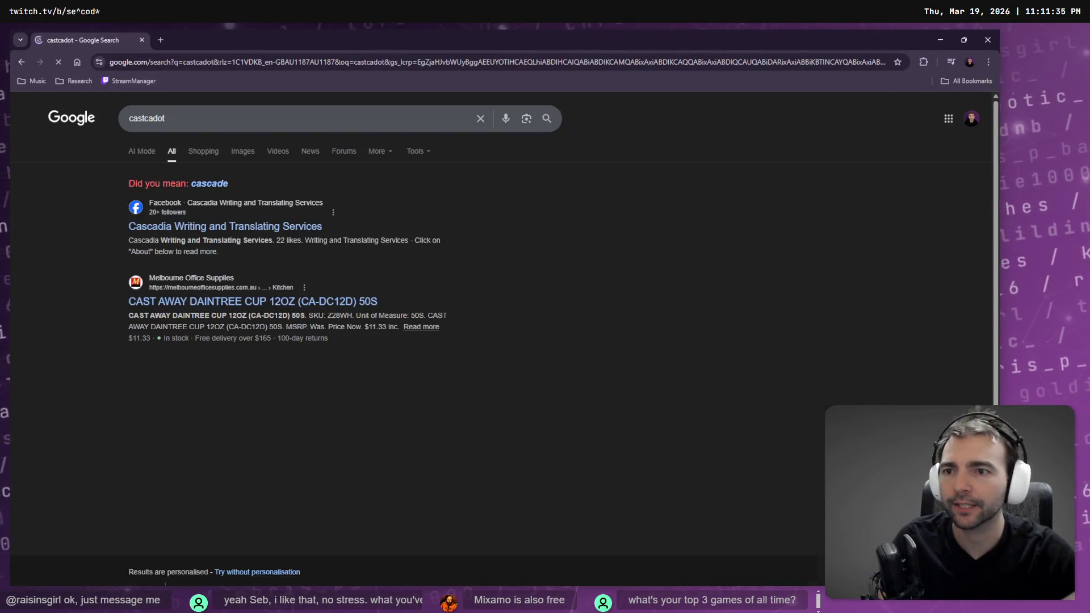
{"action": "left_click", "coordinate": [193, 114]}
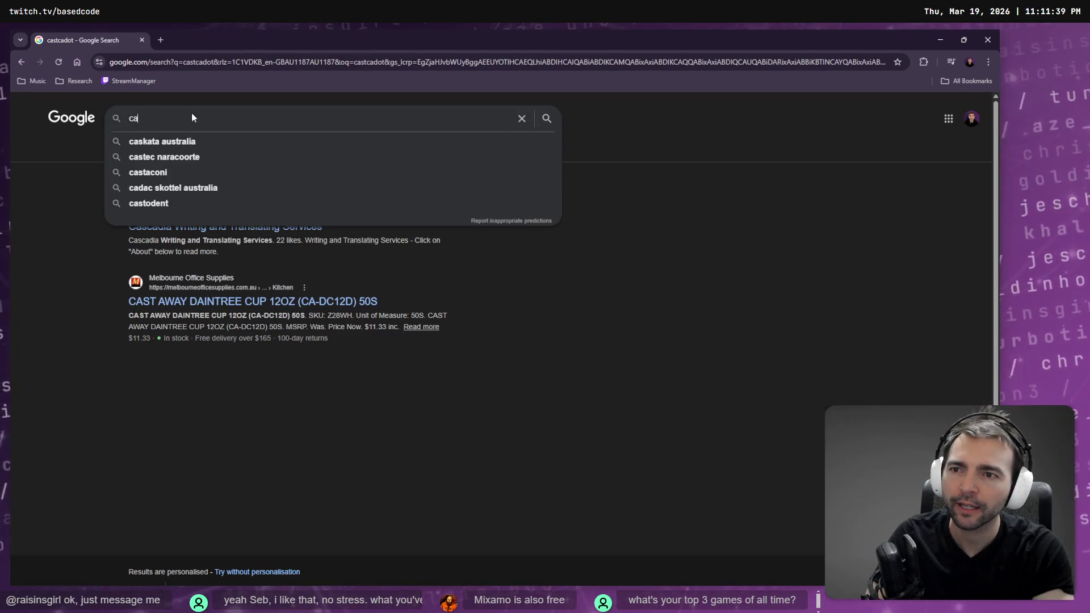
{"action": "type", "text": "tscad"}
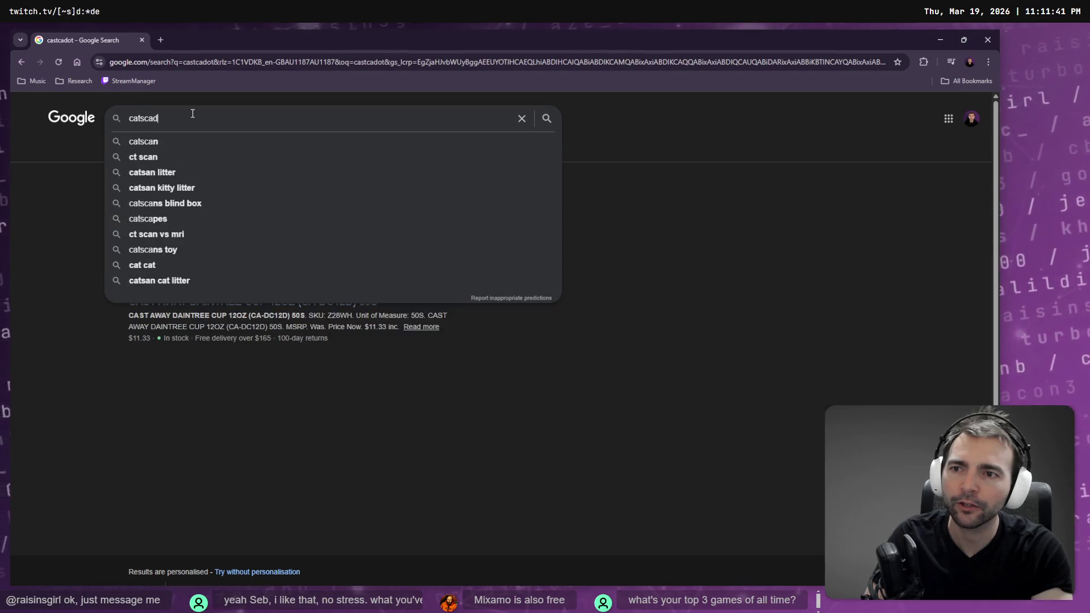
{"action": "type", "text": "ot"}
{"action": "key", "text": "Return"}
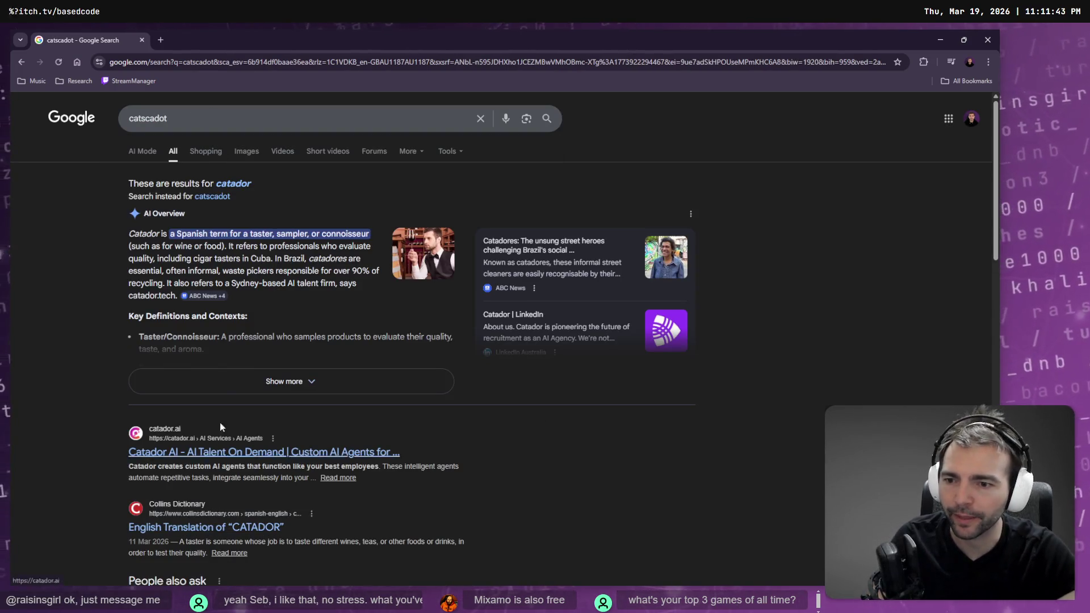
{"action": "left_click", "coordinate": [236, 181]}
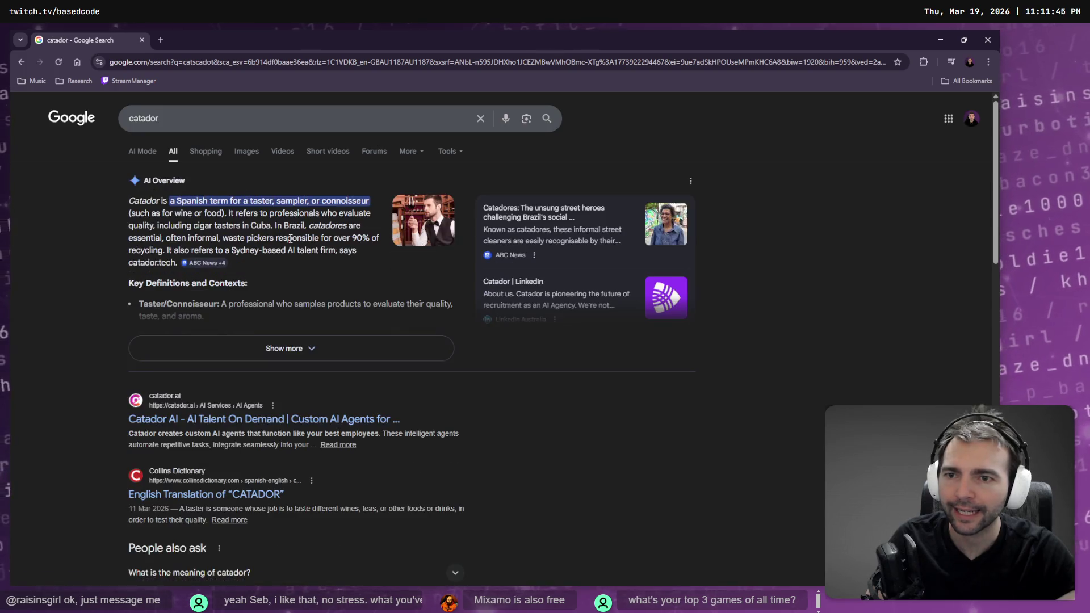
{"action": "scroll", "coordinate": [259, 330], "scroll_direction": "down", "scroll_amount": 5}
{"action": "scroll", "coordinate": [284, 373], "scroll_direction": "up", "scroll_amount": 3}
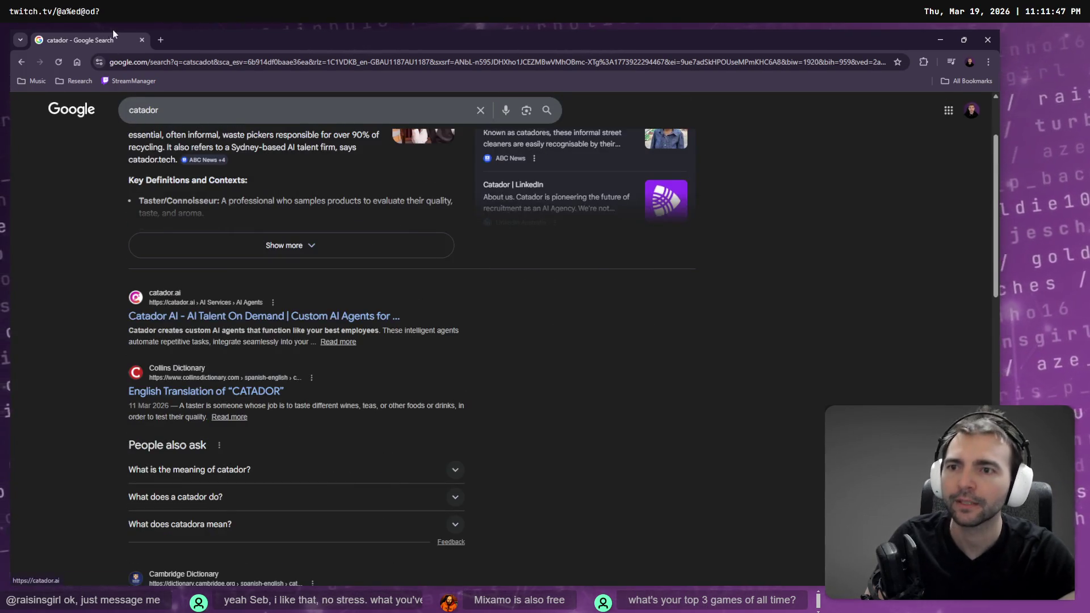
Step: Search for 'cascadeur animation', open the cascadeur.com result, and return to AccuRIG
{"action": "left_click", "coordinate": [204, 104]}
{"action": "key", "text": "BackSpace"}
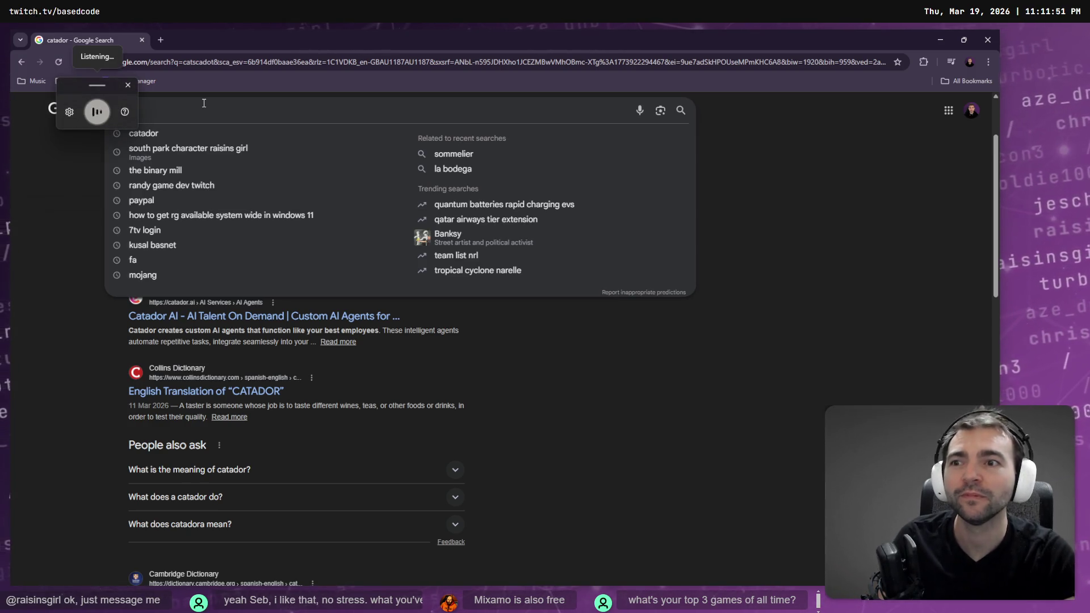
{"action": "key", "text": "Return"}
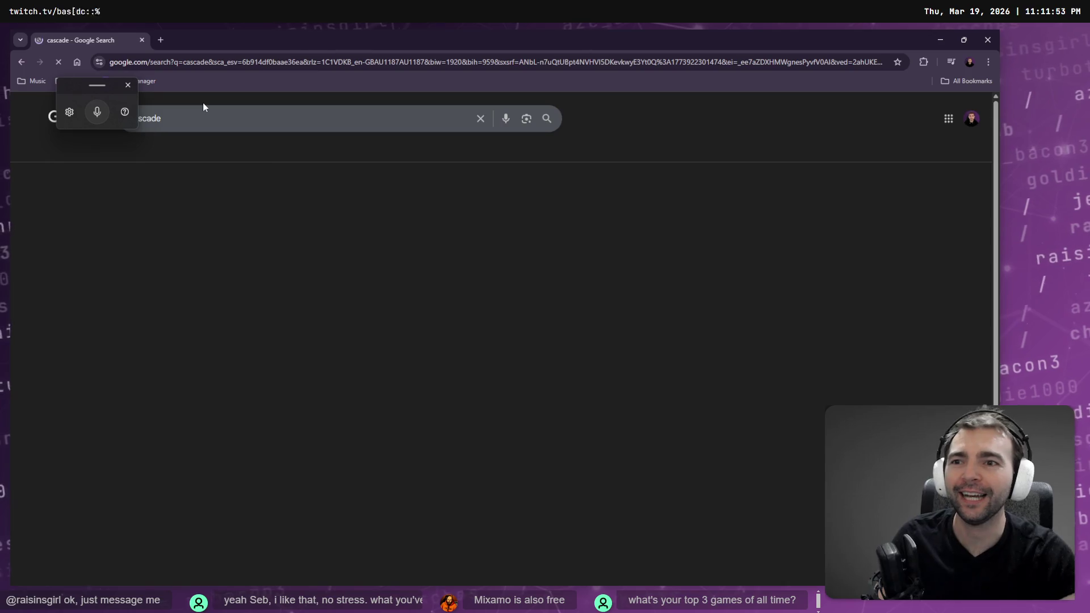
{"action": "left_click", "coordinate": [191, 118]}
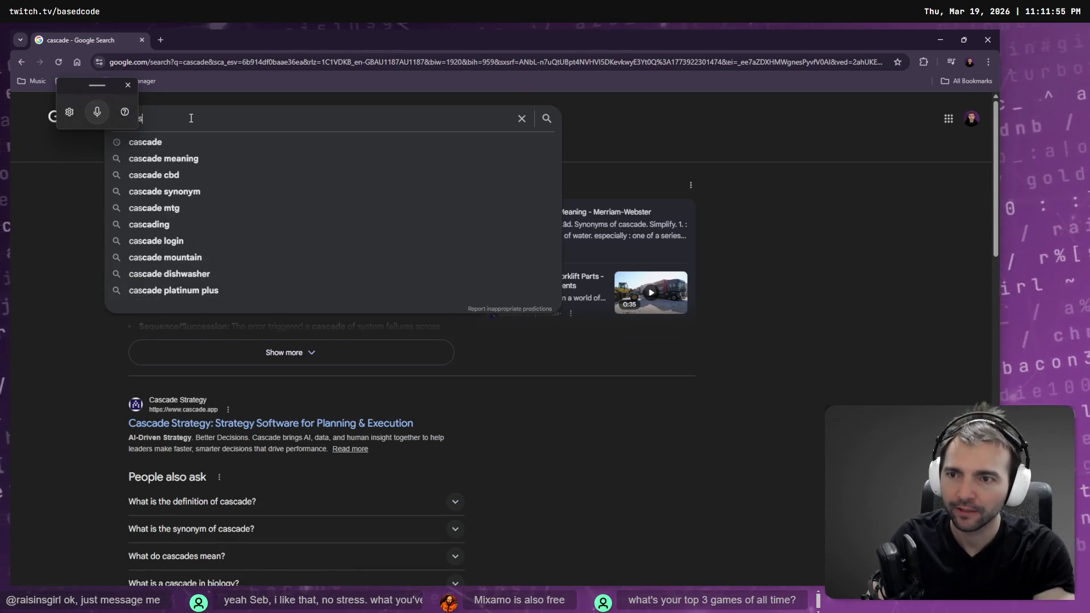
{"action": "type", "text": "deur animation"}
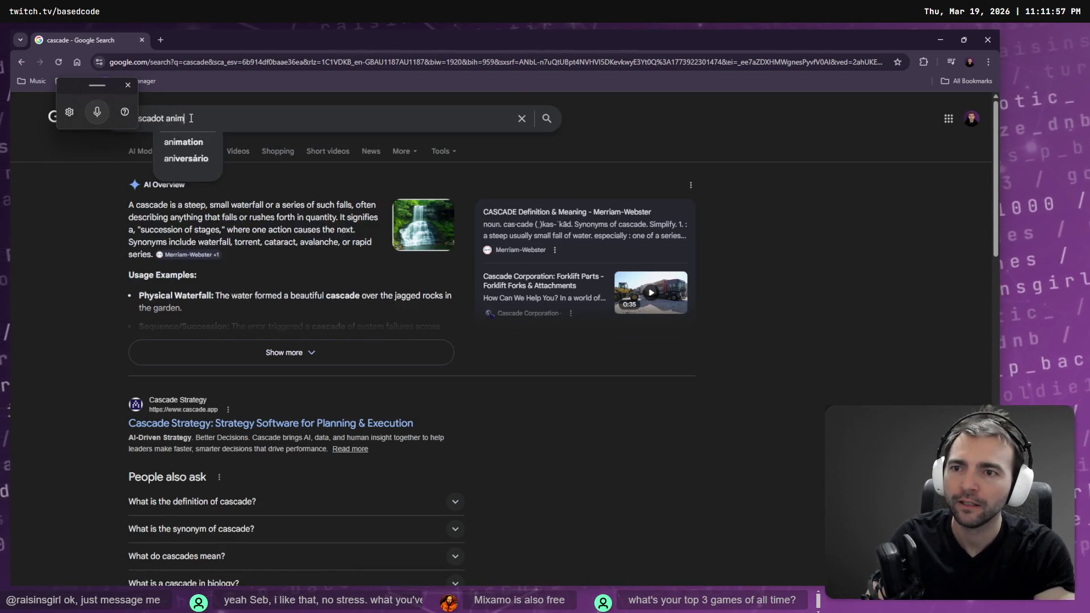
{"action": "key", "text": "Return"}
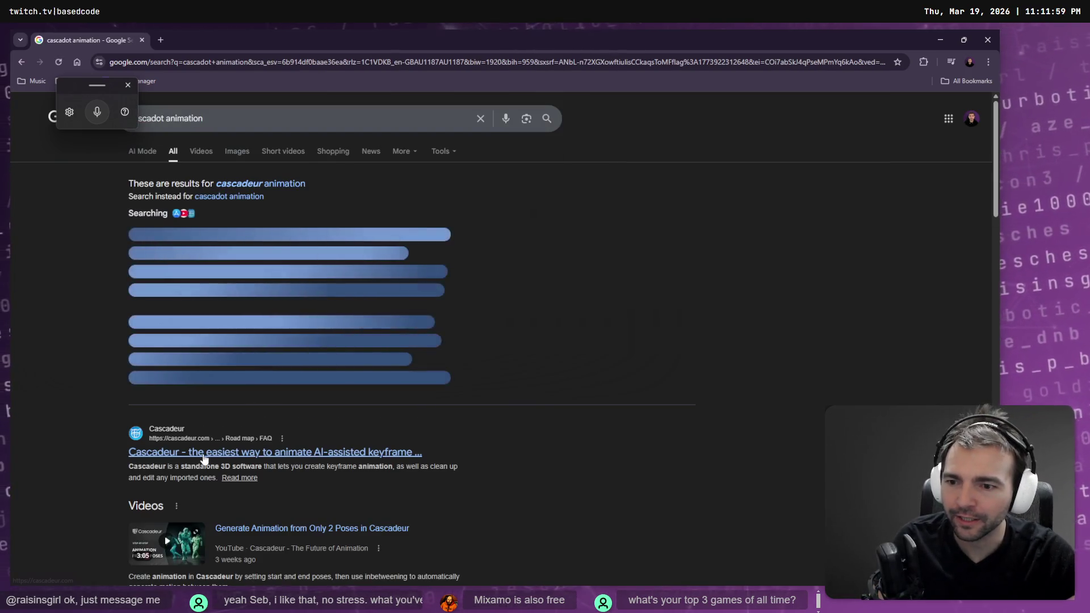
{"action": "left_click", "coordinate": [128, 91]}
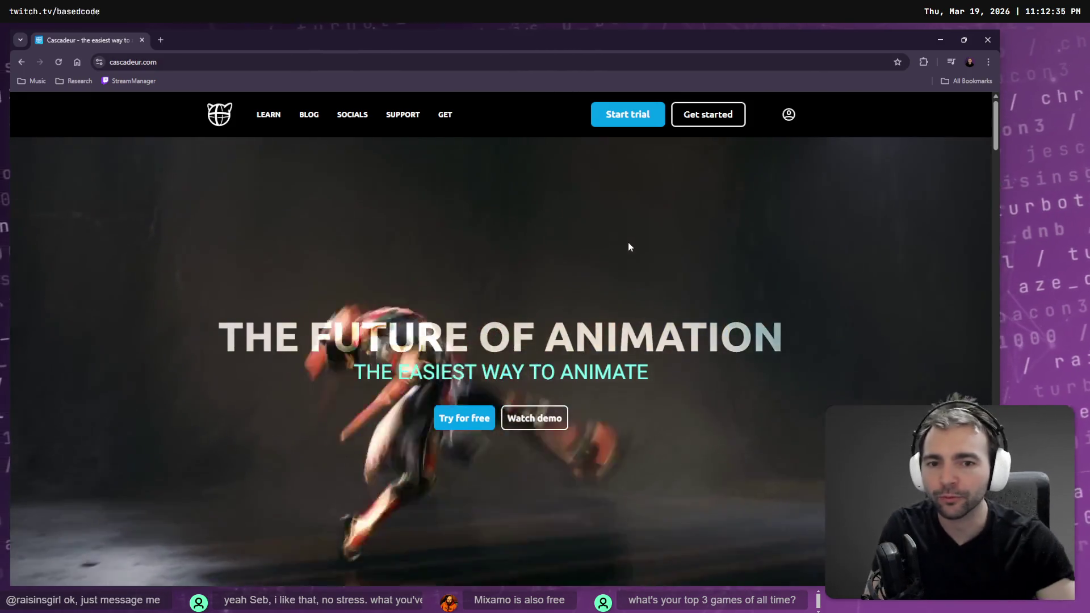
{"action": "key", "text": "alt+Tab"}
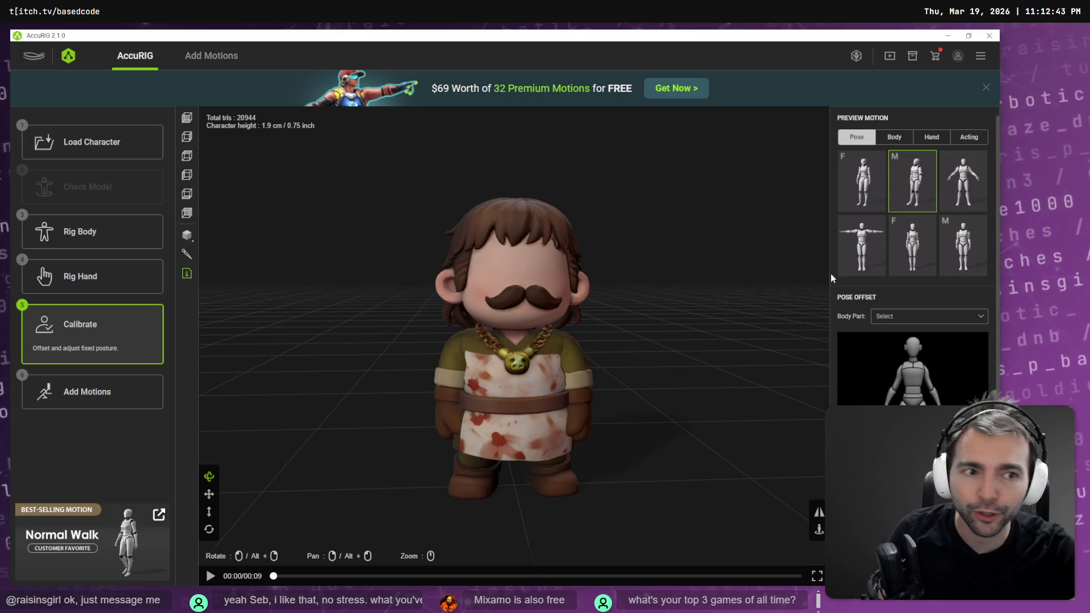
Step: Preview a standing pose, the arms-out pose, and female and male acting motions on the butcher
{"action": "left_click", "coordinate": [962, 245]}
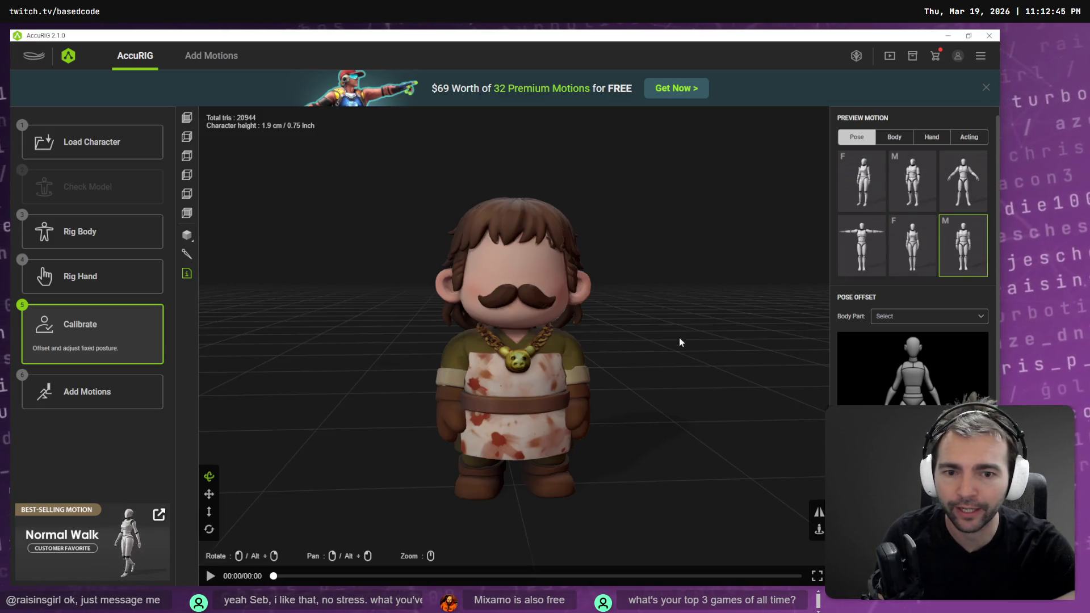
{"action": "left_click", "coordinate": [962, 180]}
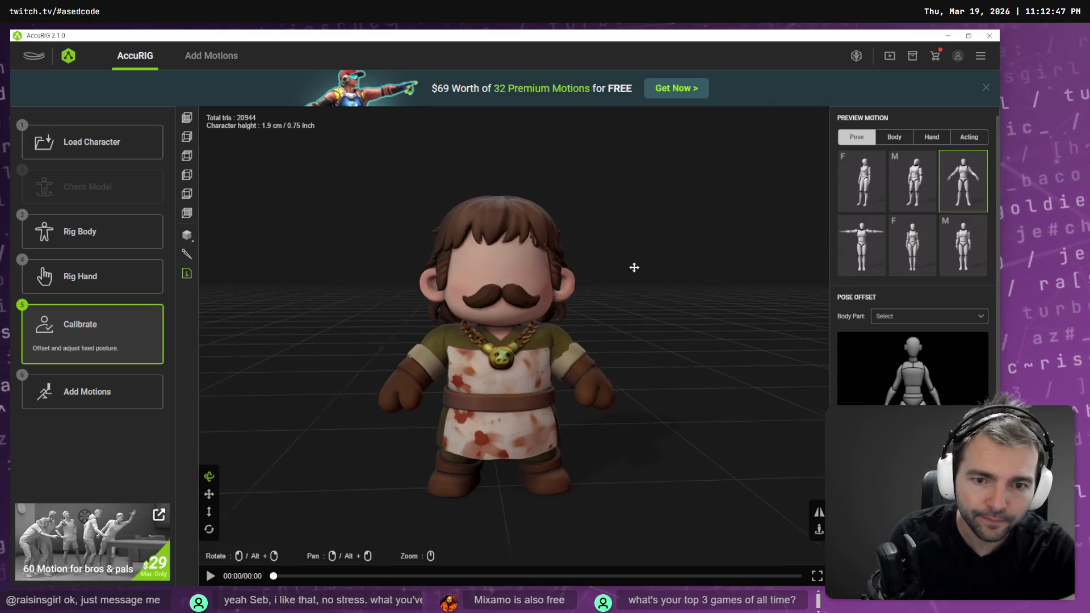
{"action": "mouse_move", "coordinate": [664, 304]}
{"action": "left_mouse_down"}
{"action": "mouse_move", "coordinate": [353, 295]}
{"action": "mouse_move", "coordinate": [718, 297]}
{"action": "mouse_move", "coordinate": [647, 309]}
{"action": "left_mouse_up"}
{"action": "left_click", "coordinate": [968, 137]}
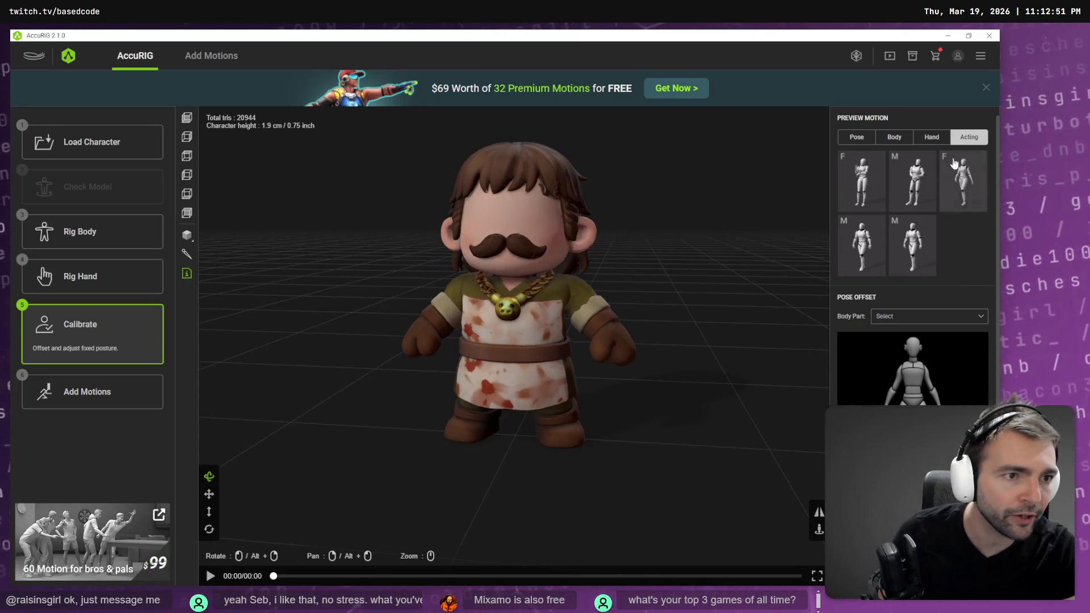
{"action": "left_click", "coordinate": [861, 180]}
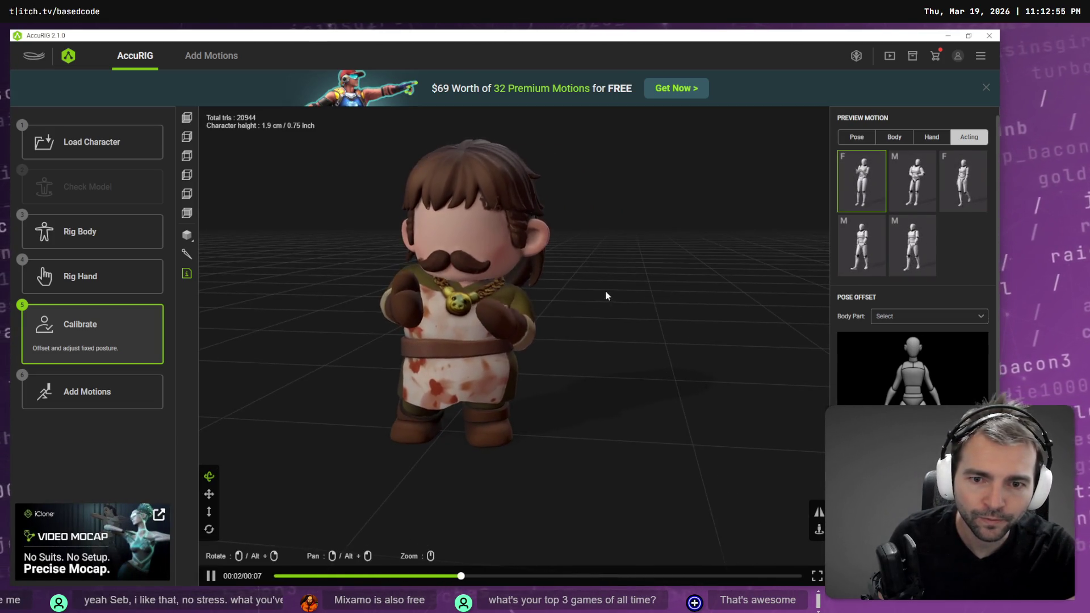
{"action": "left_click", "coordinate": [912, 182]}
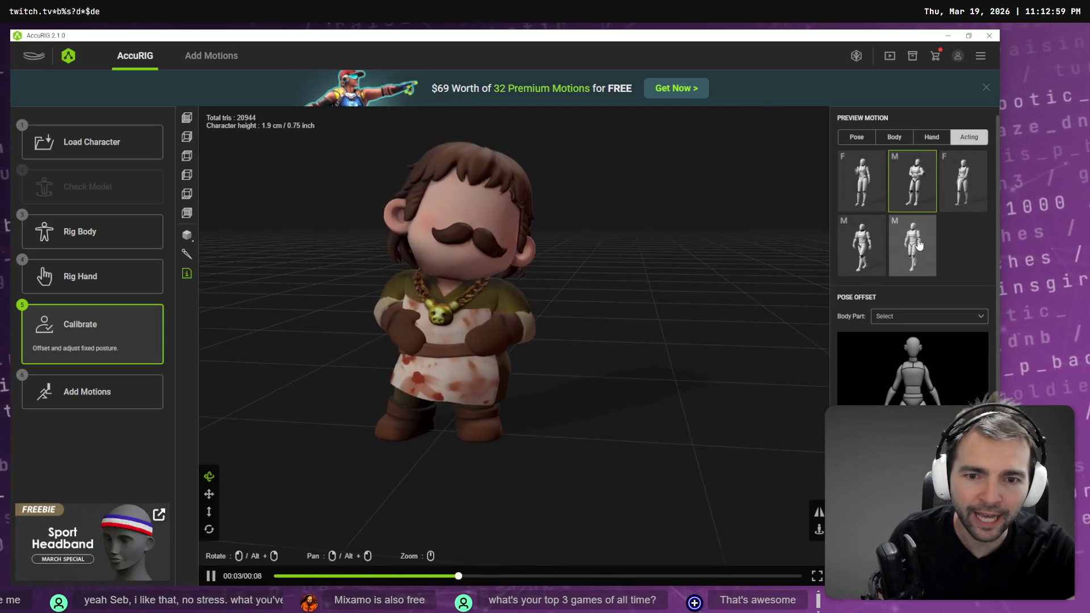
Step: Play several female and male body motions, orbiting to inspect deformation from front, side and low angles
{"action": "left_click", "coordinate": [894, 136]}
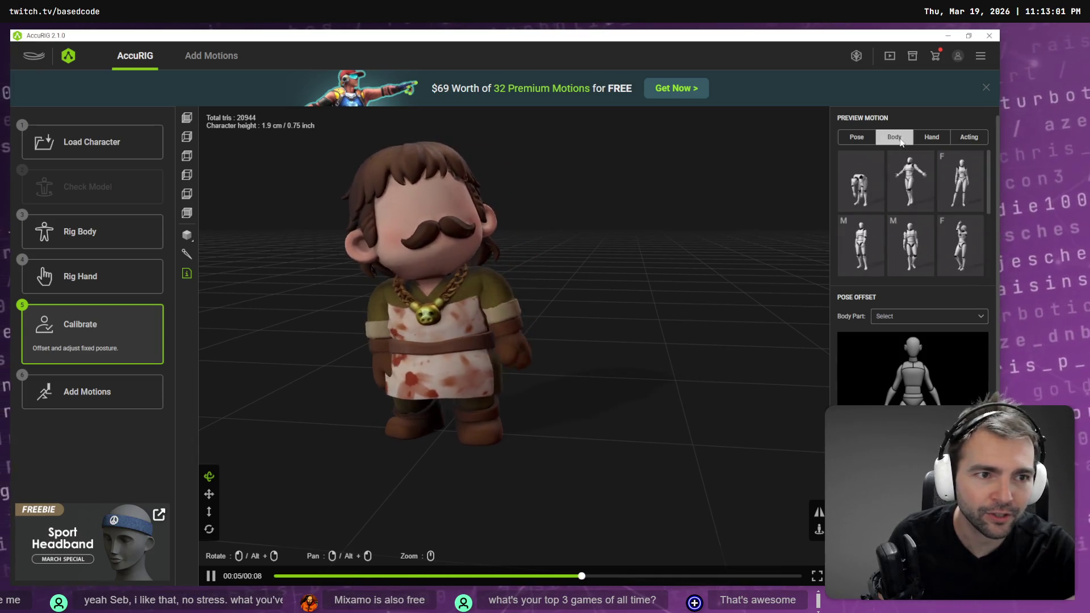
{"action": "left_click", "coordinate": [865, 185]}
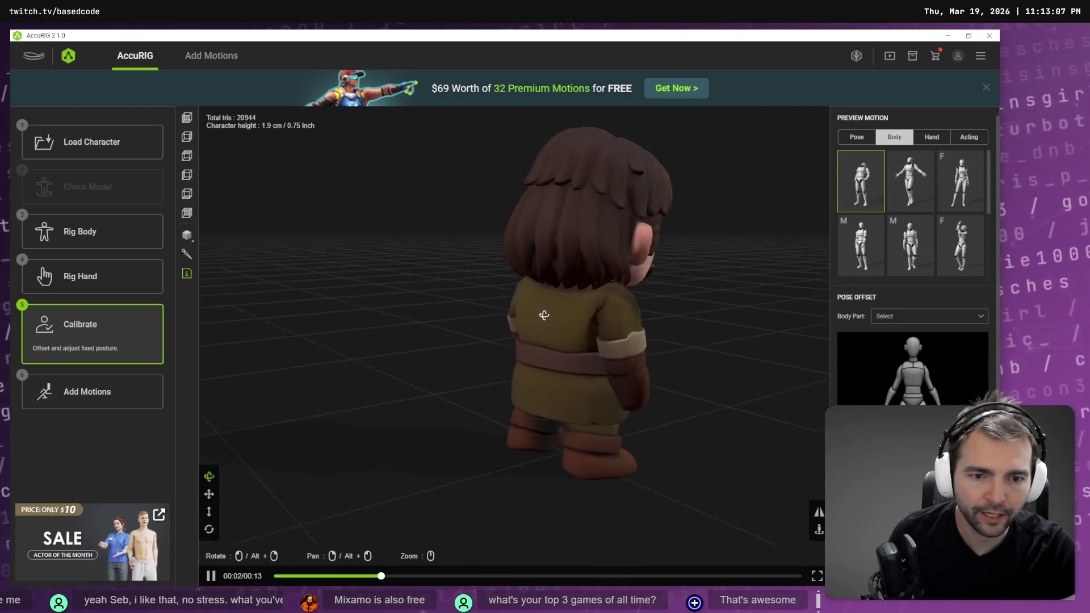
{"action": "mouse_move", "coordinate": [496, 307]}
{"action": "left_mouse_down"}
{"action": "mouse_move", "coordinate": [341, 328]}
{"action": "mouse_move", "coordinate": [417, 281]}
{"action": "left_mouse_up"}
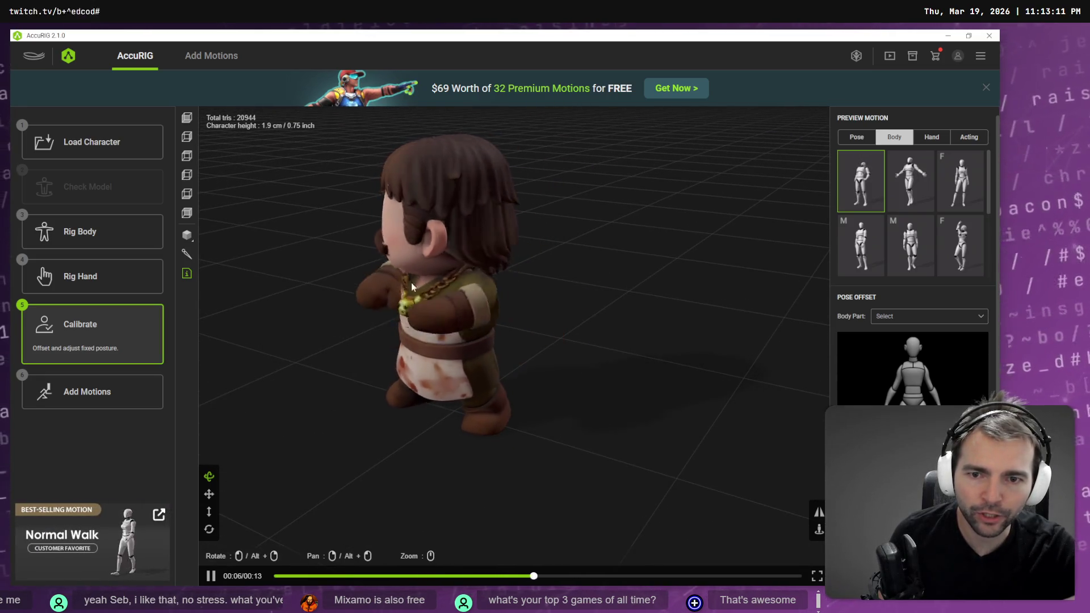
{"action": "mouse_move", "coordinate": [403, 314]}
{"action": "left_mouse_down"}
{"action": "mouse_move", "coordinate": [551, 316]}
{"action": "mouse_move", "coordinate": [574, 297]}
{"action": "mouse_move", "coordinate": [479, 297]}
{"action": "mouse_move", "coordinate": [622, 319]}
{"action": "mouse_move", "coordinate": [483, 325]}
{"action": "mouse_move", "coordinate": [546, 321]}
{"action": "mouse_move", "coordinate": [494, 331]}
{"action": "mouse_move", "coordinate": [519, 336]}
{"action": "left_mouse_up"}
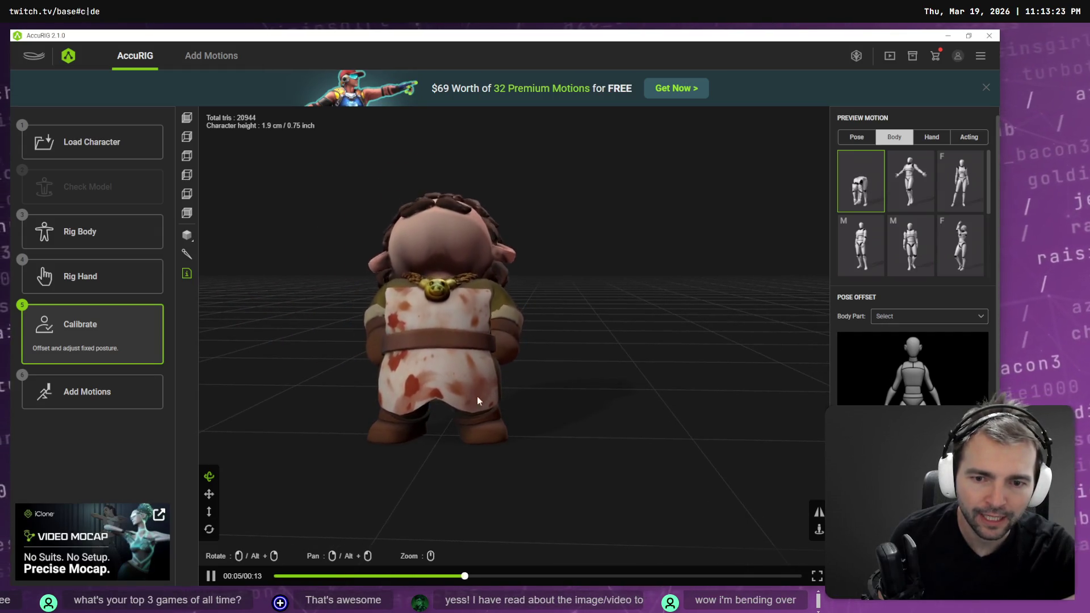
{"action": "mouse_move", "coordinate": [475, 391]}
{"action": "left_mouse_down"}
{"action": "mouse_move", "coordinate": [431, 395]}
{"action": "mouse_move", "coordinate": [387, 380]}
{"action": "mouse_move", "coordinate": [479, 411]}
{"action": "mouse_move", "coordinate": [389, 386]}
{"action": "mouse_move", "coordinate": [469, 390]}
{"action": "mouse_move", "coordinate": [431, 366]}
{"action": "left_mouse_up"}
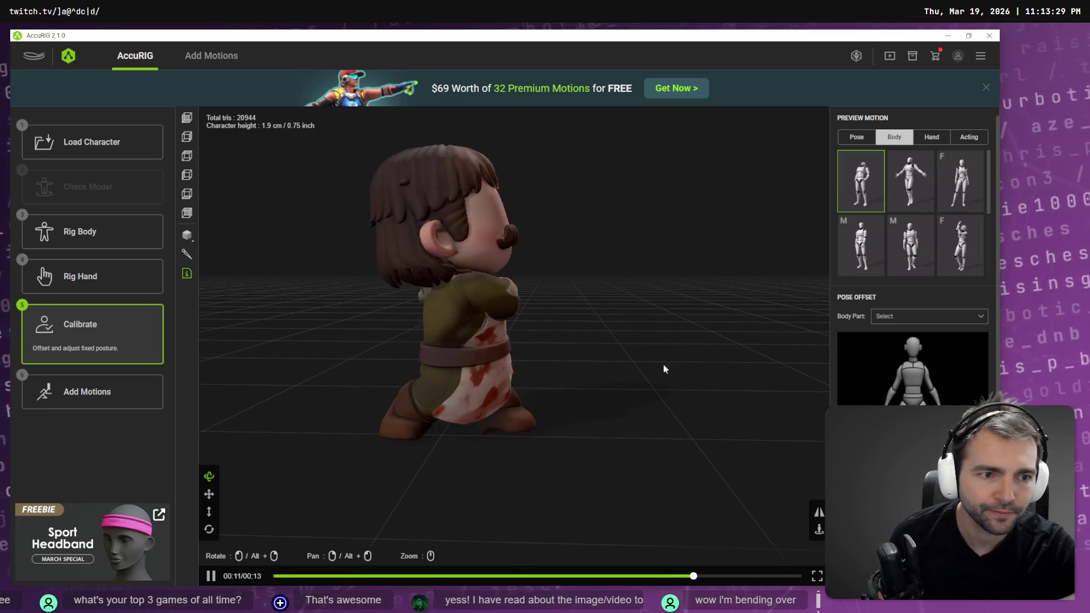
{"action": "left_click", "coordinate": [960, 245]}
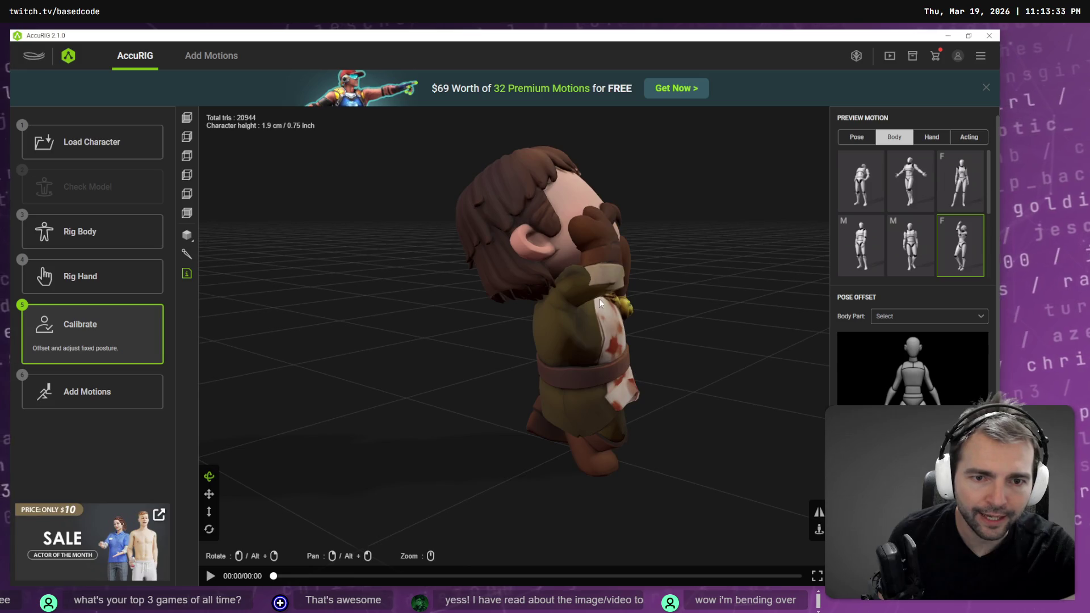
{"action": "left_click_drag", "start_coordinate": [575, 311], "coordinate": [346, 269]}
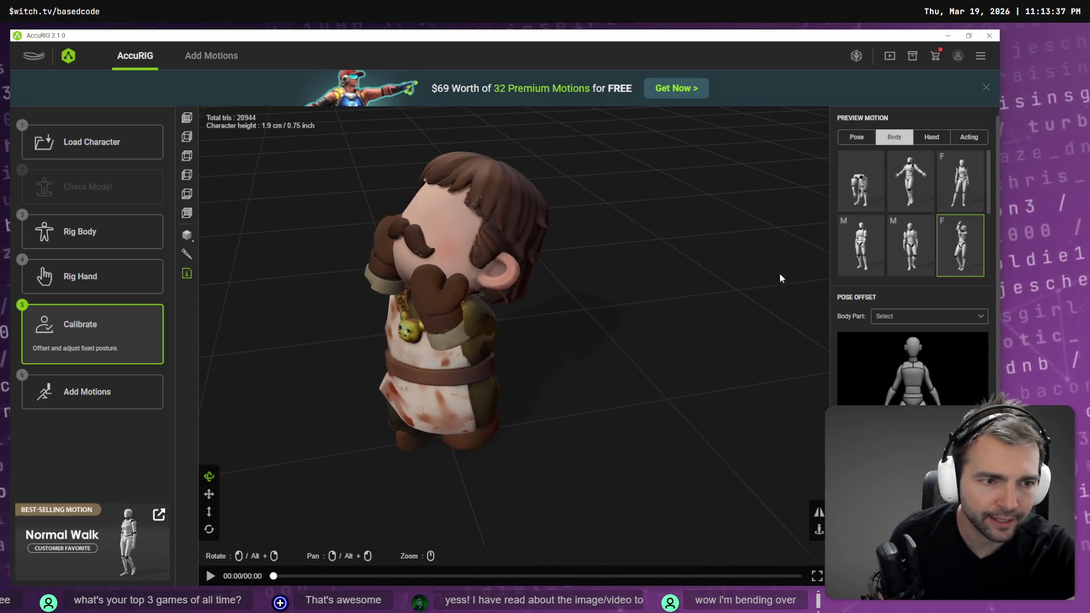
{"action": "left_click", "coordinate": [925, 265]}
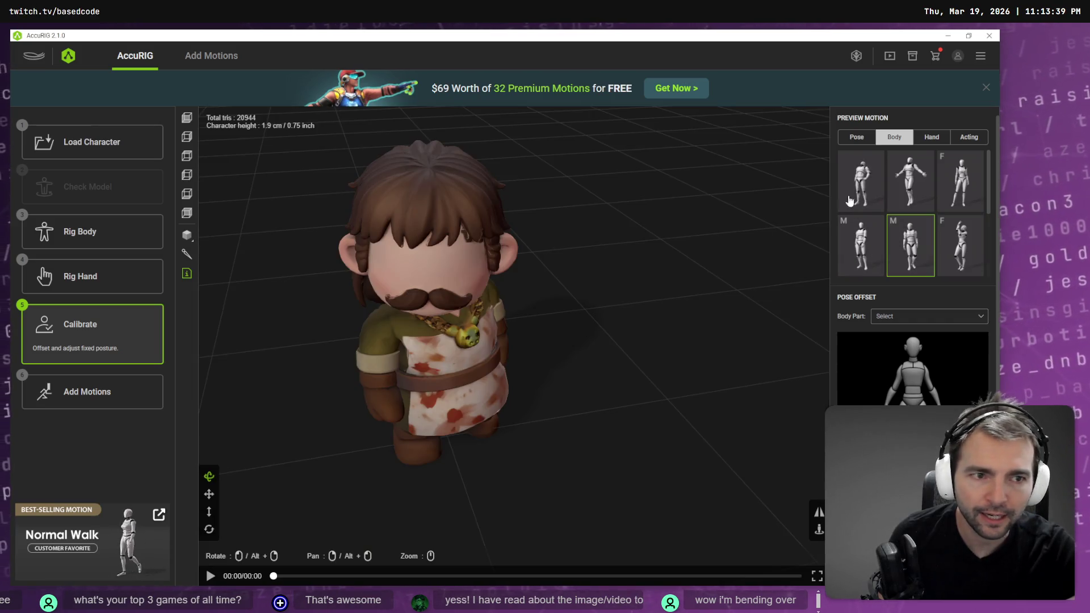
{"action": "mouse_move", "coordinate": [567, 336]}
{"action": "left_mouse_down"}
{"action": "mouse_move", "coordinate": [530, 353]}
{"action": "mouse_move", "coordinate": [578, 353]}
{"action": "mouse_move", "coordinate": [528, 352]}
{"action": "left_mouse_up"}
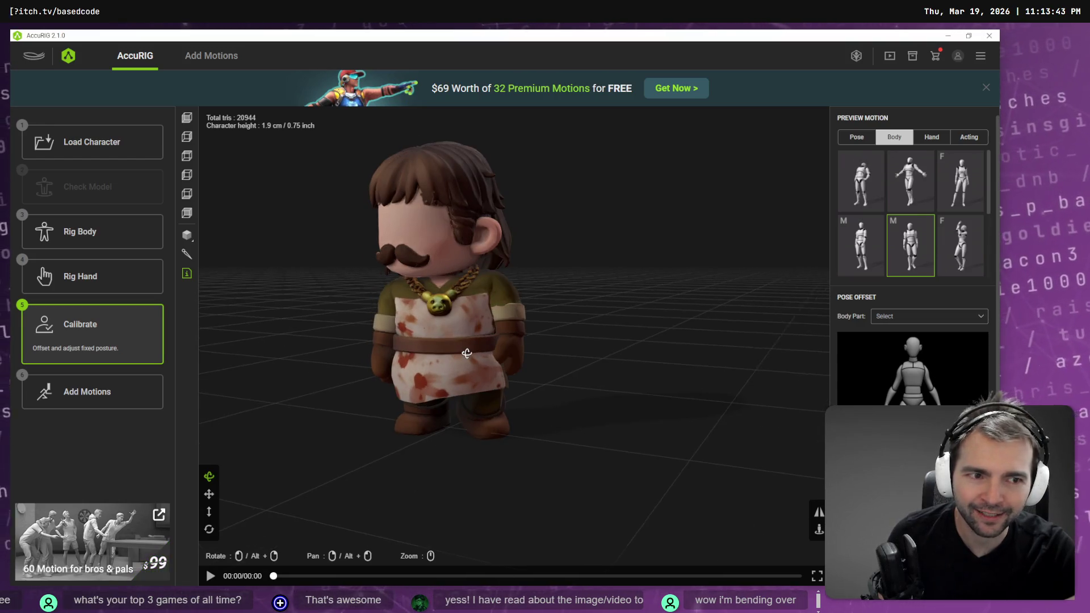
{"action": "left_click", "coordinate": [858, 140]}
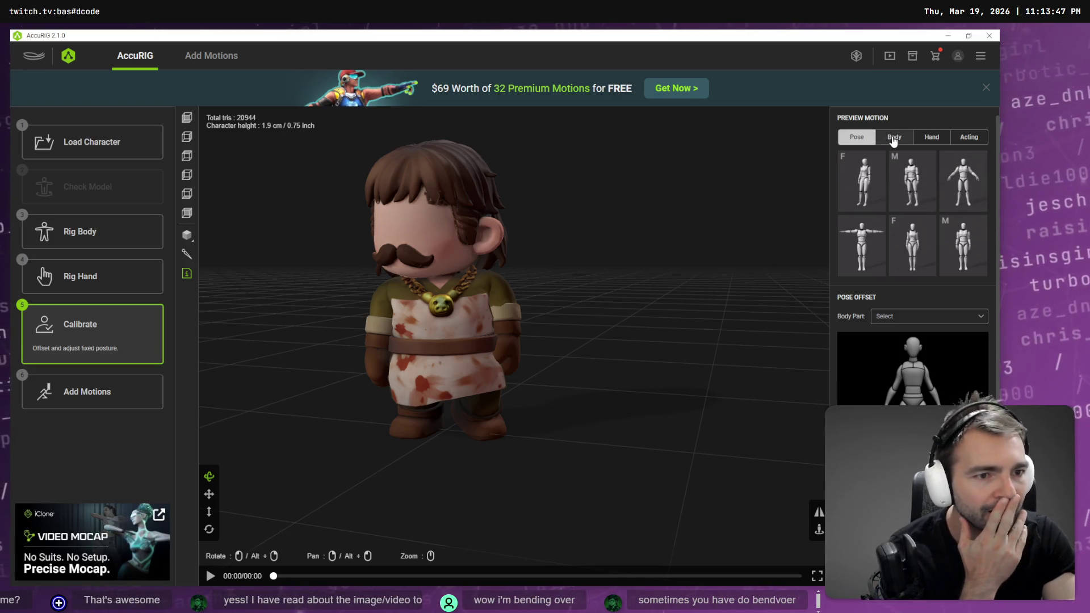
Step: Play the third, fourth and fifth acting motions, orbit around the rig, then go to Add Motions
{"action": "left_click", "coordinate": [982, 138]}
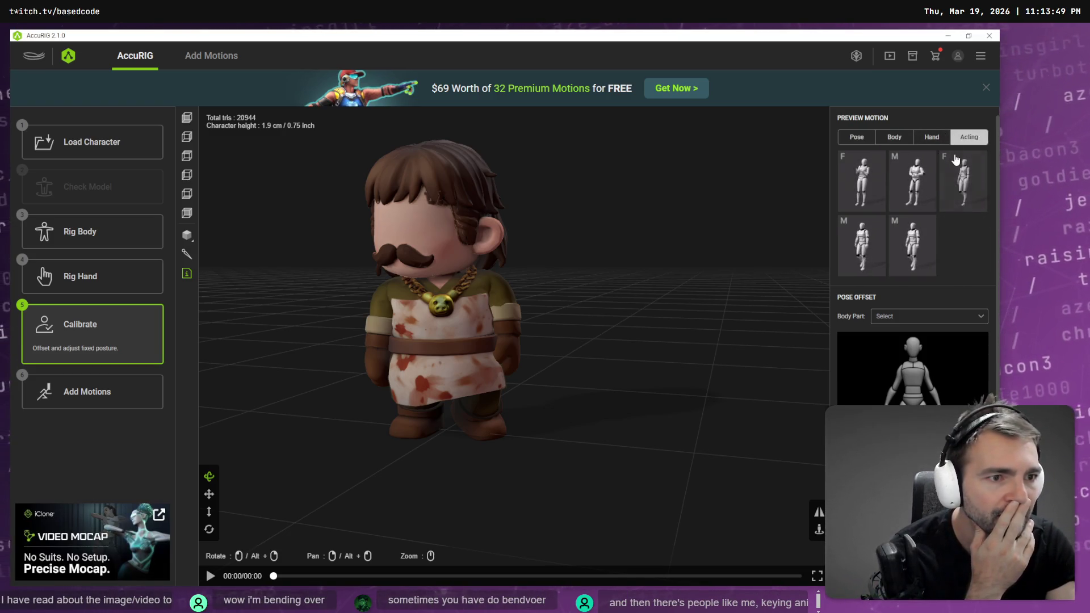
{"action": "left_click", "coordinate": [956, 159]}
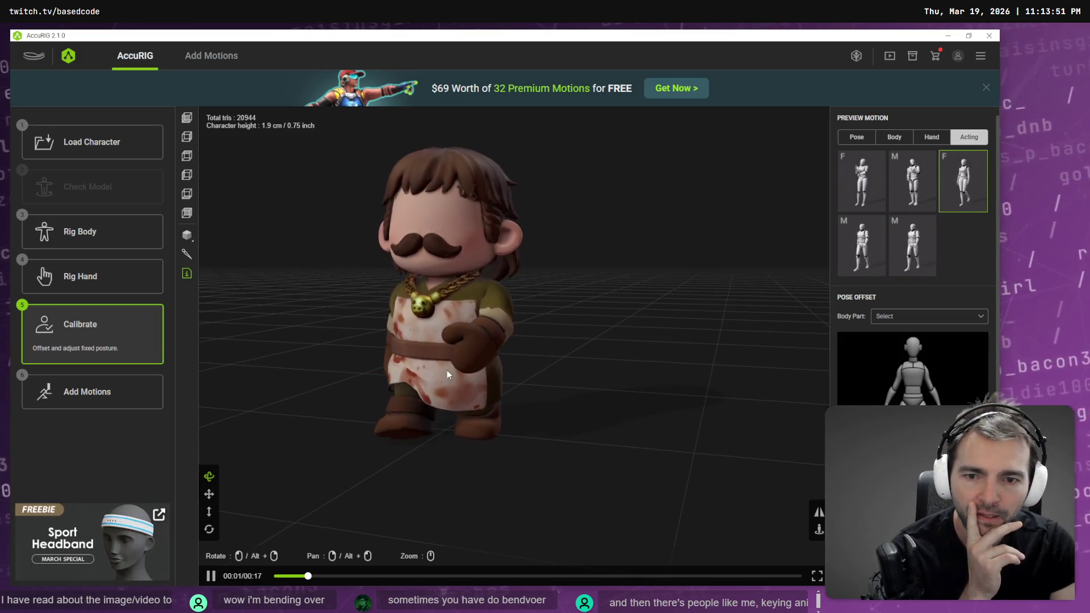
{"action": "left_click", "coordinate": [874, 254]}
{"action": "left_click", "coordinate": [917, 253]}
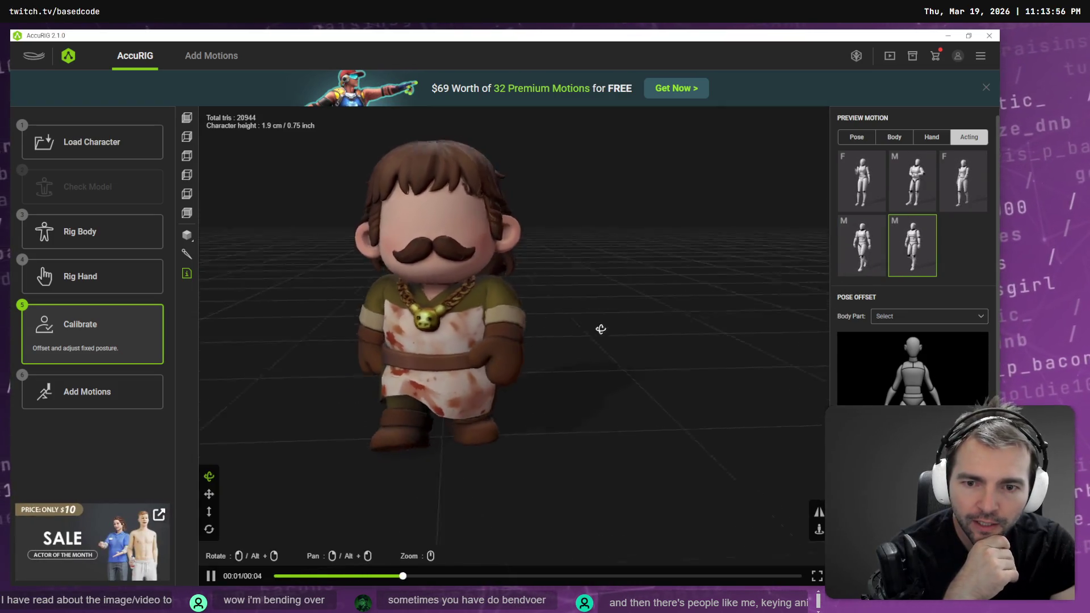
{"action": "mouse_move", "coordinate": [598, 328]}
{"action": "left_mouse_down"}
{"action": "mouse_move", "coordinate": [494, 319]}
{"action": "mouse_move", "coordinate": [560, 328]}
{"action": "mouse_move", "coordinate": [551, 326]}
{"action": "left_mouse_up"}
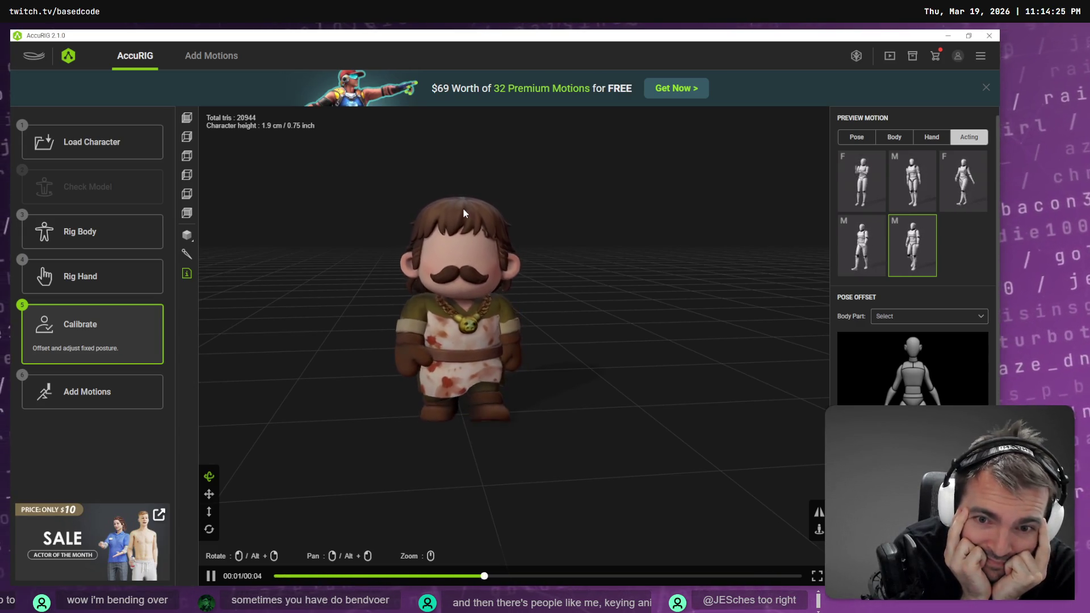
{"action": "mouse_move", "coordinate": [492, 250]}
{"action": "left_mouse_down"}
{"action": "mouse_move", "coordinate": [655, 281]}
{"action": "mouse_move", "coordinate": [540, 295]}
{"action": "mouse_move", "coordinate": [603, 330]}
{"action": "mouse_move", "coordinate": [656, 326]}
{"action": "mouse_move", "coordinate": [502, 290]}
{"action": "left_mouse_up"}
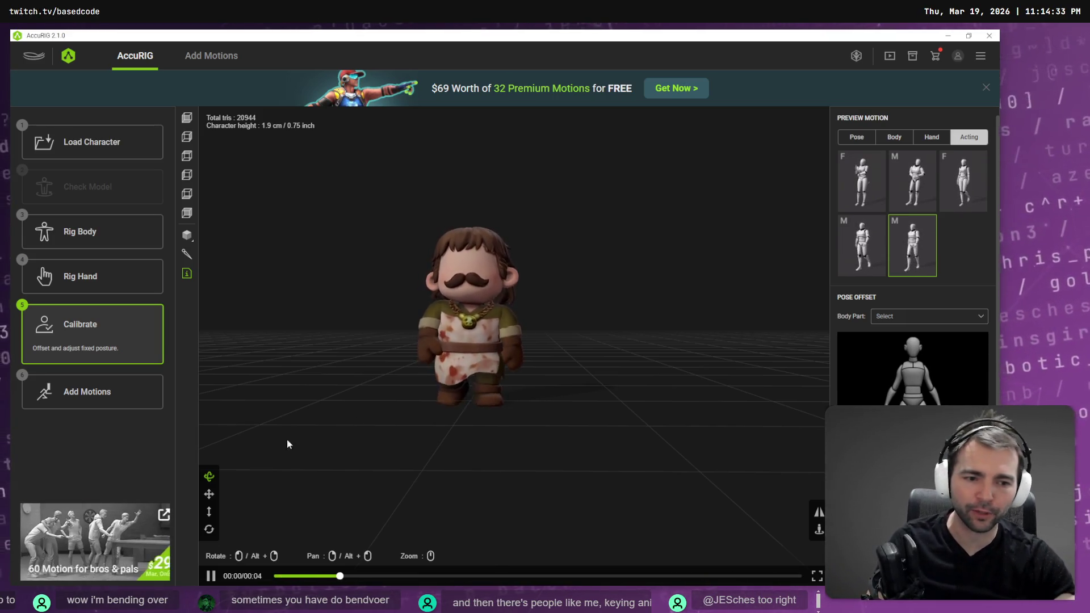
{"action": "left_click", "coordinate": [110, 413]}
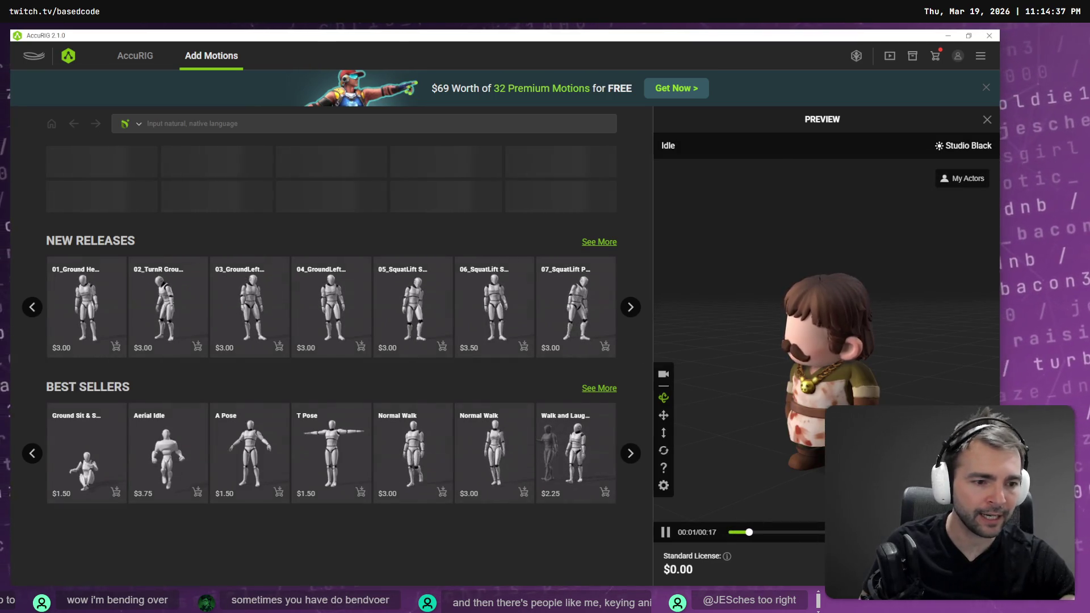
Step: Export the butcher as an FBX with default settings into the _To Process\Butcher folder
{"action": "left_click", "coordinate": [489, 302]}
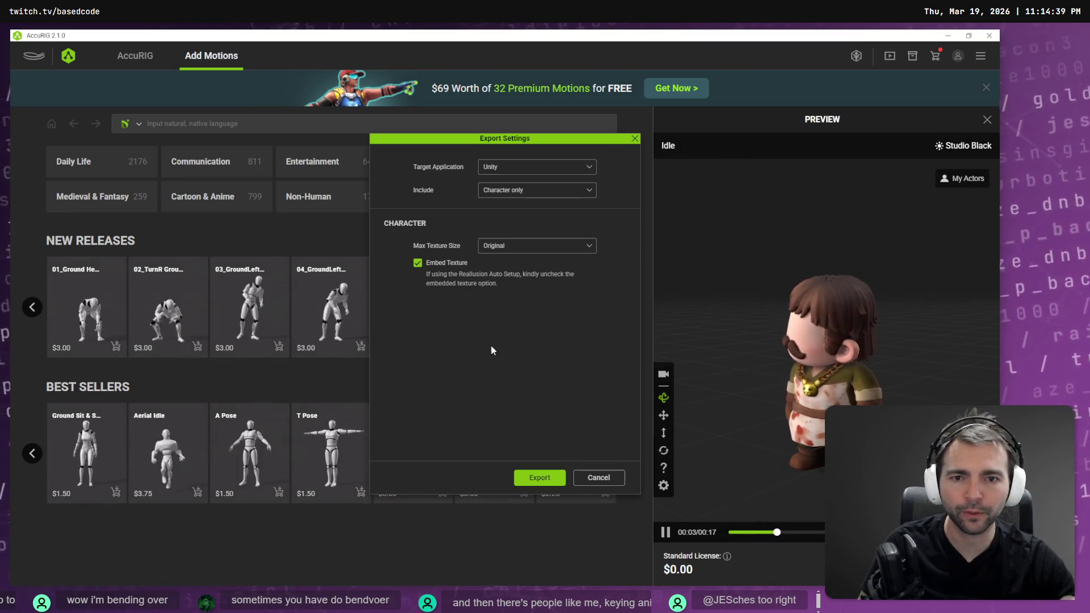
{"action": "left_click", "coordinate": [542, 484]}
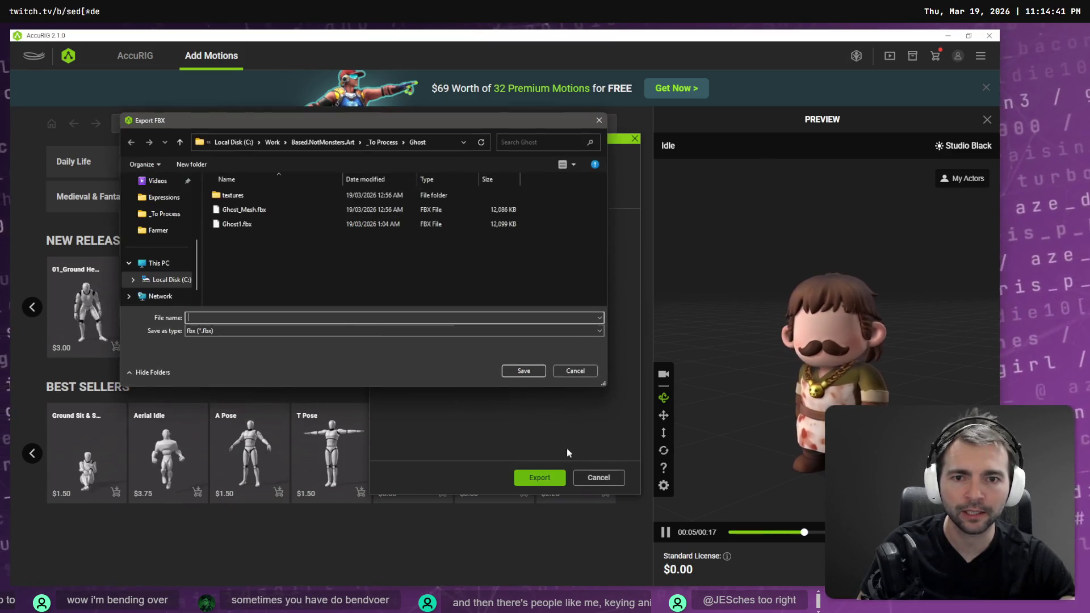
{"action": "left_click", "coordinate": [395, 147]}
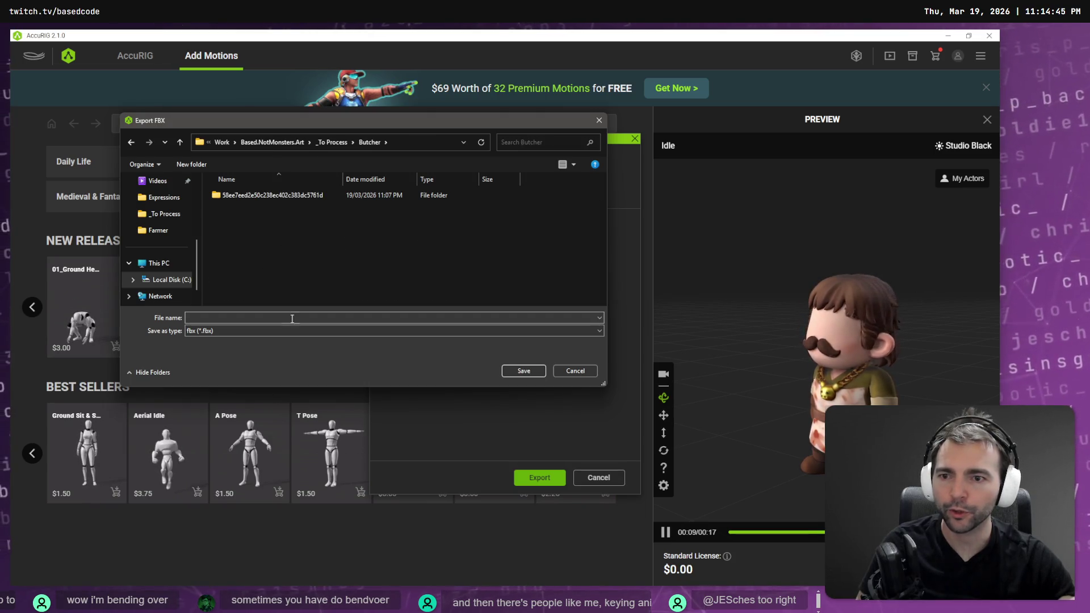
{"action": "type", "text": "Butc"}
{"action": "key", "text": "Return"}
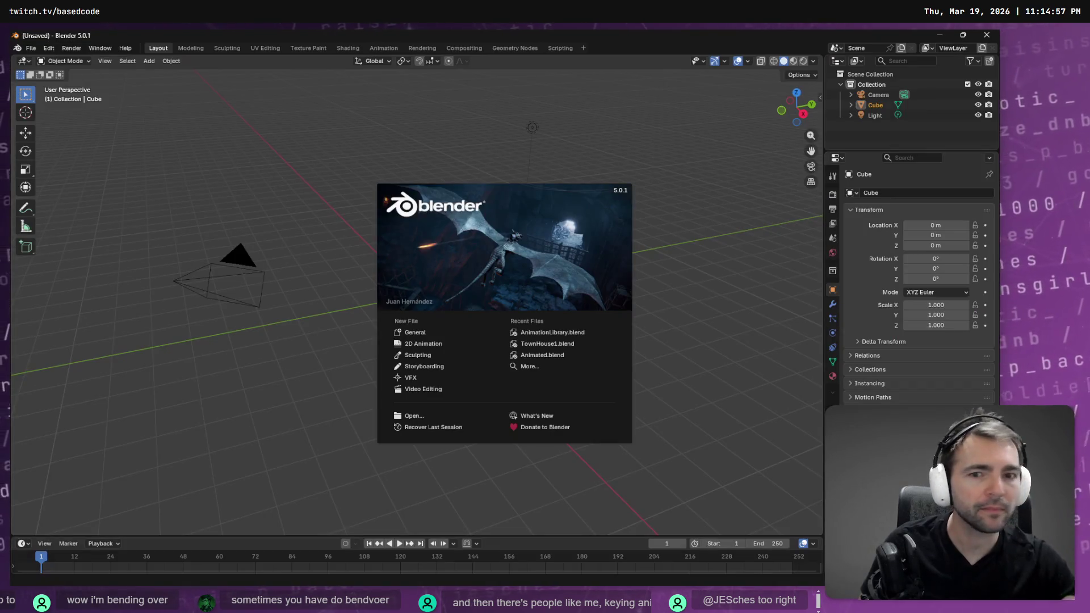
Step: Delete the default Camera, Cube, Light and Collection from the Outliner
{"action": "left_click", "coordinate": [874, 95]}
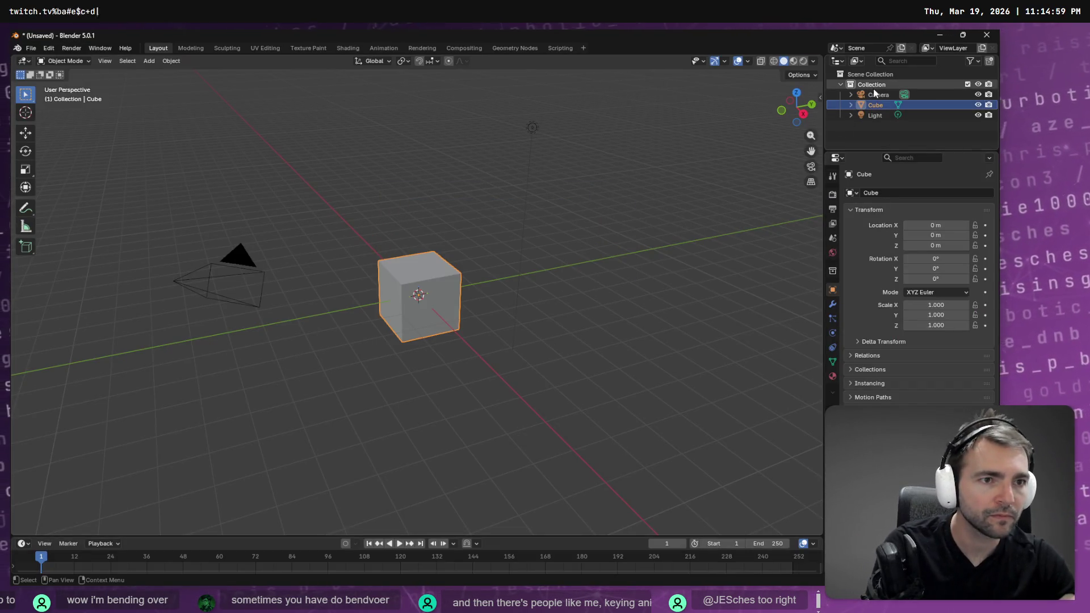
{"action": "key", "text": "x"}
{"action": "double_click", "coordinate": [874, 96]}
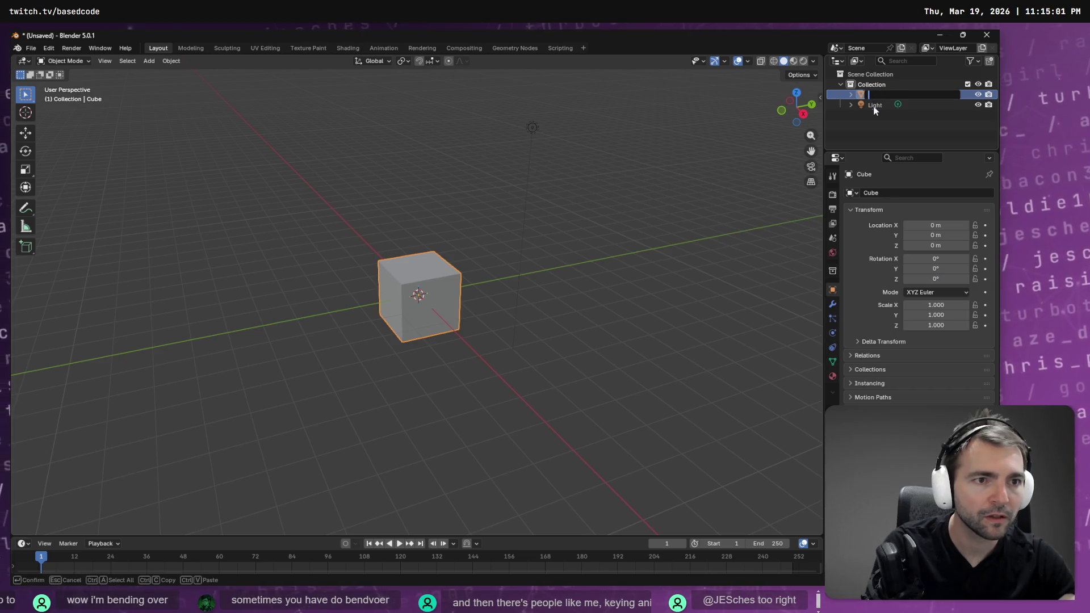
{"action": "key", "text": "Escape"}
{"action": "key", "text": "x"}
{"action": "left_click", "coordinate": [876, 97]}
{"action": "key", "text": "x"}
{"action": "left_click", "coordinate": [874, 89]}
{"action": "key", "text": "x"}
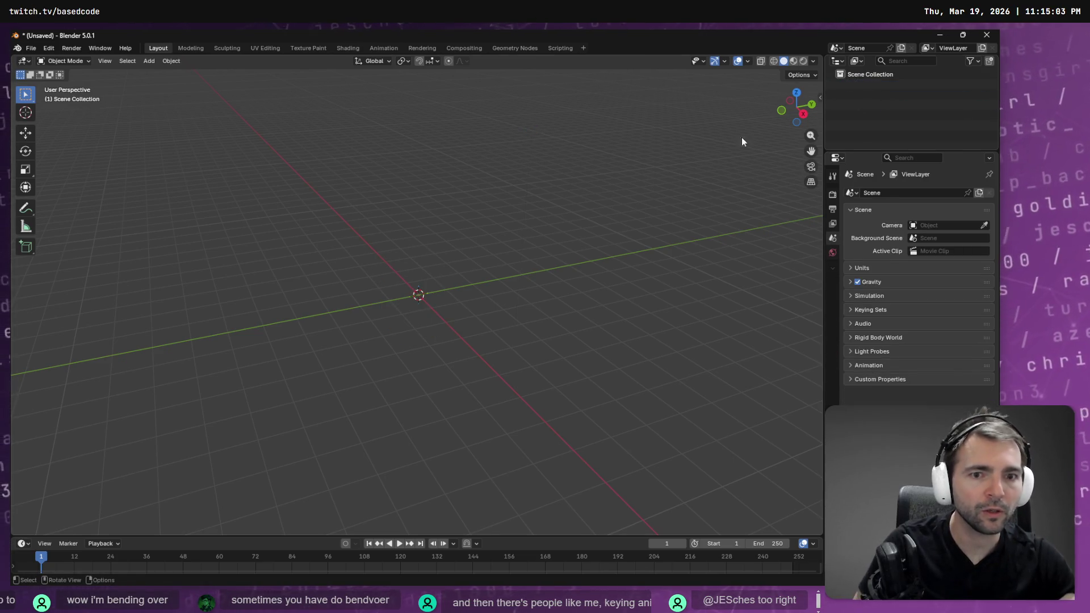
Step: Drag Butcher.fbx from the Butcher folder into the viewport and import it
{"action": "key", "text": "alt+Tab"}
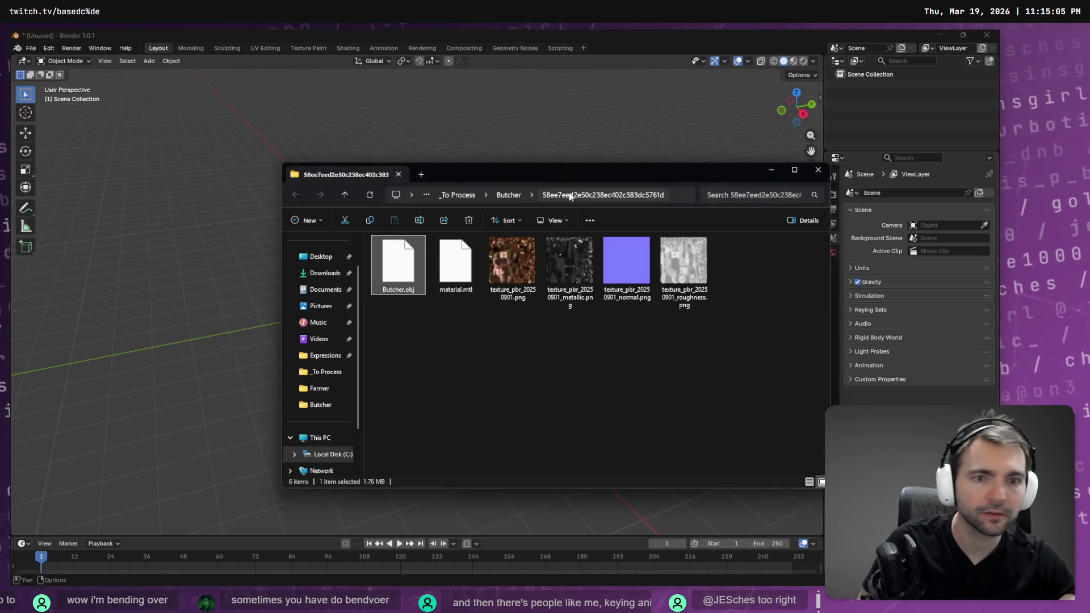
{"action": "left_click", "coordinate": [512, 195]}
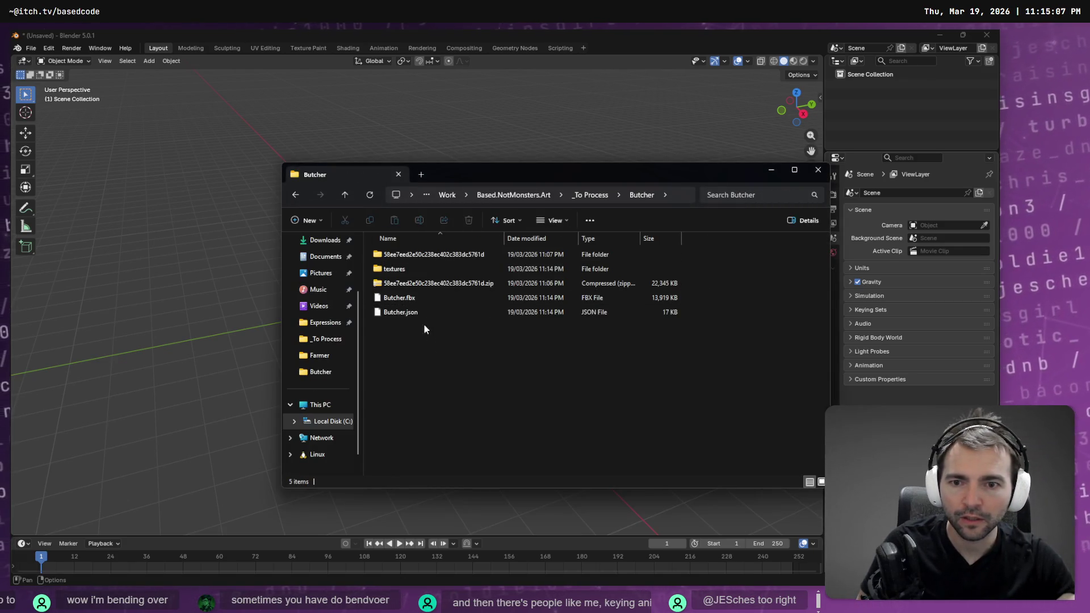
{"action": "left_click", "coordinate": [424, 293]}
{"action": "left_click_drag", "start_coordinate": [417, 296], "coordinate": [194, 241]}
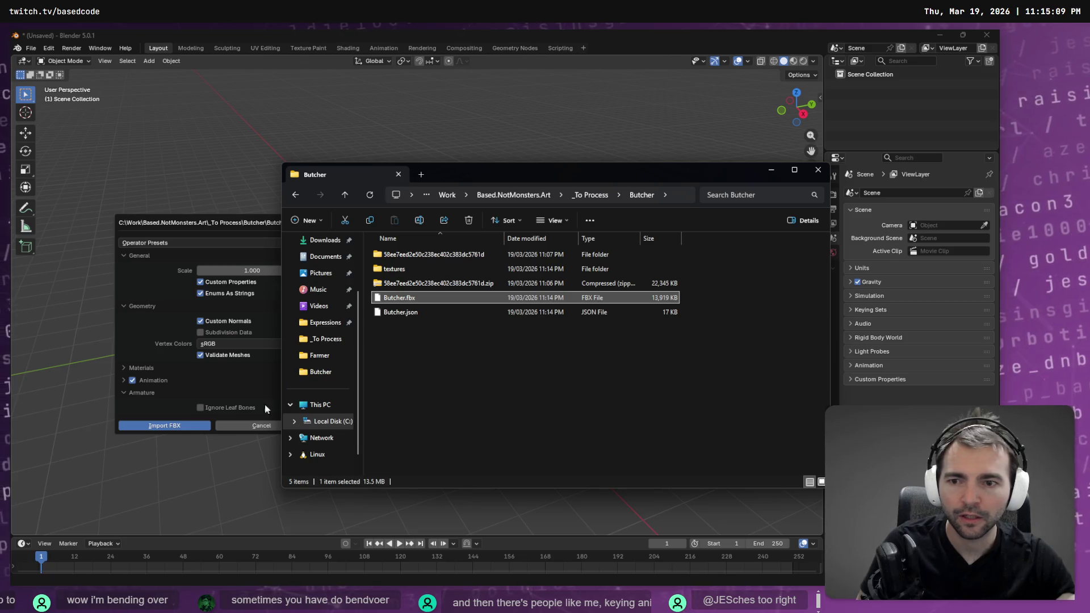
{"action": "left_click", "coordinate": [161, 427]}
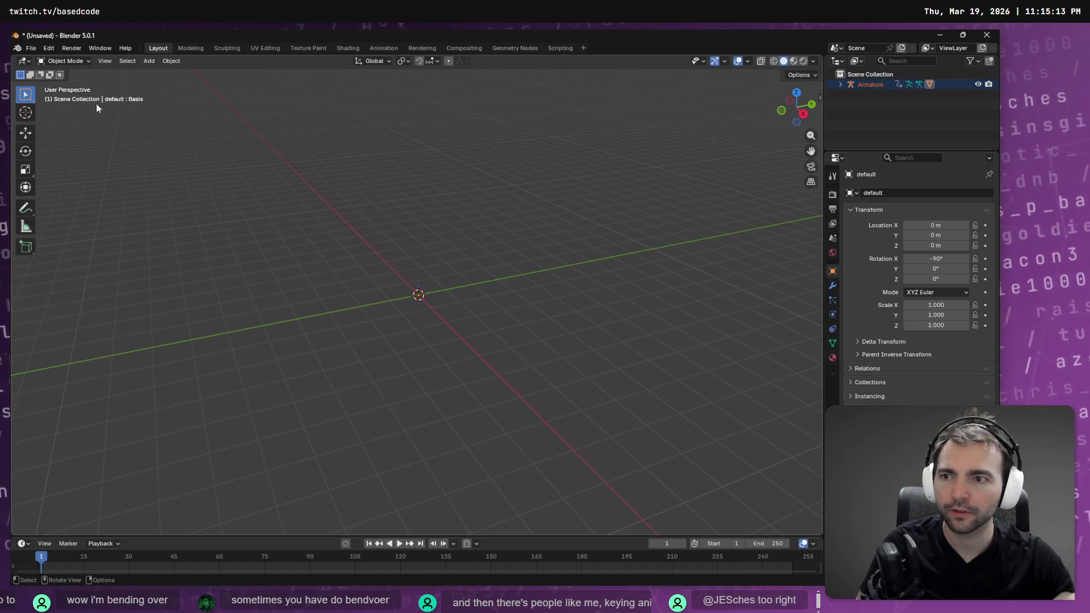
Step: Expand the imported Armature, select its 'default' mesh and enter Edit Mode on it
{"action": "left_click", "coordinate": [870, 84]}
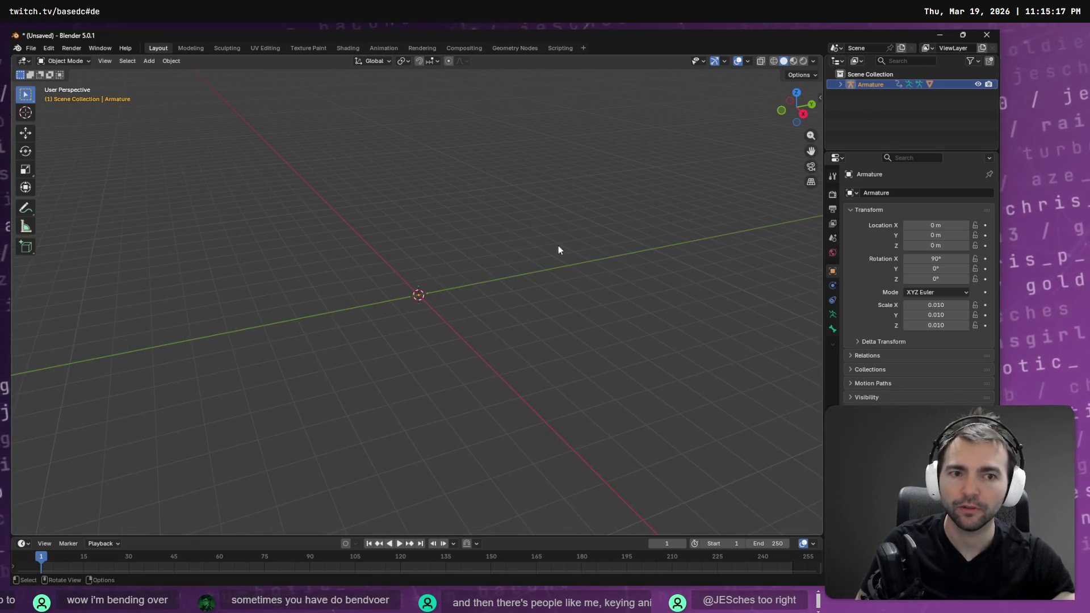
{"action": "left_click", "coordinate": [839, 84]}
{"action": "left_click", "coordinate": [878, 125]}
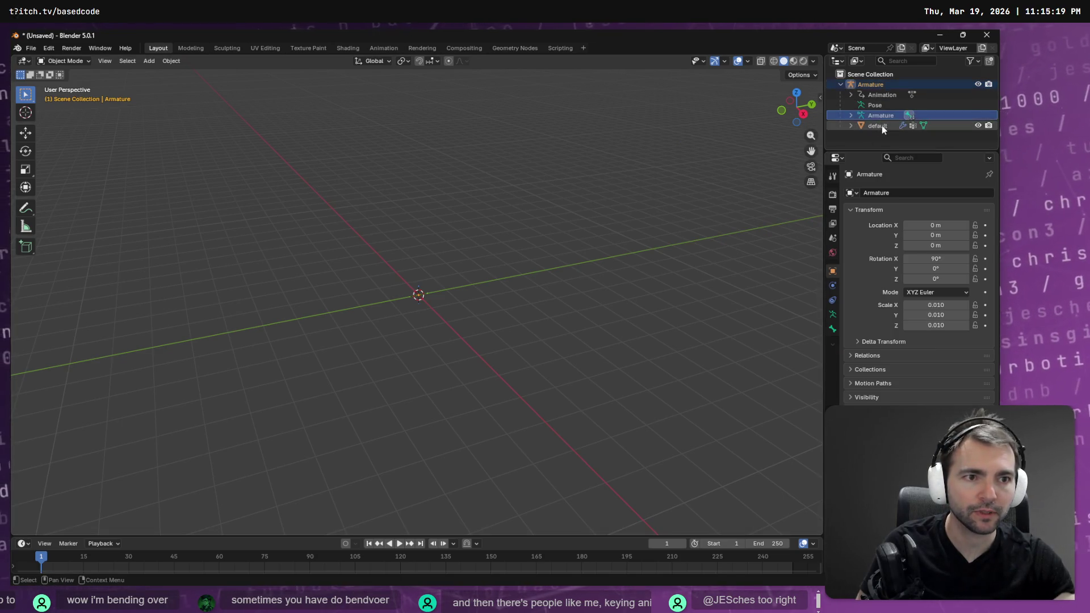
{"action": "right_click", "coordinate": [471, 253]}
{"action": "mouse_move", "coordinate": [546, 230]}
{"action": "middle_mouse_down"}
{"action": "mouse_move", "coordinate": [608, 223]}
{"action": "mouse_move", "coordinate": [602, 285]}
{"action": "mouse_move", "coordinate": [568, 279]}
{"action": "middle_mouse_up"}
{"action": "key", "text": "Tab"}
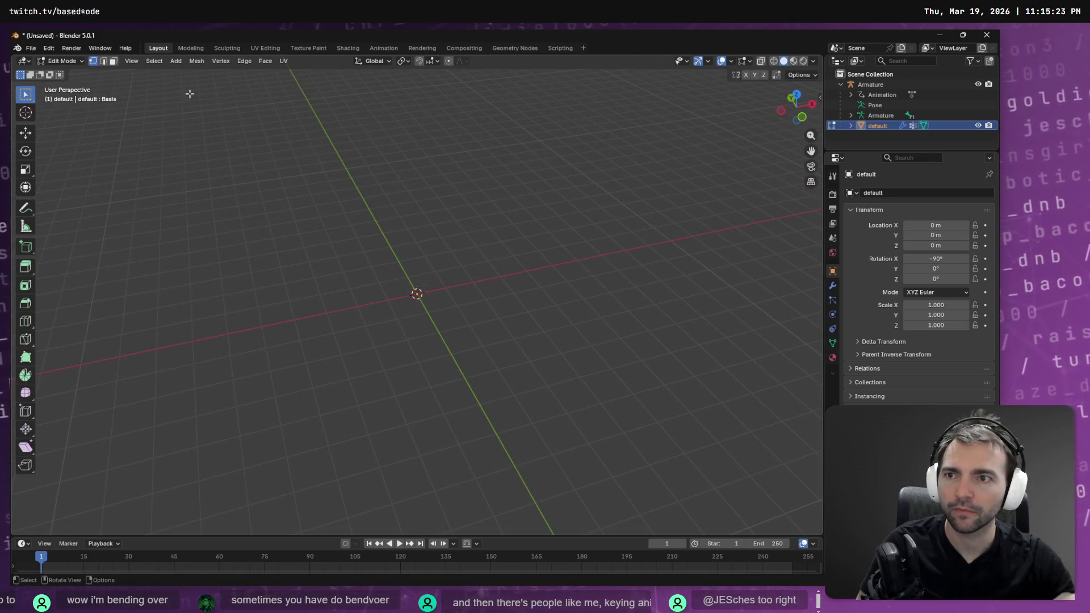
Step: Delete the 'default' mesh, re-import Butcher.fbx, and select the new 'default' mesh under the Armature
{"action": "key", "text": "alt+Tab"}
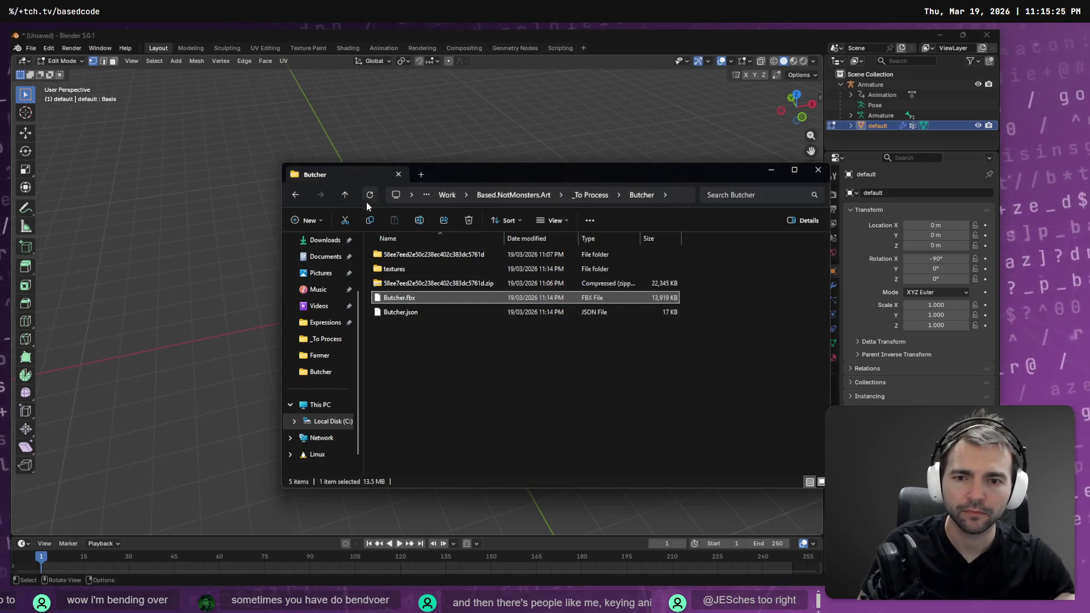
{"action": "left_click", "coordinate": [440, 389]}
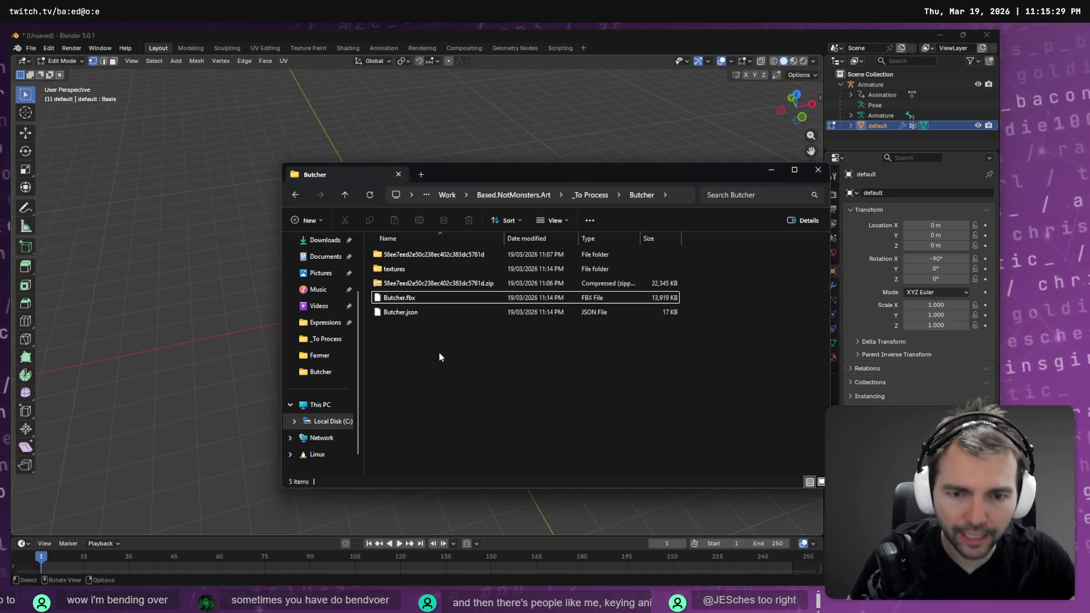
{"action": "left_click", "coordinate": [884, 81]}
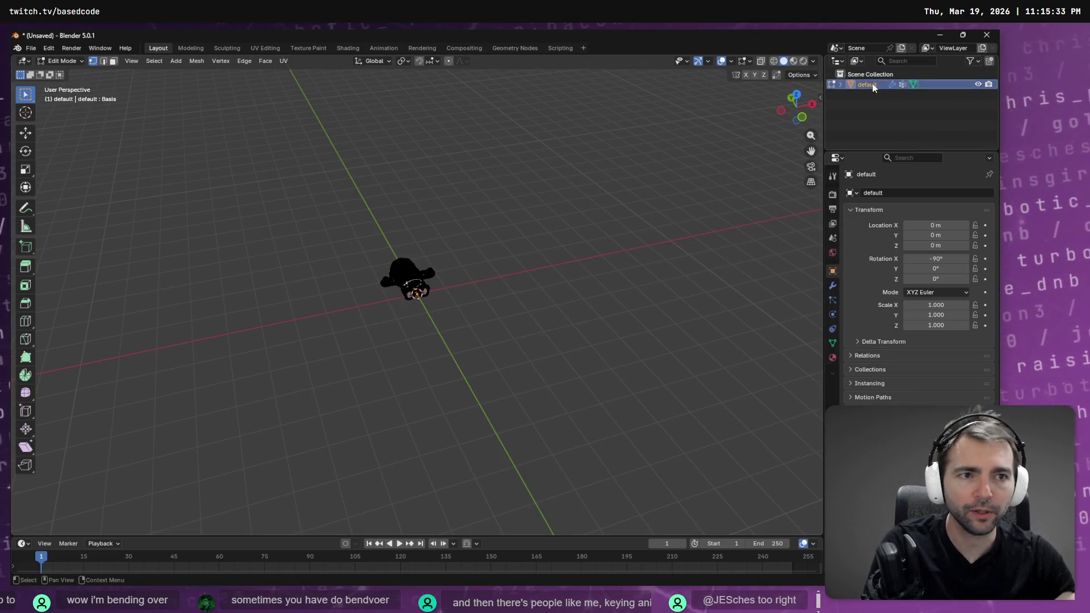
{"action": "key", "text": "Delete"}
{"action": "key", "text": "alt+Tab"}
{"action": "left_click_drag", "start_coordinate": [417, 299], "coordinate": [233, 240]}
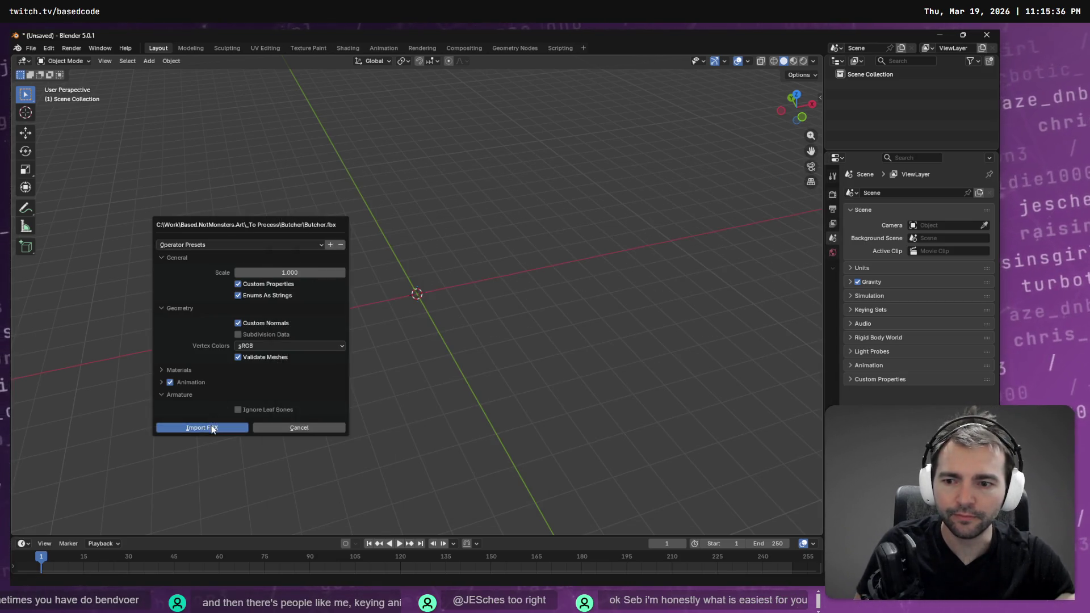
{"action": "left_click", "coordinate": [213, 429]}
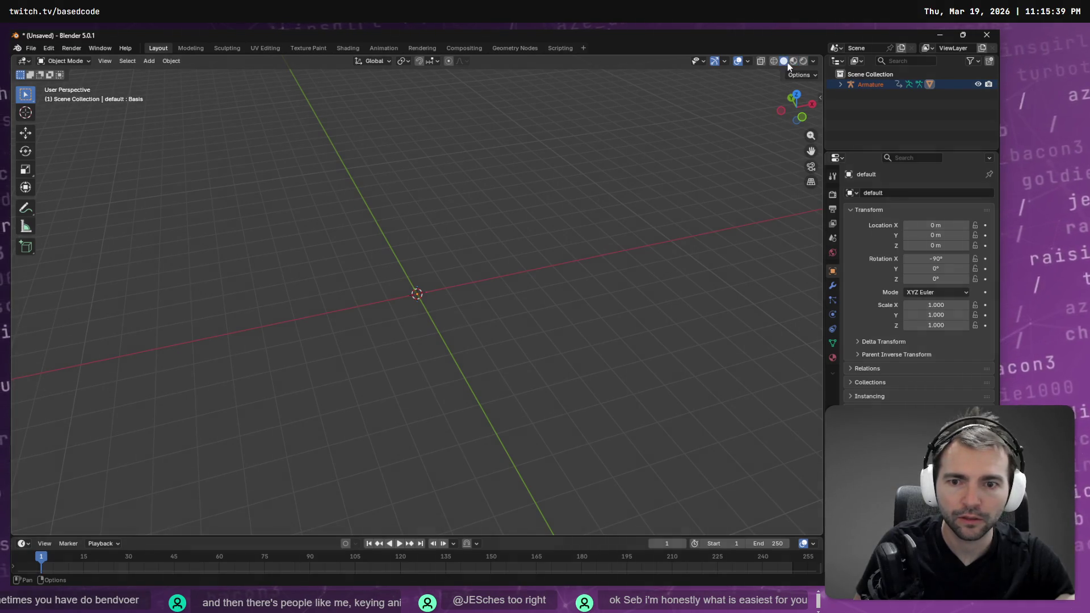
{"action": "left_click", "coordinate": [840, 84]}
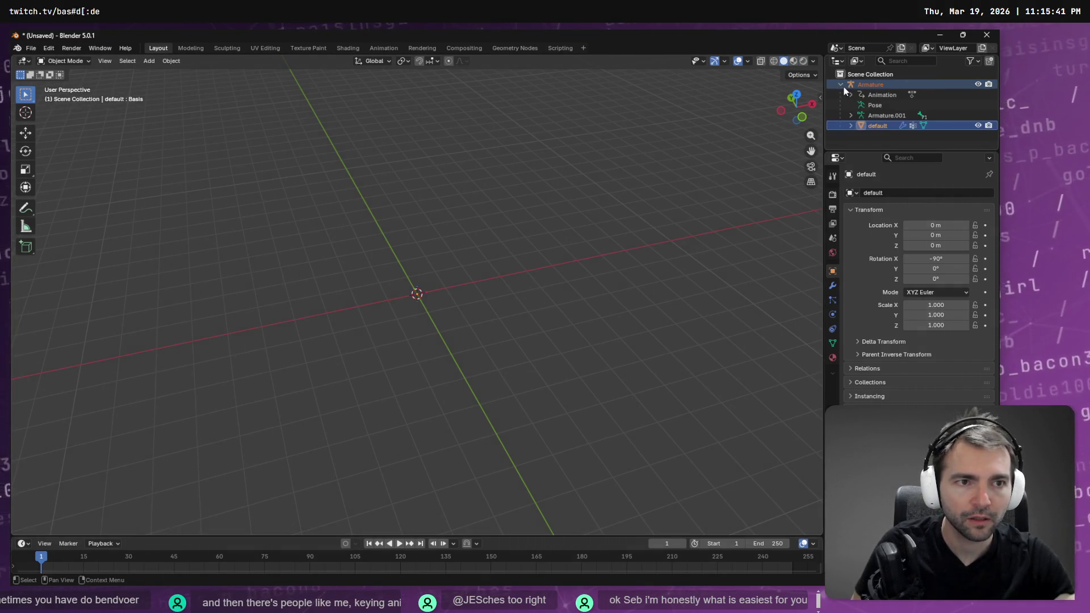
{"action": "left_click", "coordinate": [911, 127]}
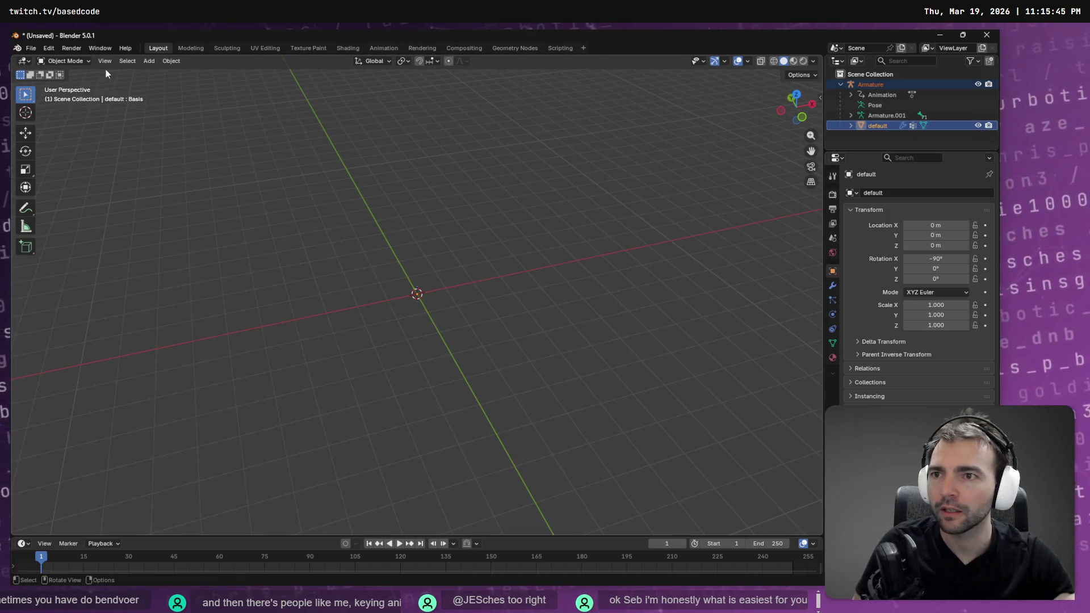
Step: Look through the Modeling and UV Editing workspaces, then go back to Layout
{"action": "left_click", "coordinate": [173, 47]}
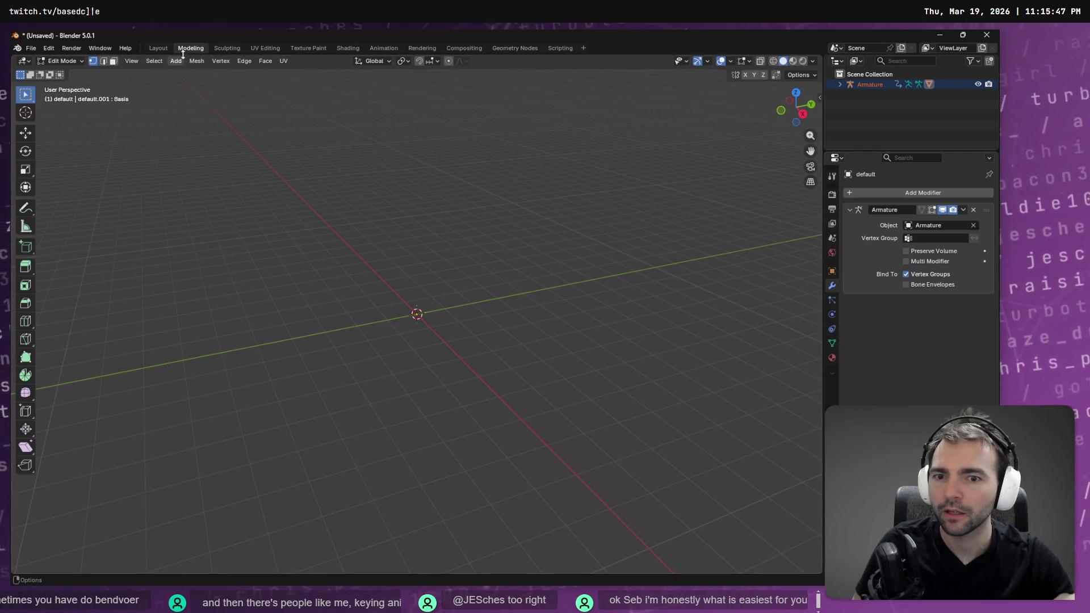
{"action": "key", "text": "ctrl+Page_Up"}
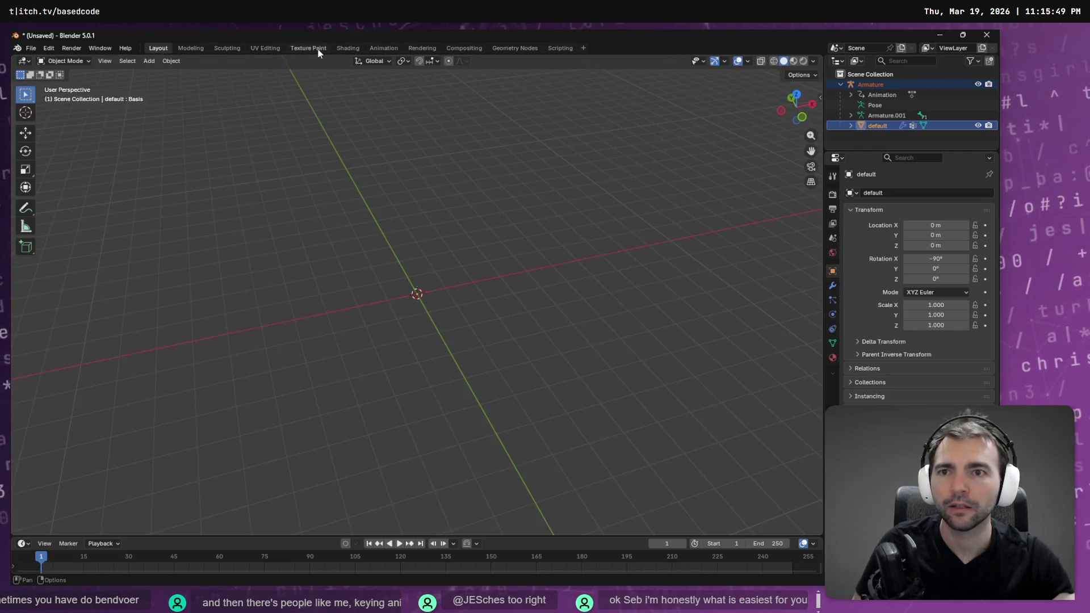
{"action": "left_click", "coordinate": [265, 48]}
{"action": "scroll", "coordinate": [231, 352], "scroll_direction": "up", "scroll_amount": 4}
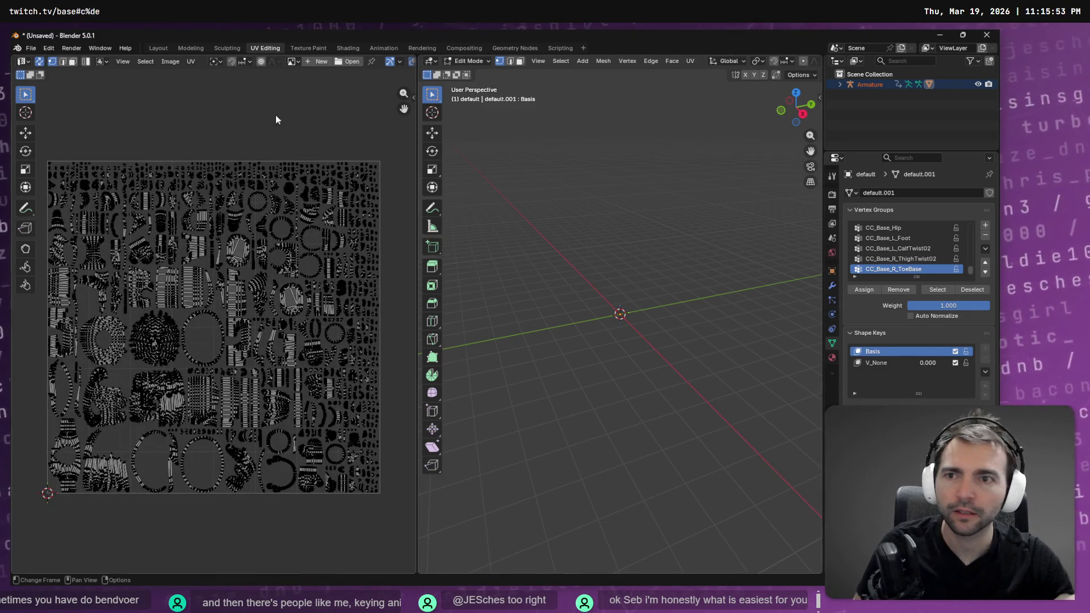
{"action": "left_click", "coordinate": [165, 49]}
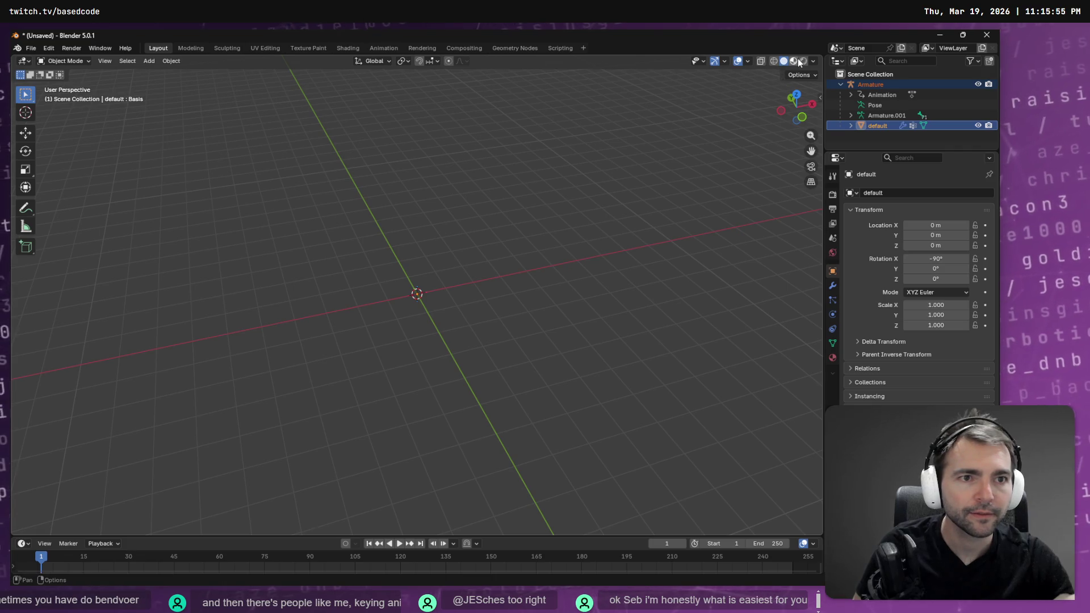
{"action": "mouse_move", "coordinate": [697, 196]}
{"action": "middle_mouse_down"}
{"action": "mouse_move", "coordinate": [463, 294]}
{"action": "mouse_move", "coordinate": [594, 229]}
{"action": "mouse_move", "coordinate": [469, 308]}
{"action": "middle_mouse_up"}
Step: Box-select all five exported items in the Butcher folder and delete them
{"action": "key", "text": "alt+Tab"}
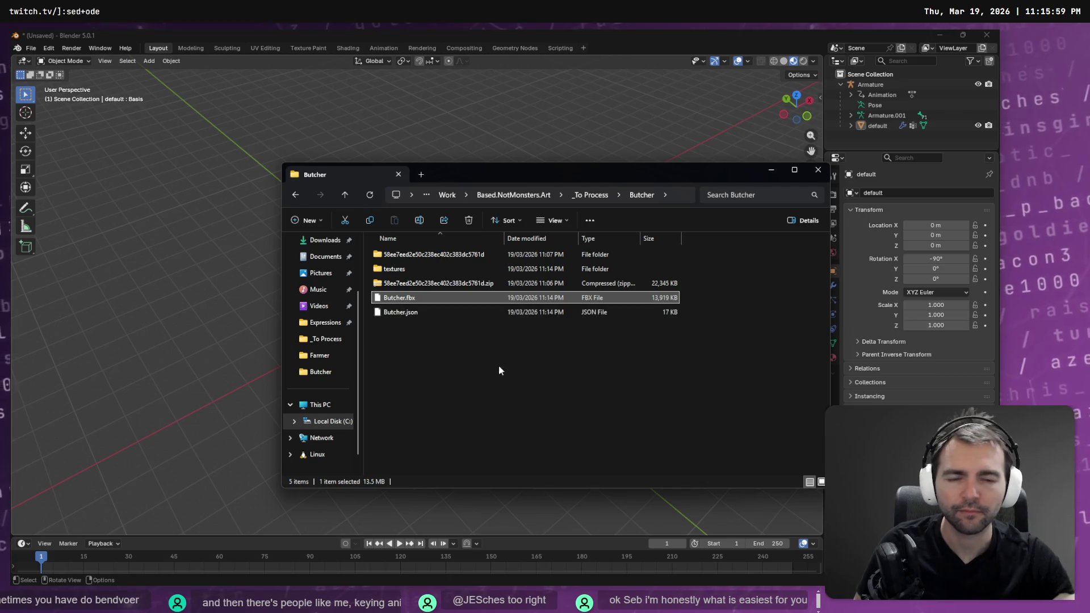
{"action": "mouse_move", "coordinate": [502, 391]}
{"action": "left_mouse_down"}
{"action": "mouse_move", "coordinate": [444, 317]}
{"action": "mouse_move", "coordinate": [418, 257]}
{"action": "left_mouse_up"}
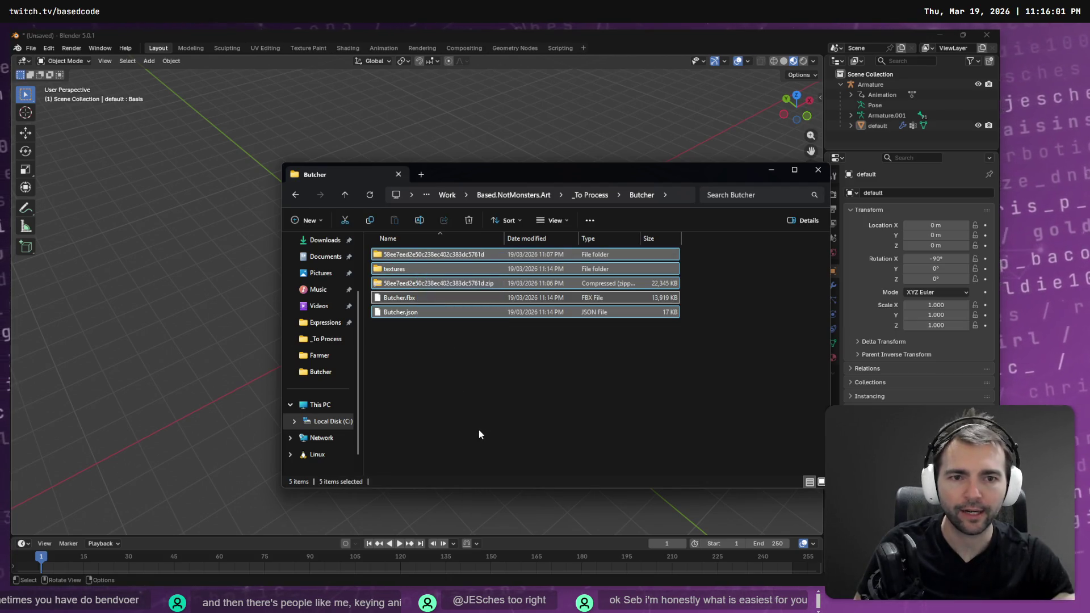
{"action": "key", "text": "Delete"}
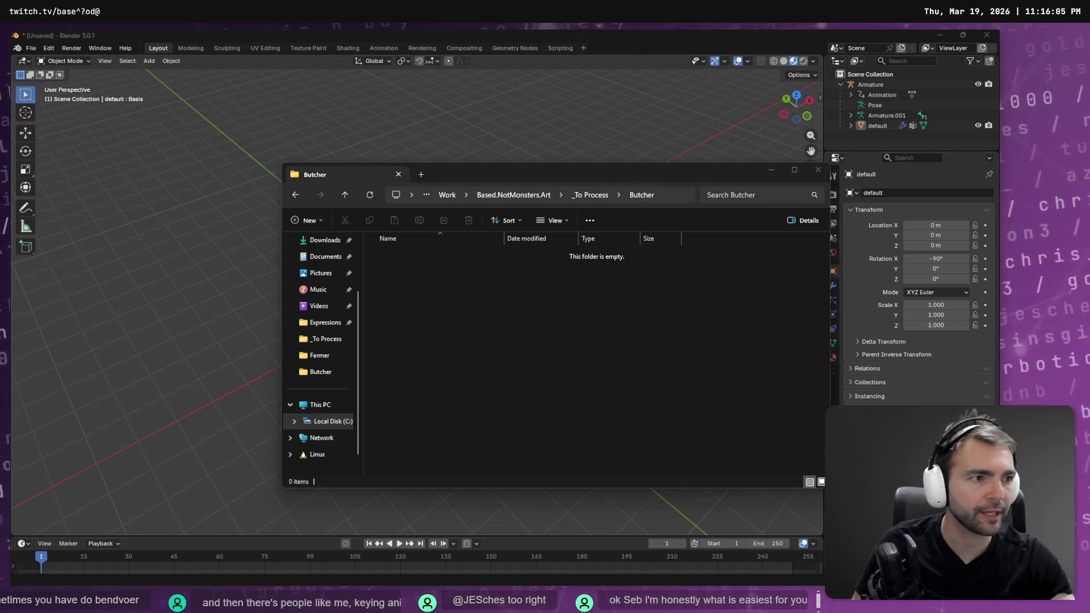
{"action": "key", "text": "alt+Tab"}
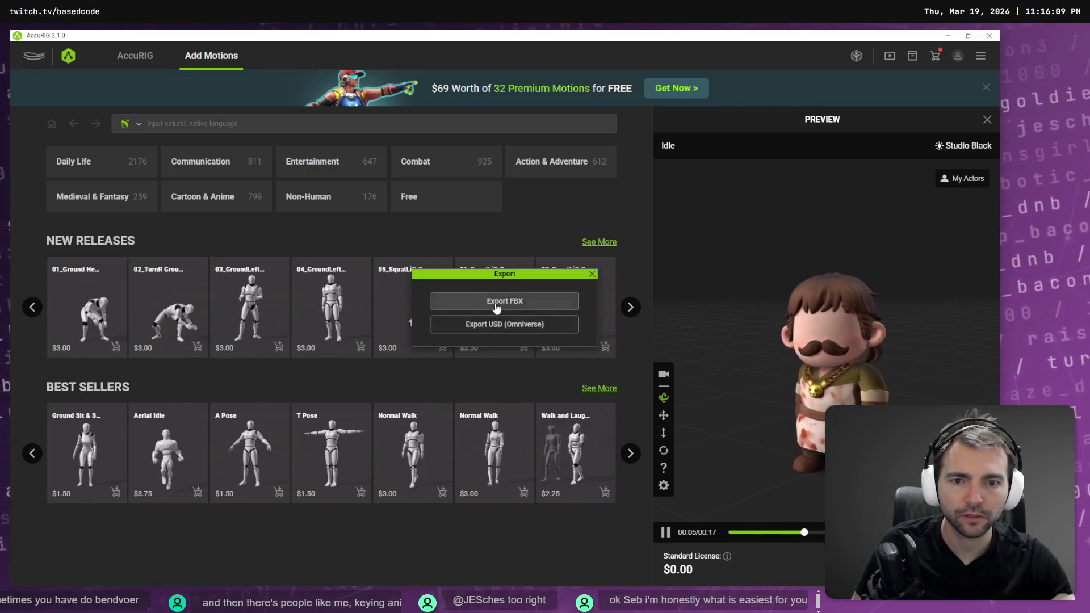
Step: Export the butcher as an FBX named 'Butcher' into the Butcher folder
{"action": "left_click", "coordinate": [499, 300]}
{"action": "left_click", "coordinate": [539, 478]}
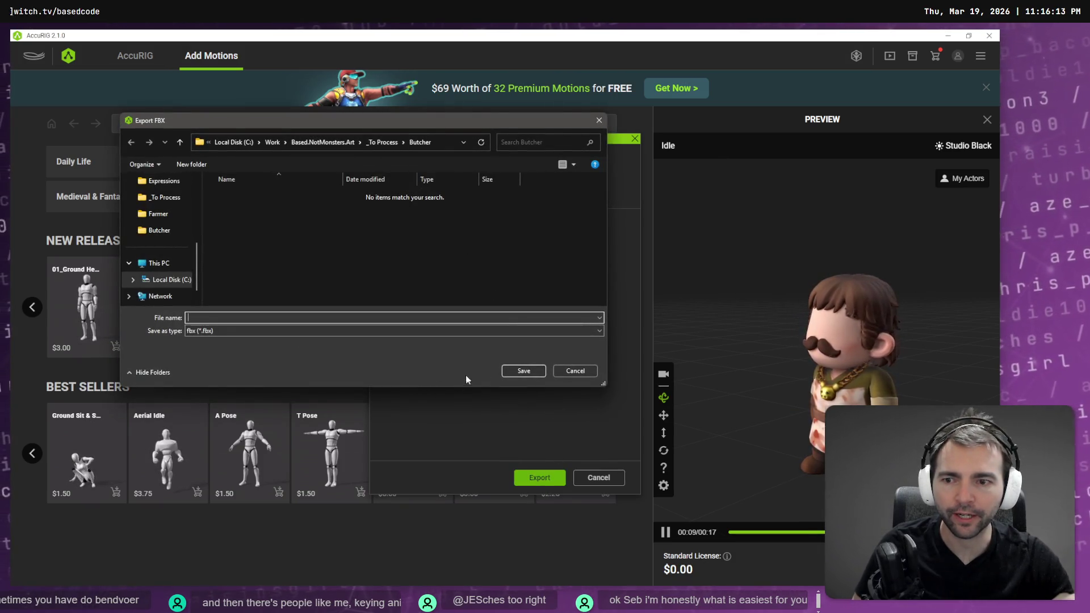
{"action": "type", "text": "Butcher"}
{"action": "key", "text": "Return"}
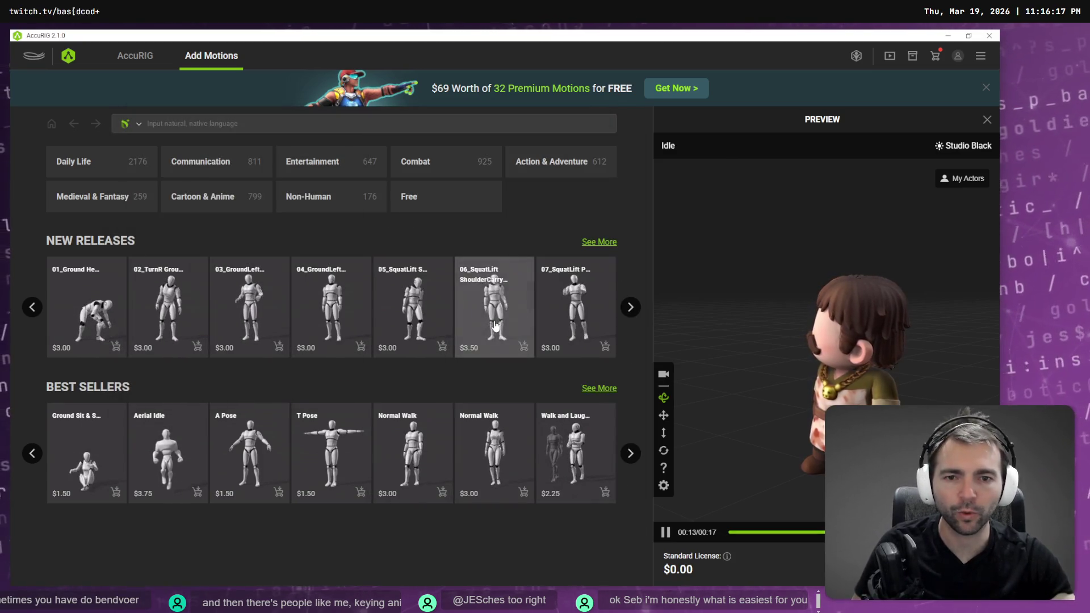
{"action": "key", "text": "alt+Tab"}
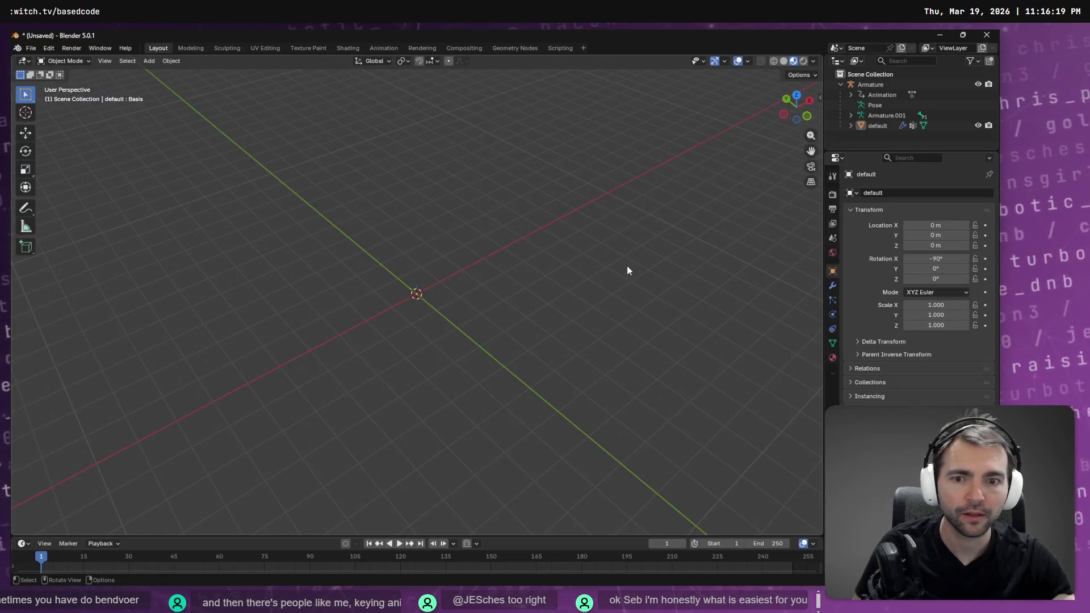
Step: Import Butcher.fbx into the current scene, then delete both the old and new armatures
{"action": "key", "text": "alt+Tab"}
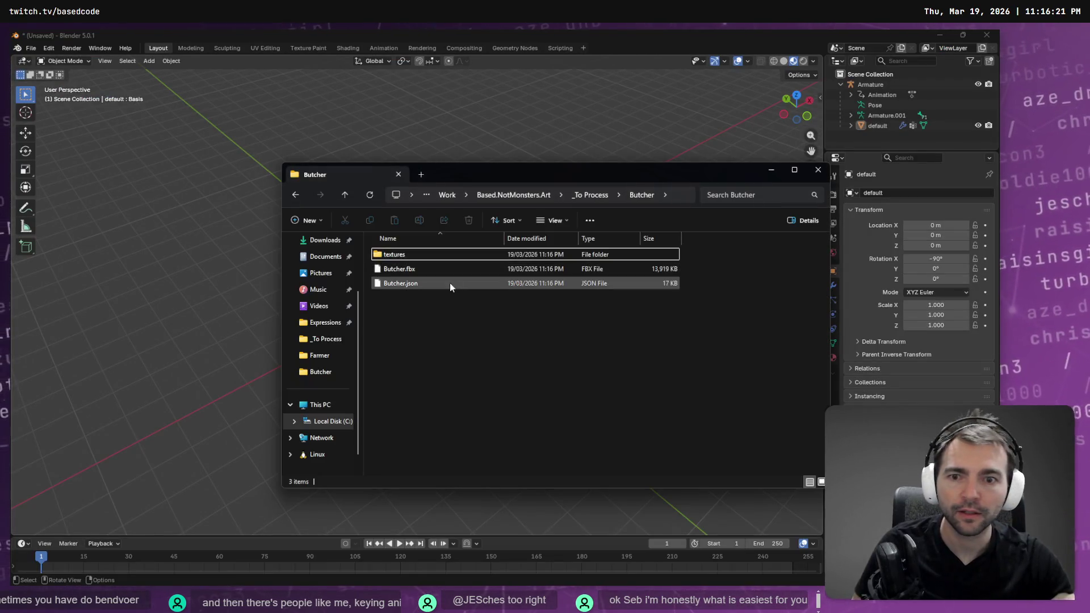
{"action": "left_click", "coordinate": [399, 270]}
{"action": "left_click_drag", "start_coordinate": [406, 271], "coordinate": [479, 270]}
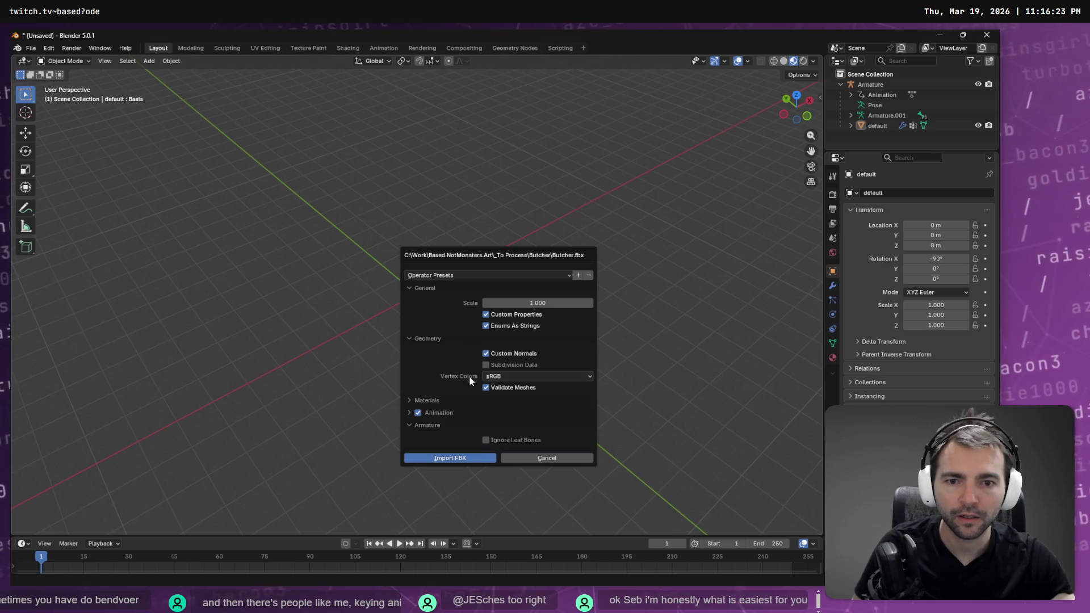
{"action": "left_click", "coordinate": [461, 459]}
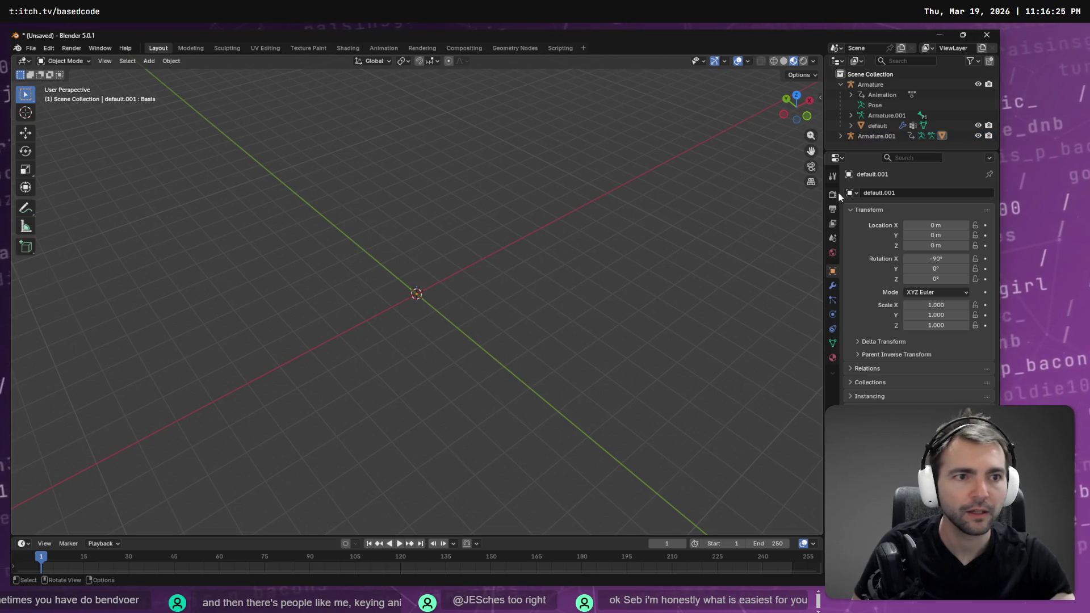
{"action": "key", "text": "Delete"}
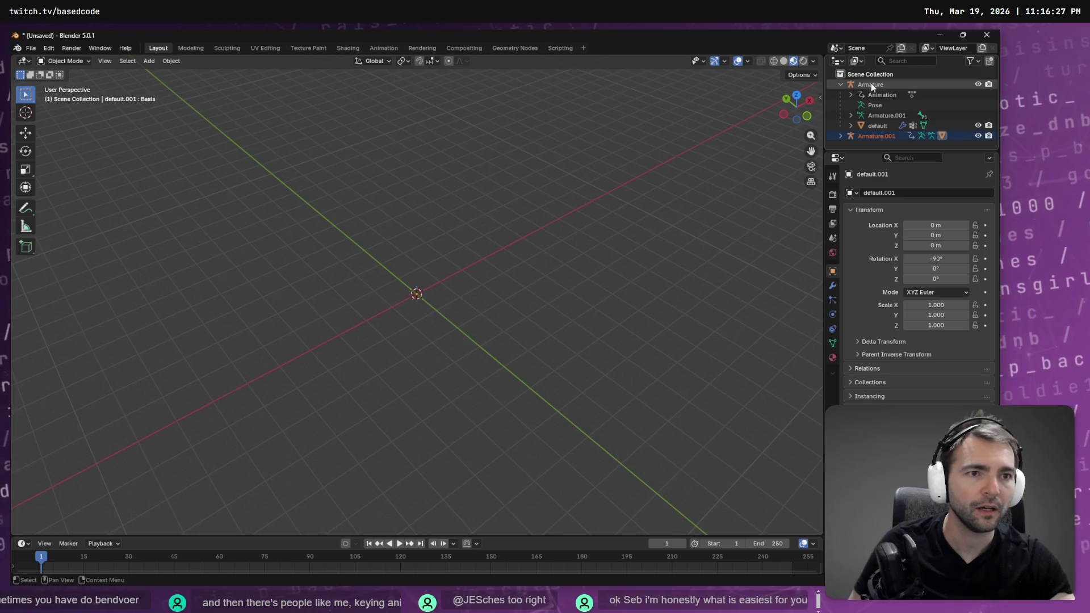
{"action": "left_click", "coordinate": [871, 83]}
{"action": "key", "text": "Delete"}
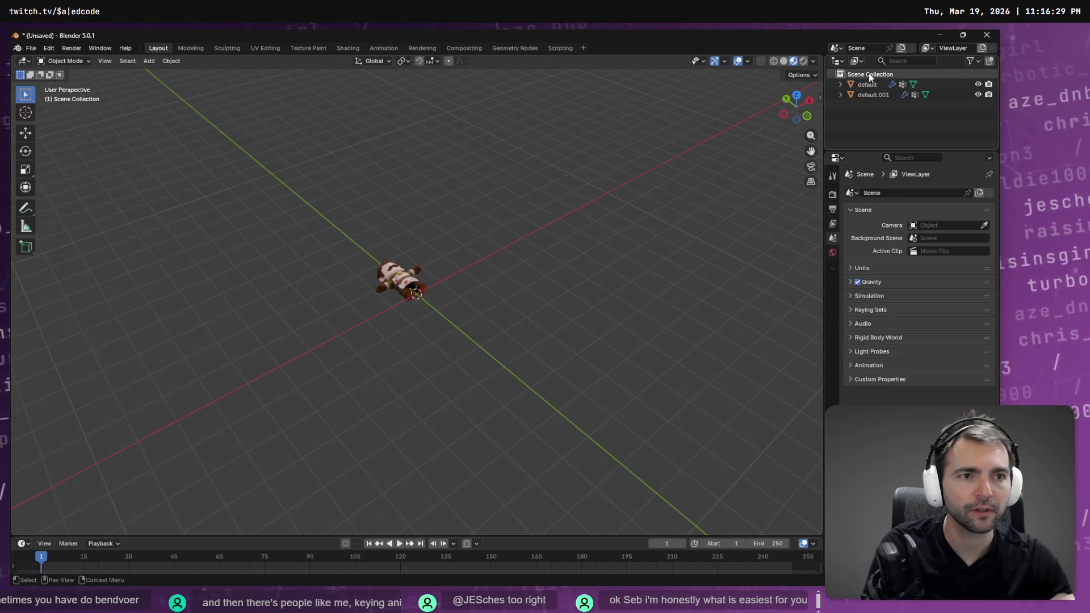
Step: Start a new General file without saving and delete its cube, camera, light and collection
{"action": "key", "text": "ctrl+n"}
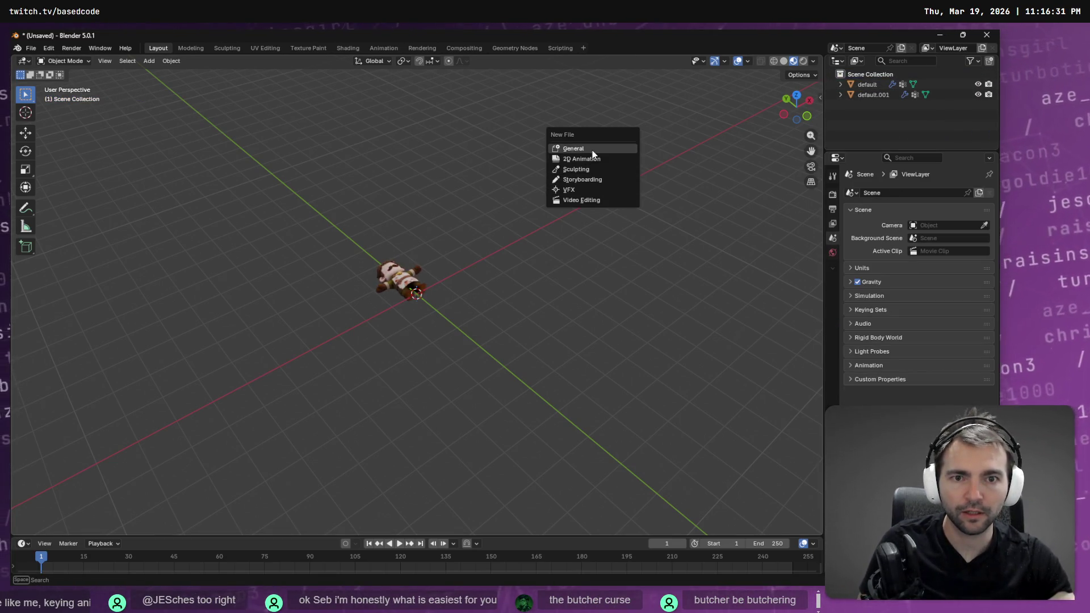
{"action": "left_click", "coordinate": [592, 151]}
{"action": "left_click", "coordinate": [518, 329]}
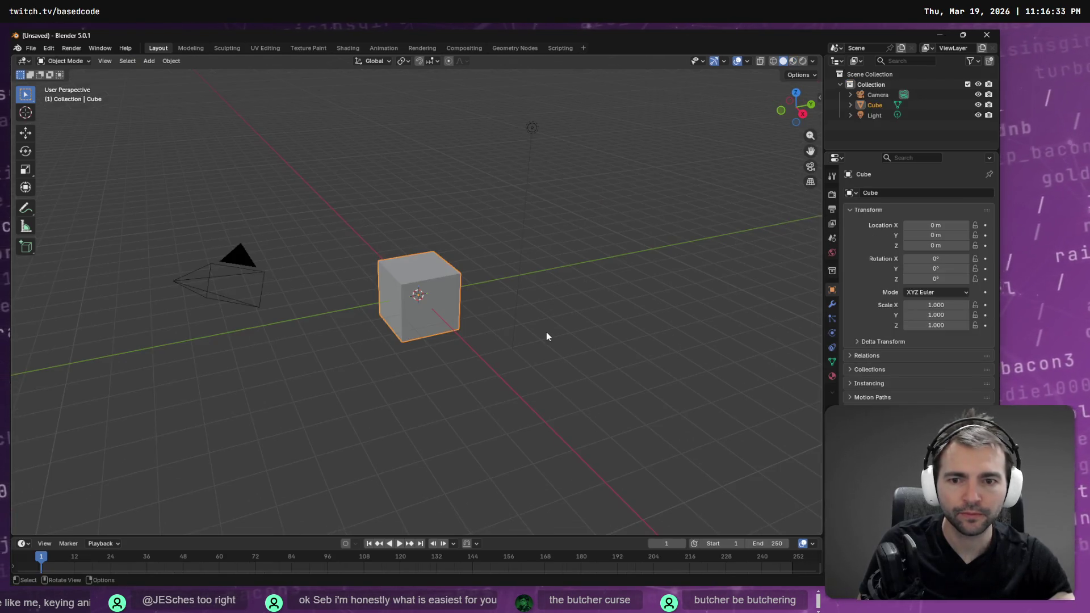
{"action": "key", "text": "x"}
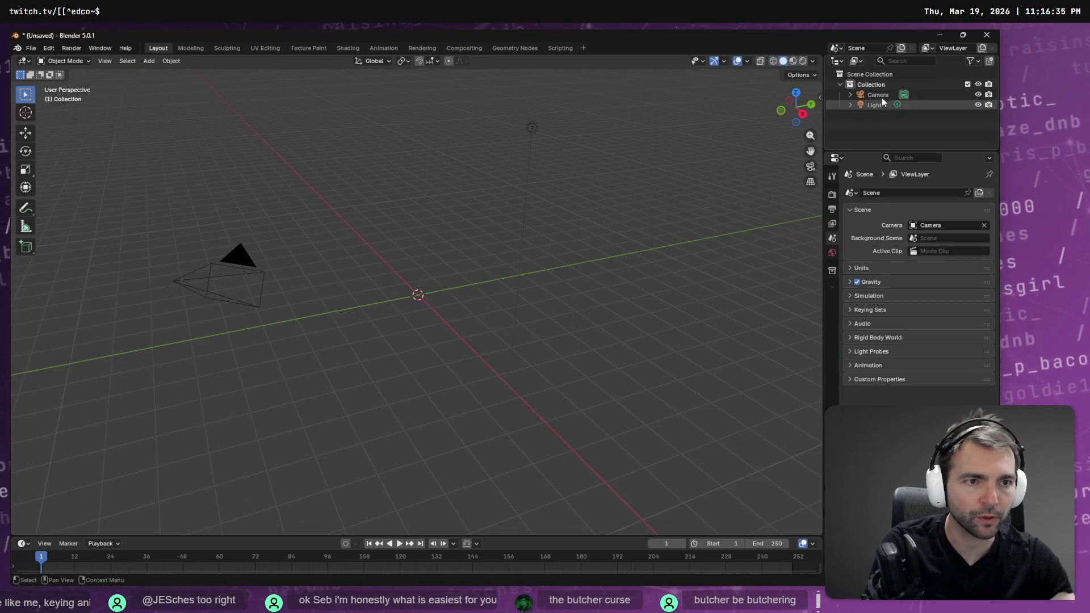
{"action": "left_click", "coordinate": [881, 95]}
{"action": "key", "text": "x"}
{"action": "left_click", "coordinate": [879, 97]}
{"action": "key", "text": "x"}
{"action": "left_click", "coordinate": [879, 88]}
{"action": "key", "text": "x"}
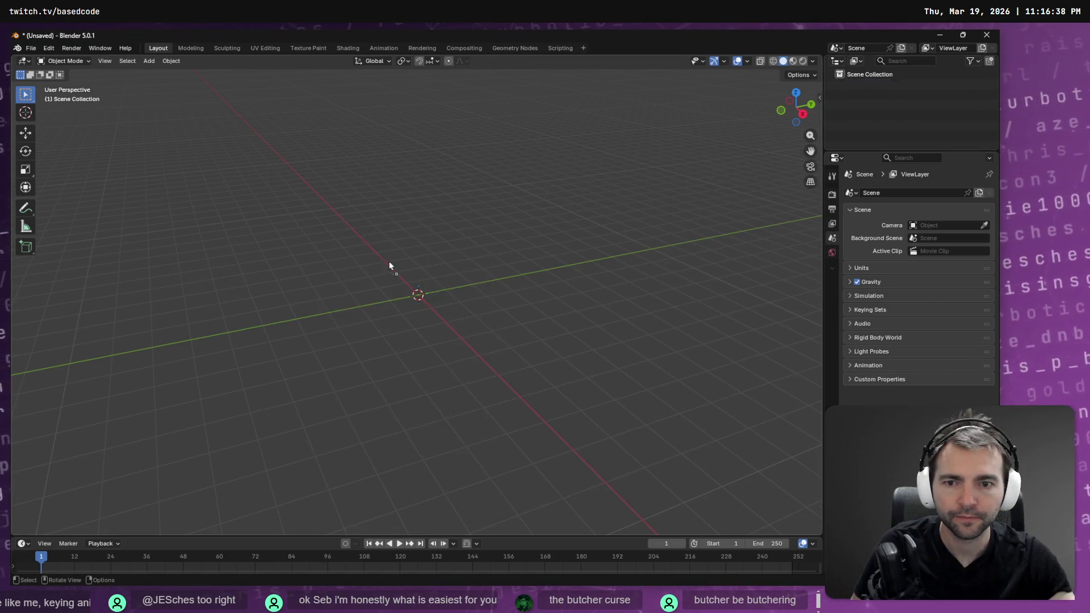
Step: Import Butcher.fbx into the empty scene, then remove it and undo back to the default cube scene
{"action": "left_click_drag", "start_coordinate": [389, 265], "coordinate": [396, 456]}
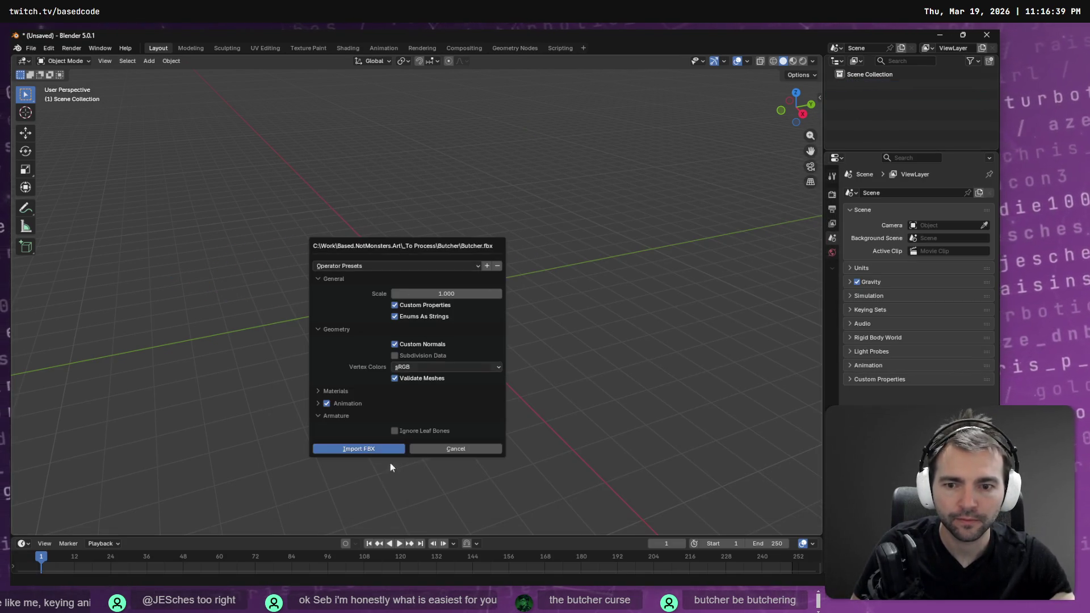
{"action": "left_click", "coordinate": [360, 448]}
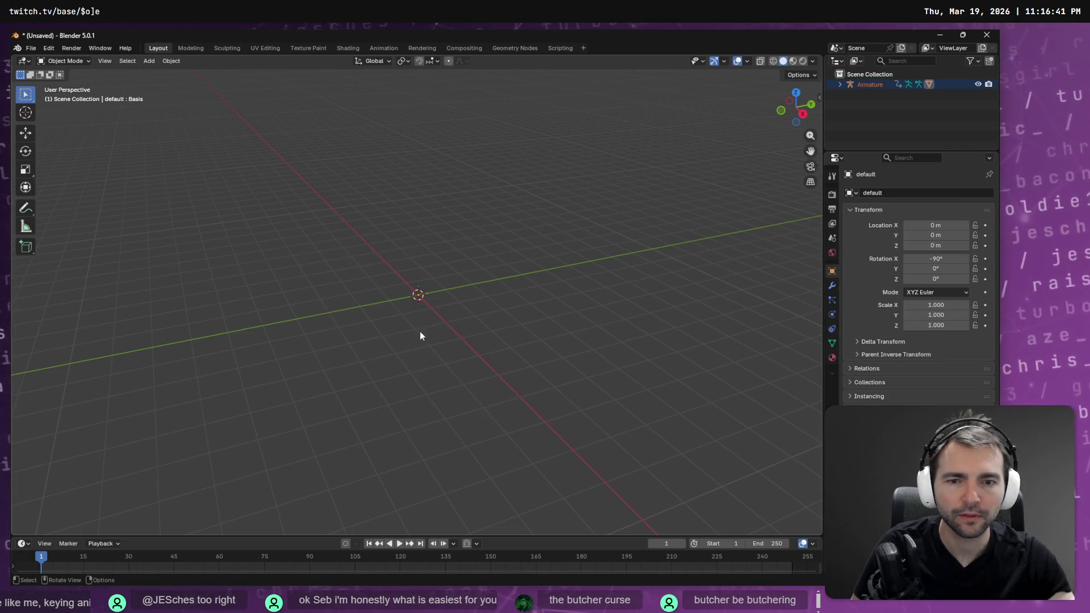
{"action": "mouse_move", "coordinate": [429, 294]}
{"action": "middle_mouse_down"}
{"action": "mouse_move", "coordinate": [571, 309]}
{"action": "mouse_move", "coordinate": [485, 283]}
{"action": "middle_mouse_up"}
{"action": "key", "text": "Delete"}
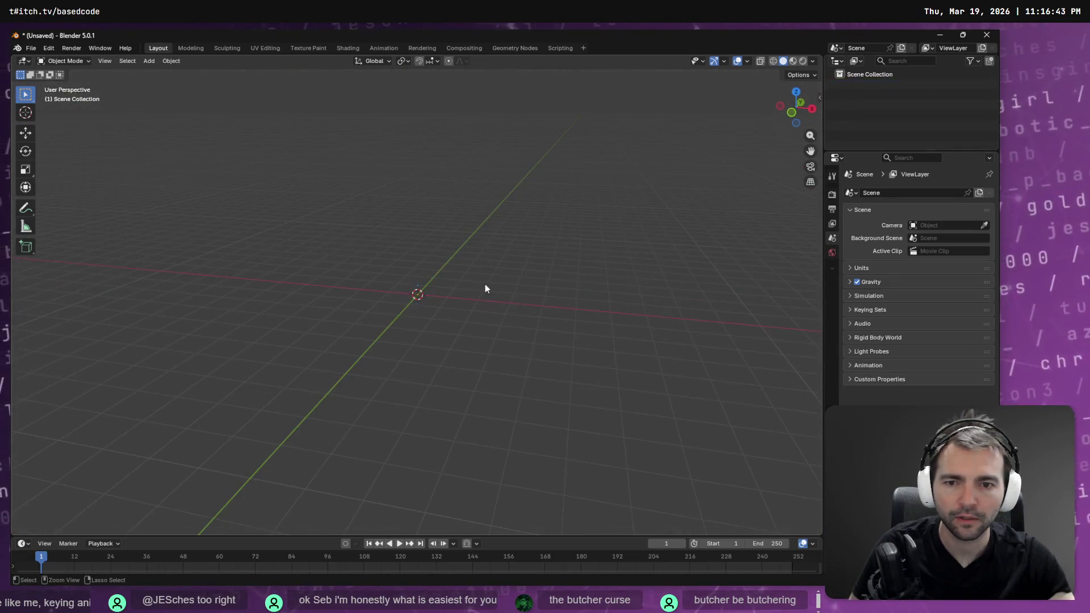
{"action": "key", "text": "ctrl+z"}
{"action": "key", "text": "ctrl+z"}
{"action": "key", "text": "ctrl+z"}
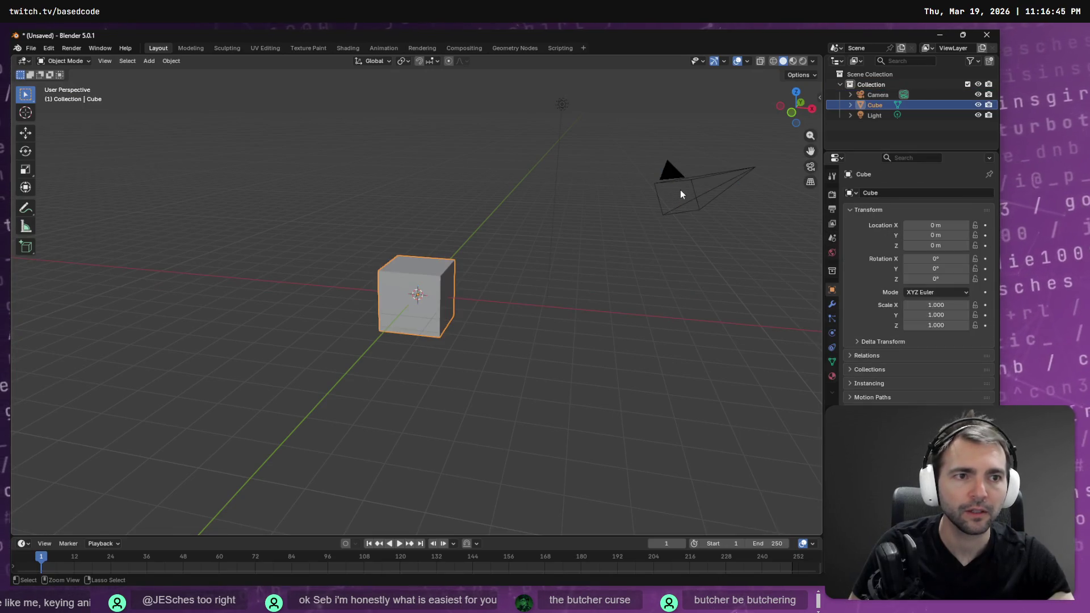
Step: Drop Butcher.fbx into the default scene, delete the camera, light and cube, and select the Armature
{"action": "key", "text": "alt+Tab"}
{"action": "left_click_drag", "start_coordinate": [448, 272], "coordinate": [317, 291]}
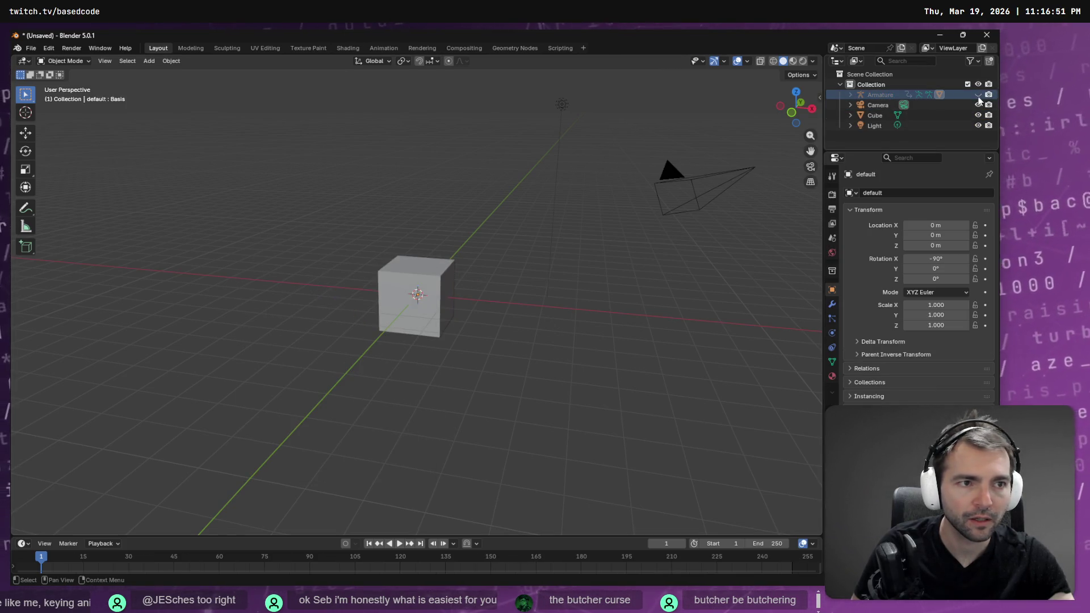
{"action": "left_click", "coordinate": [877, 106]}
{"action": "key", "text": "Delete"}
{"action": "left_click", "coordinate": [876, 113]}
{"action": "key", "text": "Delete"}
{"action": "left_click", "coordinate": [881, 105]}
{"action": "key", "text": "Delete"}
{"action": "left_click", "coordinate": [880, 95]}
{"action": "mouse_move", "coordinate": [427, 273]}
{"action": "middle_mouse_down"}
{"action": "mouse_move", "coordinate": [420, 297]}
{"action": "mouse_move", "coordinate": [437, 300]}
{"action": "middle_mouse_up"}
{"action": "scroll", "coordinate": [435, 295], "scroll_direction": "up", "scroll_amount": 6}
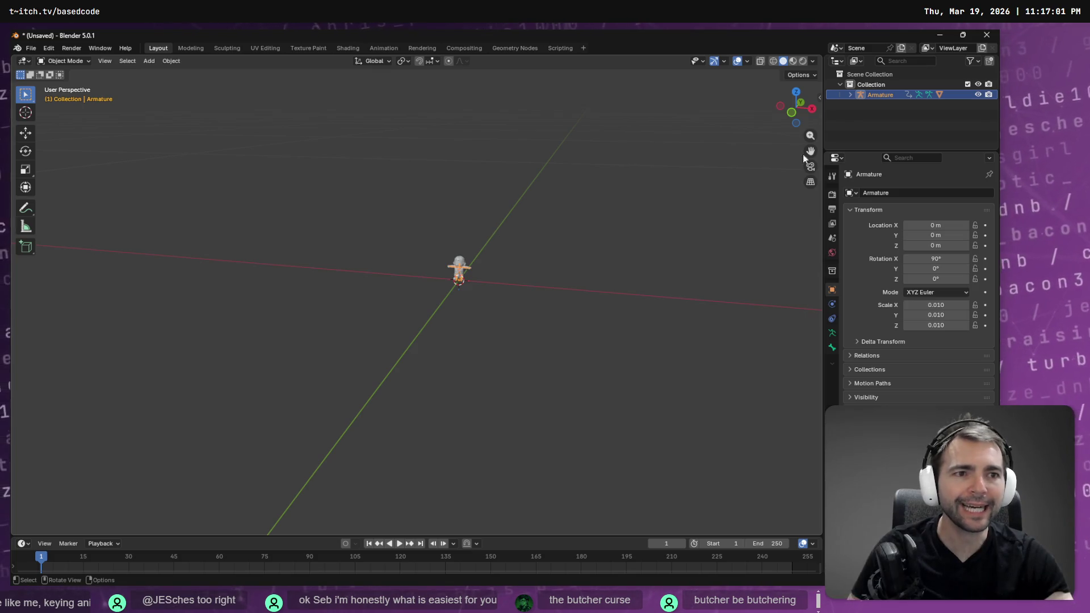
Step: Re-export the butcher from AccuRIG to Butcher.fbx, targeting Unity with the character only
{"action": "key", "text": "alt+Tab"}
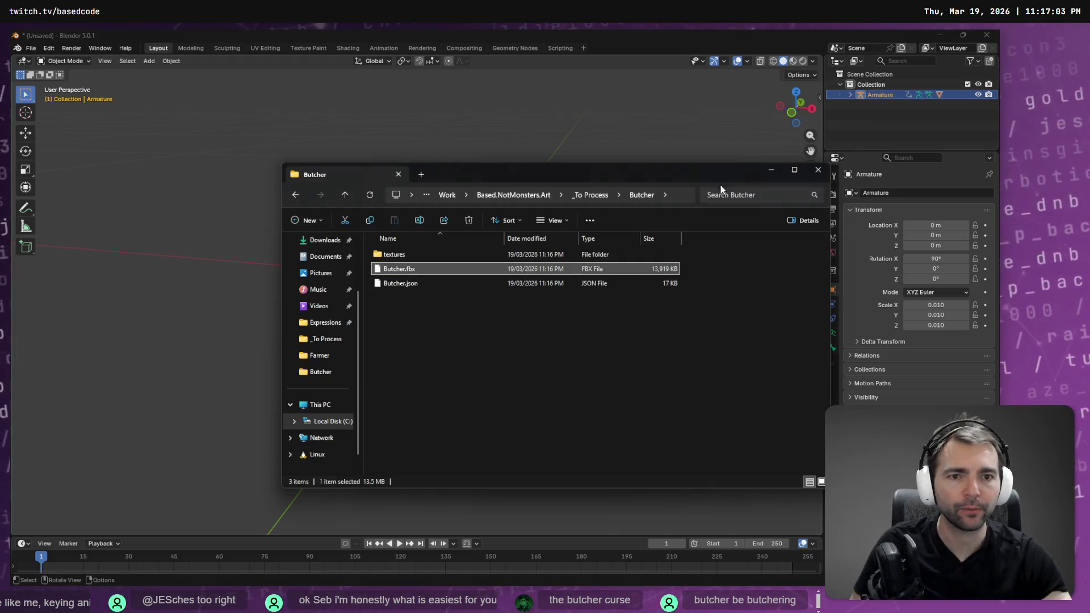
{"action": "key", "text": "alt+Tab"}
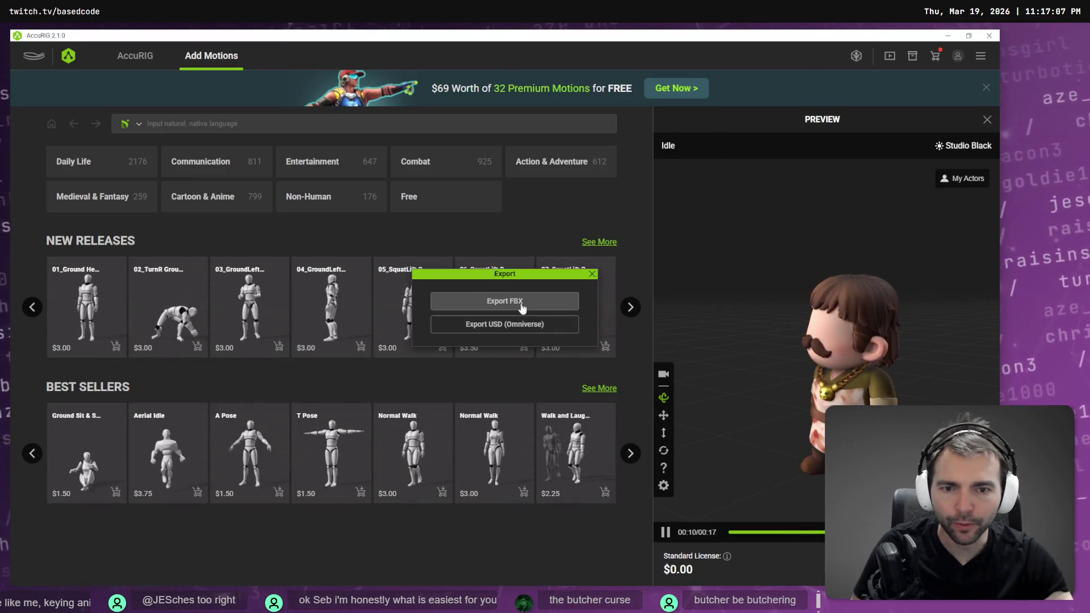
{"action": "left_click", "coordinate": [499, 301]}
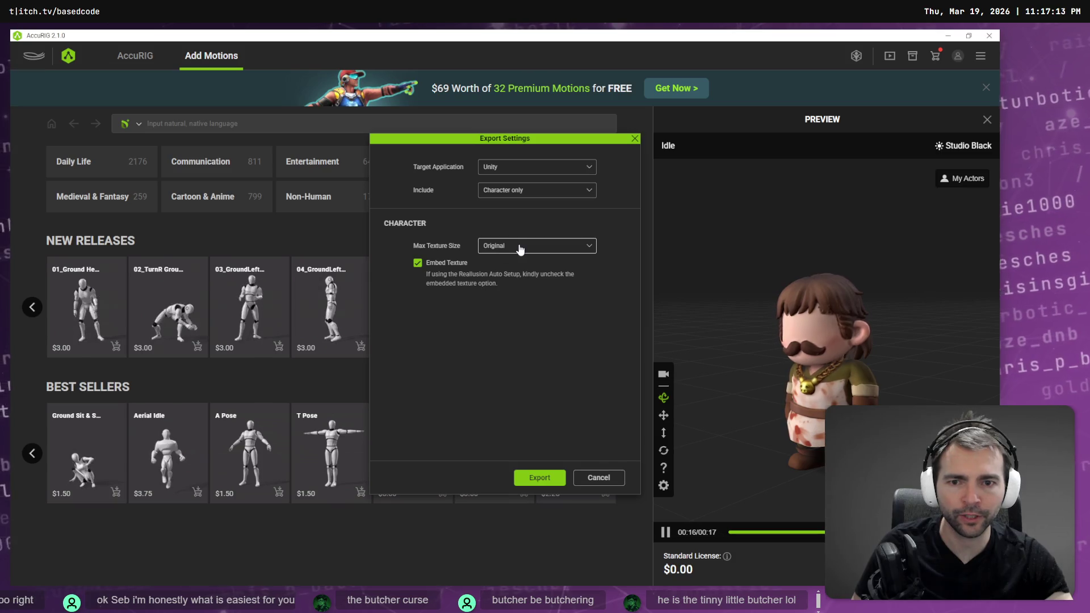
{"action": "left_click", "coordinate": [540, 477]}
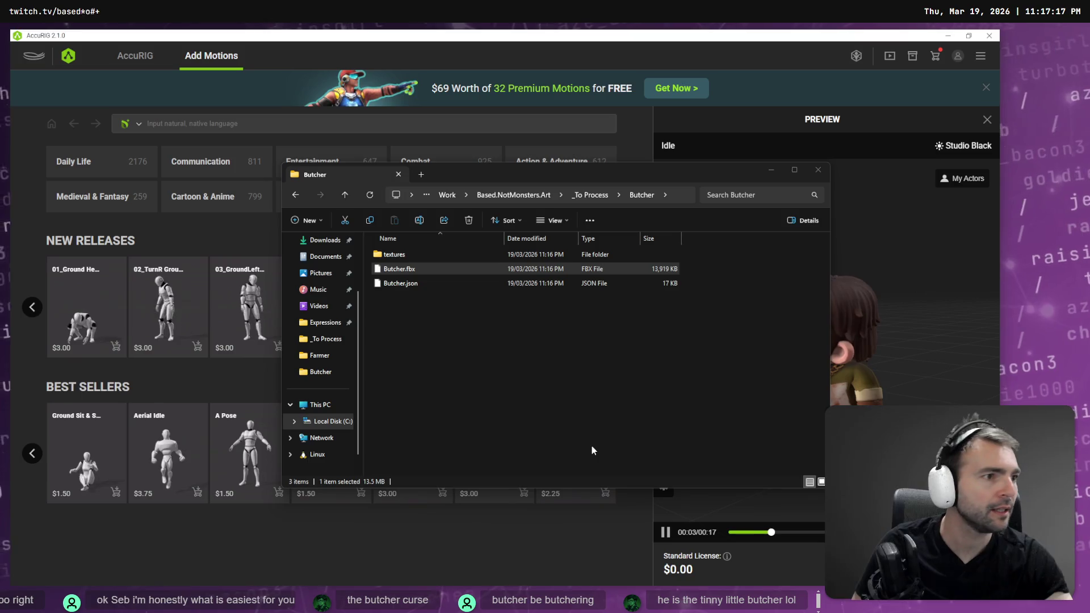
{"action": "key", "text": "alt+Tab"}
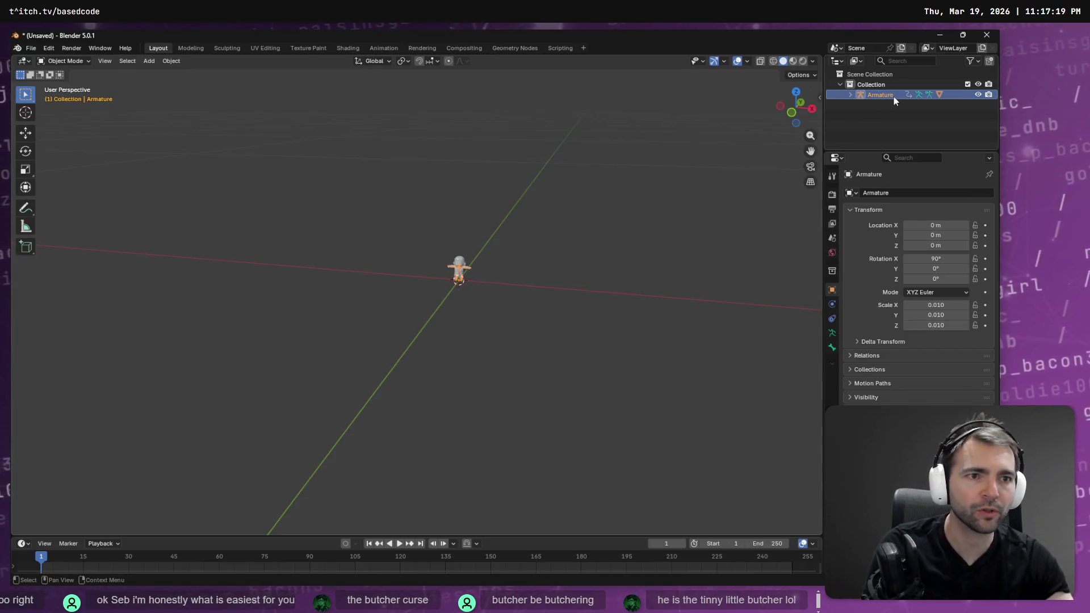
Step: Delete the armature, then start a new General scene and discard the current changes
{"action": "key", "text": "Delete"}
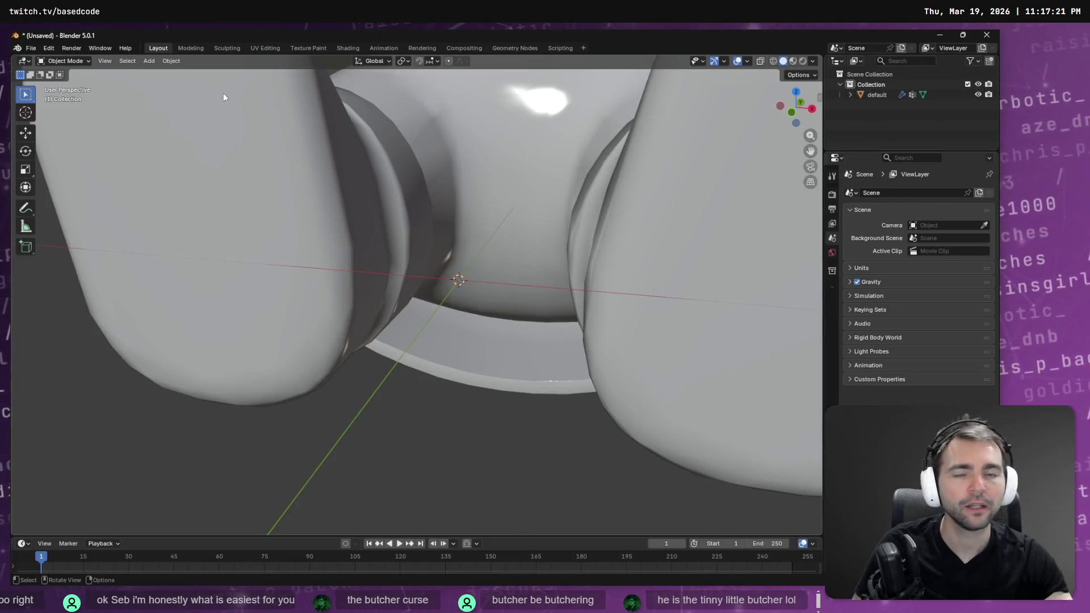
{"action": "left_click", "coordinate": [31, 48]}
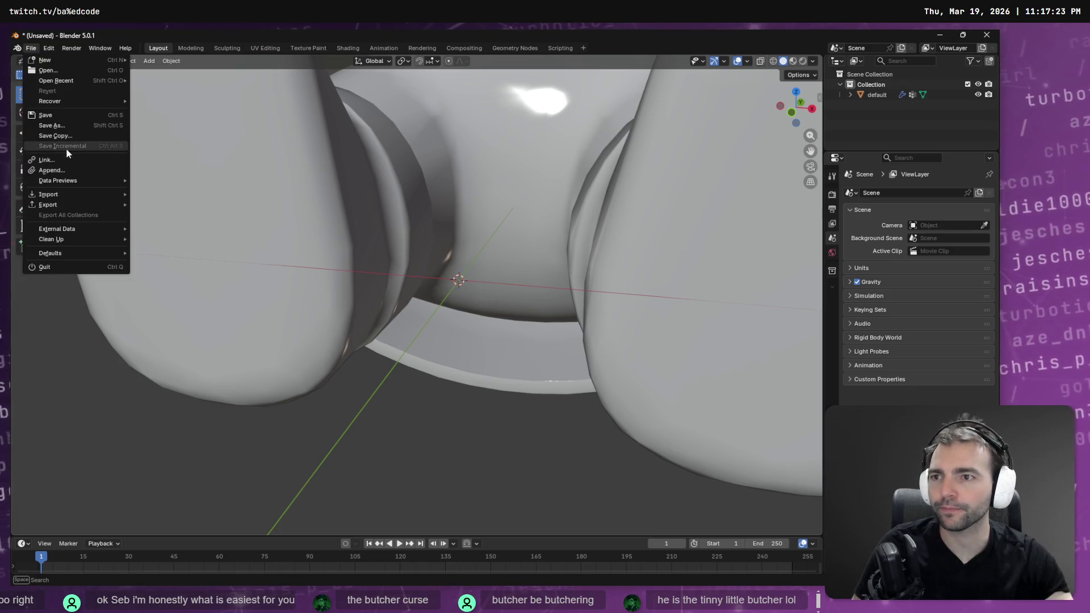
{"action": "mouse_move", "coordinate": [60, 59]}
{"action": "left_click", "coordinate": [188, 61]}
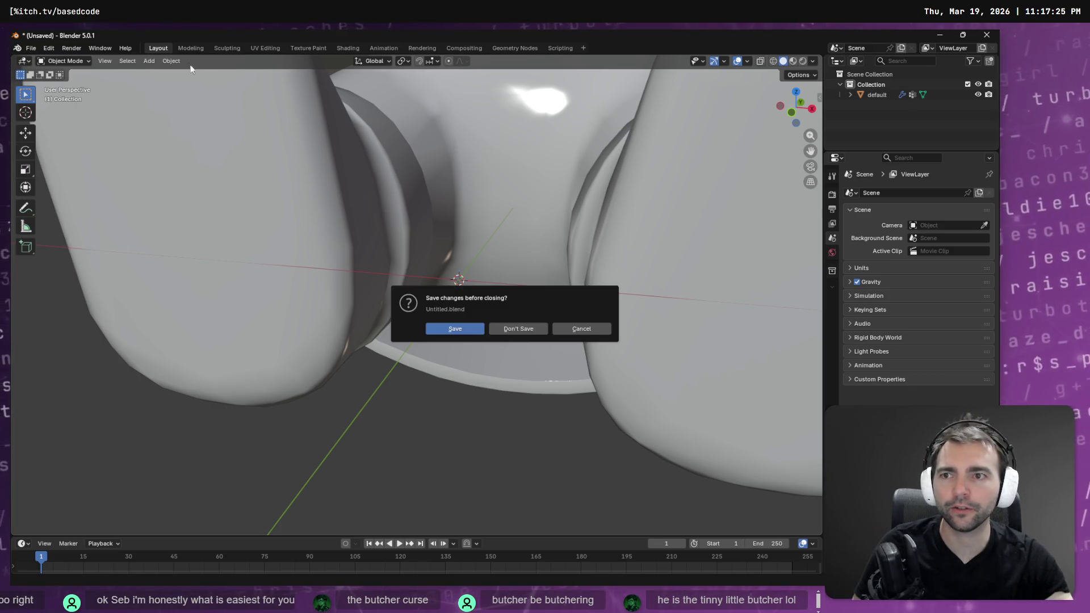
{"action": "left_click", "coordinate": [527, 323]}
Step: Drop Butcher.fbx into the new scene and import it at scale 10
{"action": "key", "text": "alt+Tab"}
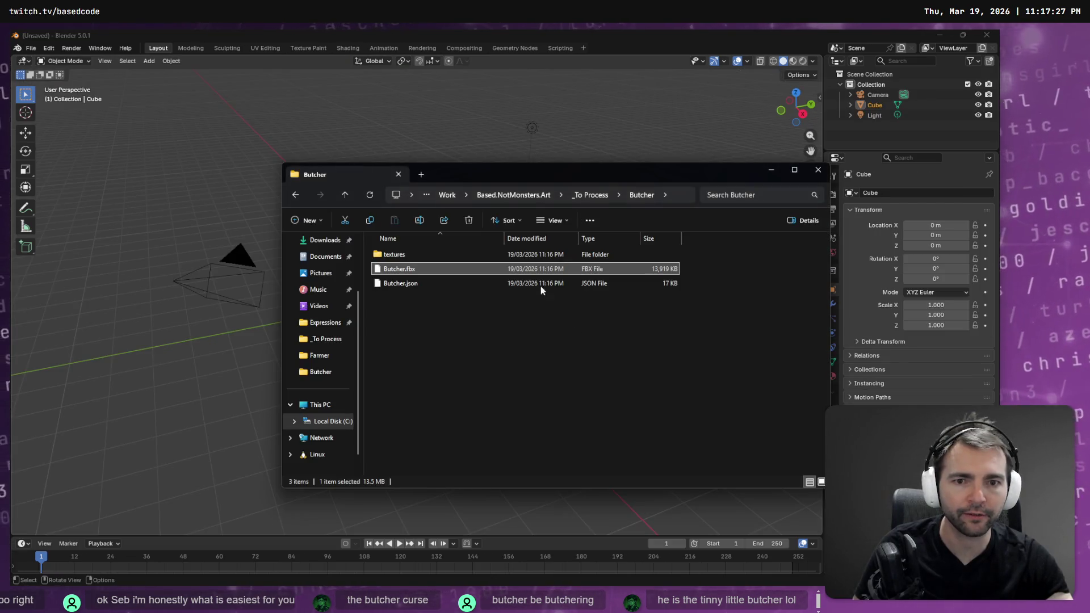
{"action": "left_click_drag", "start_coordinate": [451, 269], "coordinate": [417, 349]}
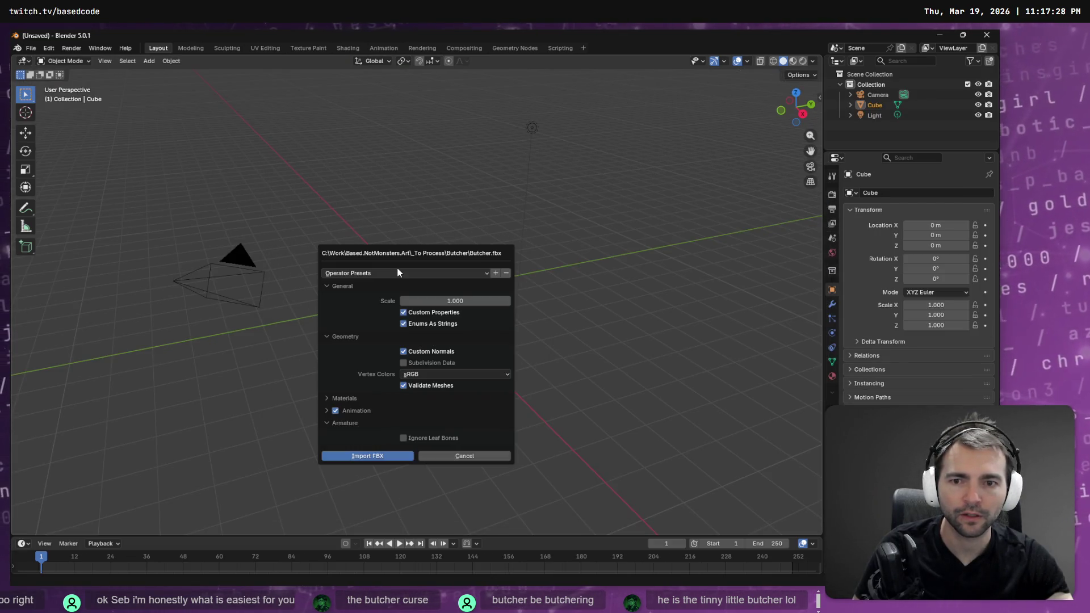
{"action": "left_click", "coordinate": [439, 300]}
{"action": "type", "text": "10"}
{"action": "key", "text": "Return"}
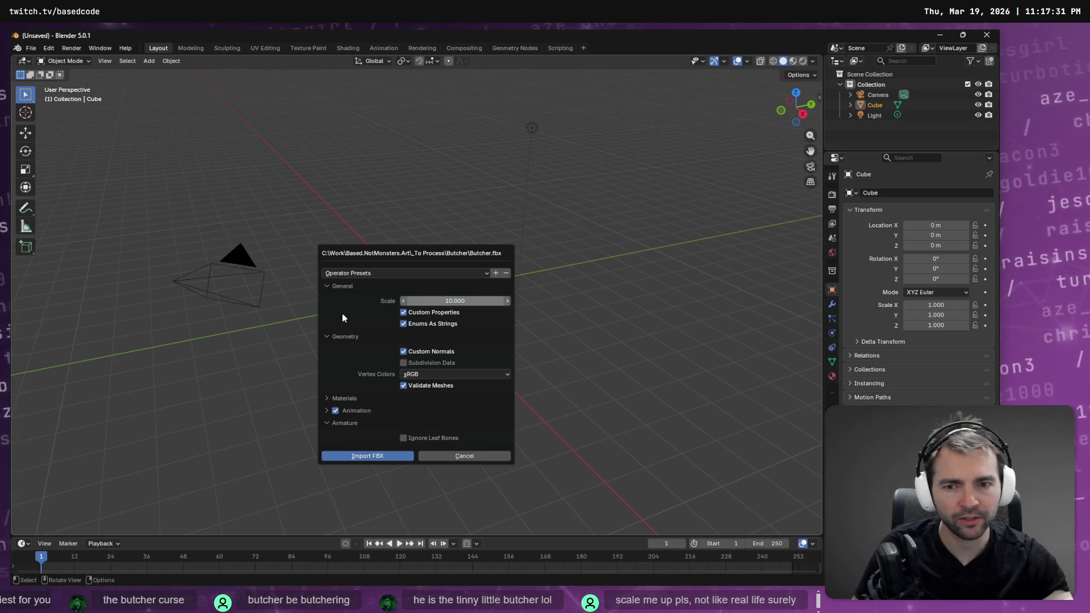
{"action": "left_click", "coordinate": [366, 456]}
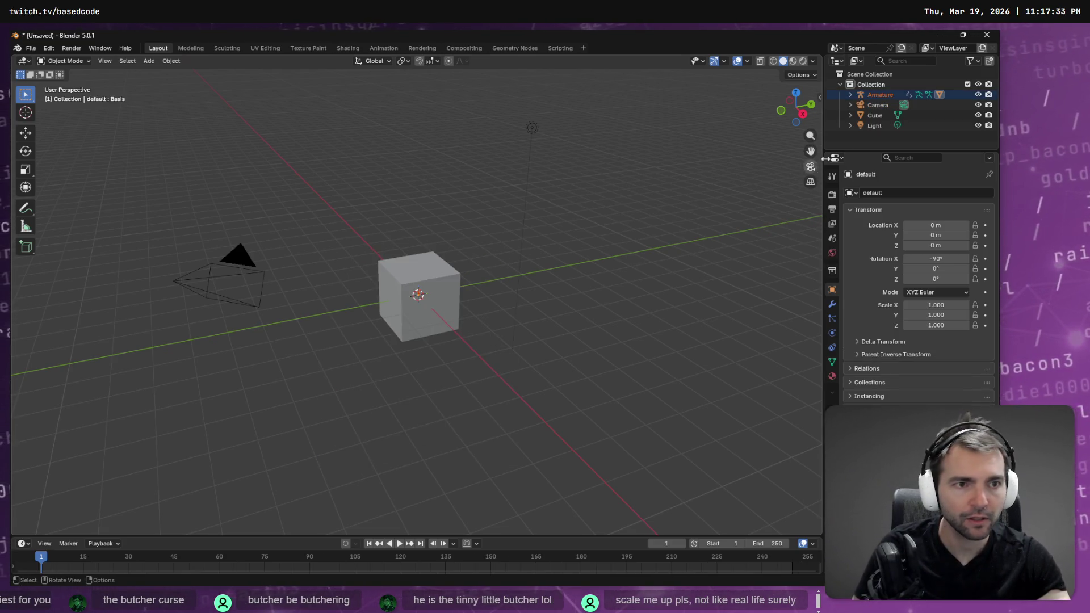
Step: Delete the default Cube, Camera, Light, the Collection and the imported Armature with its children
{"action": "left_click", "coordinate": [881, 107]}
{"action": "left_click", "coordinate": [882, 114]}
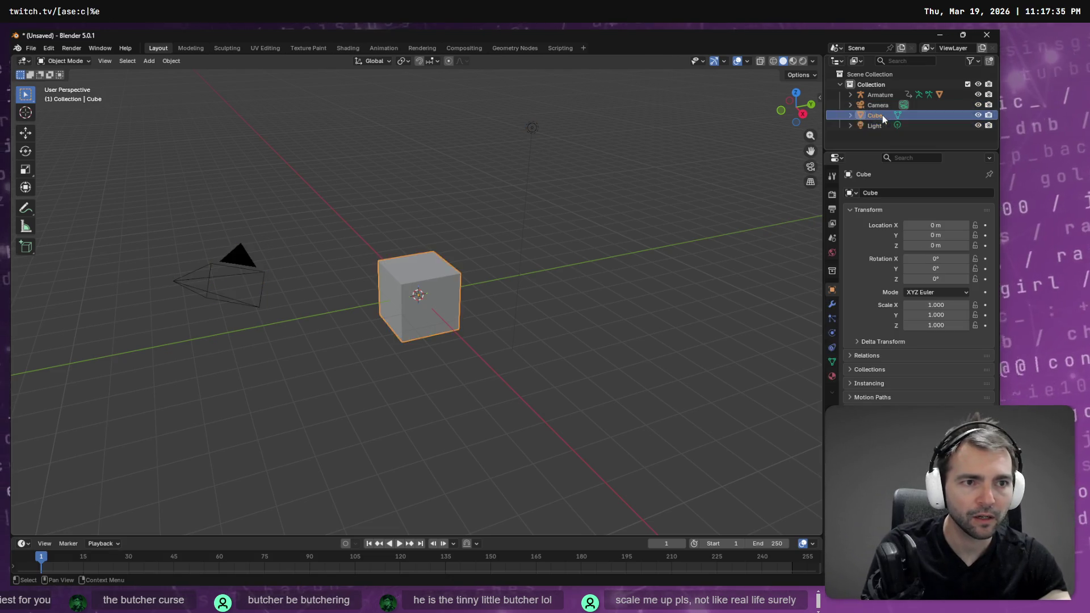
{"action": "key", "text": "Delete"}
{"action": "left_click", "coordinate": [879, 107]}
{"action": "key", "text": "Delete"}
{"action": "left_click", "coordinate": [876, 109]}
{"action": "key", "text": "Delete"}
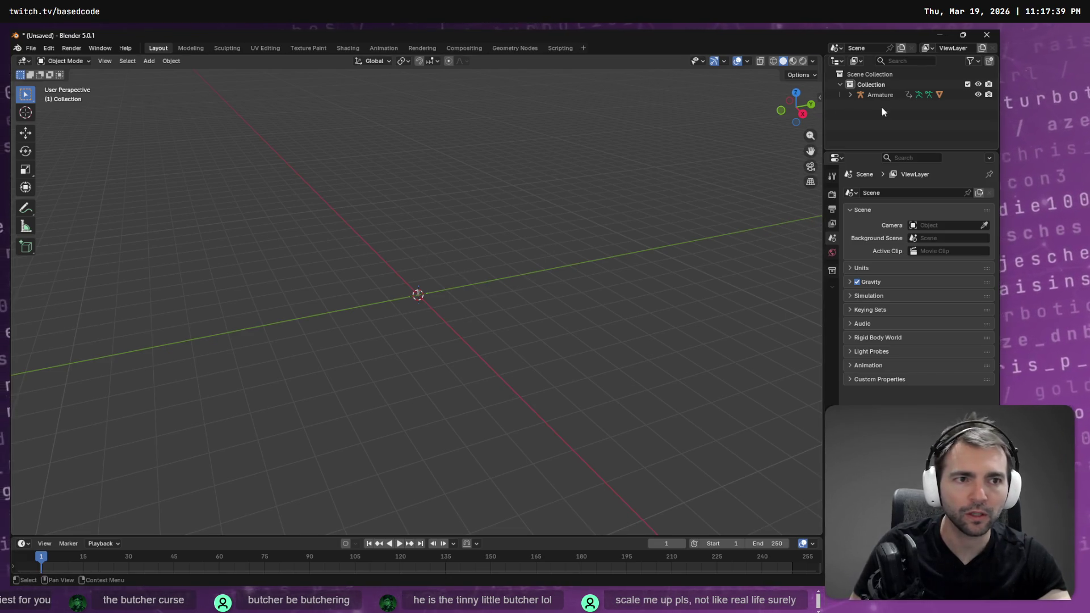
{"action": "left_click", "coordinate": [879, 95]}
{"action": "left_click", "coordinate": [882, 85]}
{"action": "key", "text": "Delete"}
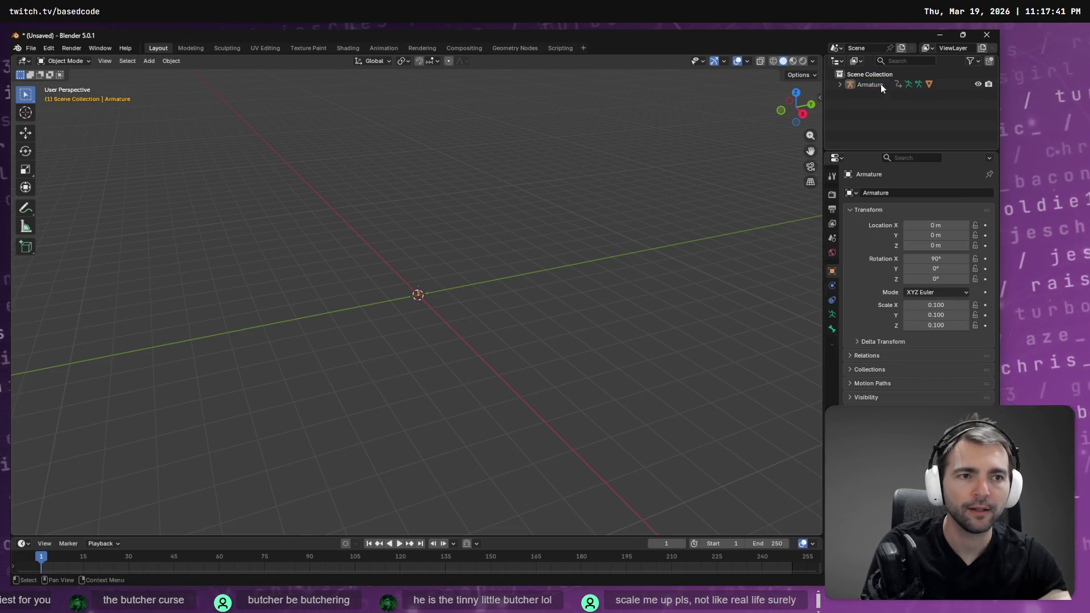
{"action": "right_click", "coordinate": [880, 84]}
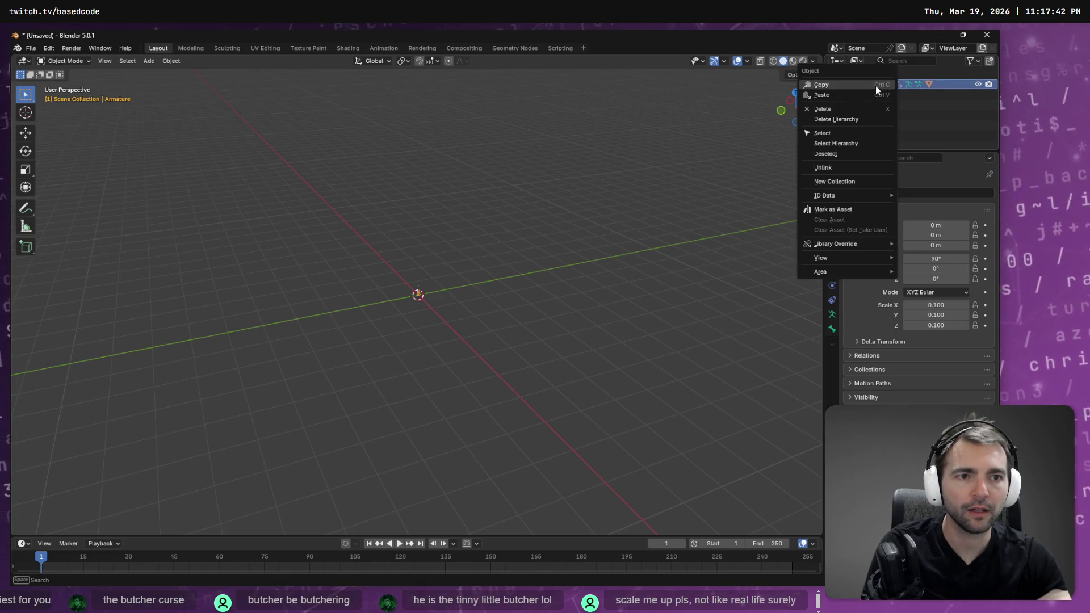
{"action": "left_click", "coordinate": [868, 120]}
Step: Re-import Butcher.fbx from the Butcher folder with import scale 100
{"action": "key", "text": "alt+Tab"}
{"action": "left_click", "coordinate": [423, 267]}
{"action": "left_click_drag", "start_coordinate": [816, 169], "coordinate": [813, 155]}
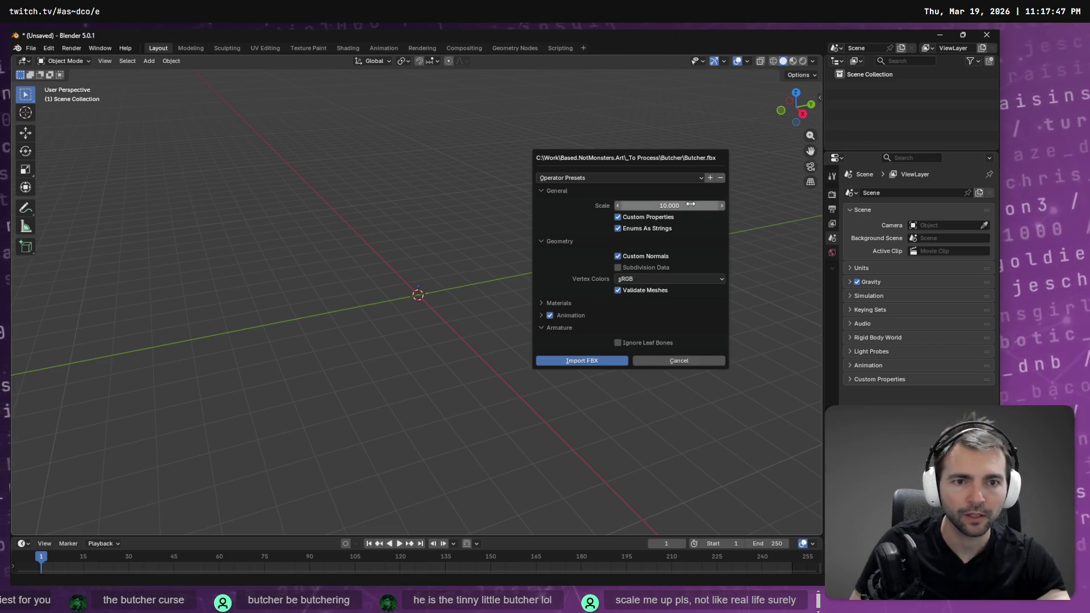
{"action": "left_click", "coordinate": [690, 204]}
{"action": "type", "text": "0"}
{"action": "key", "text": "Return"}
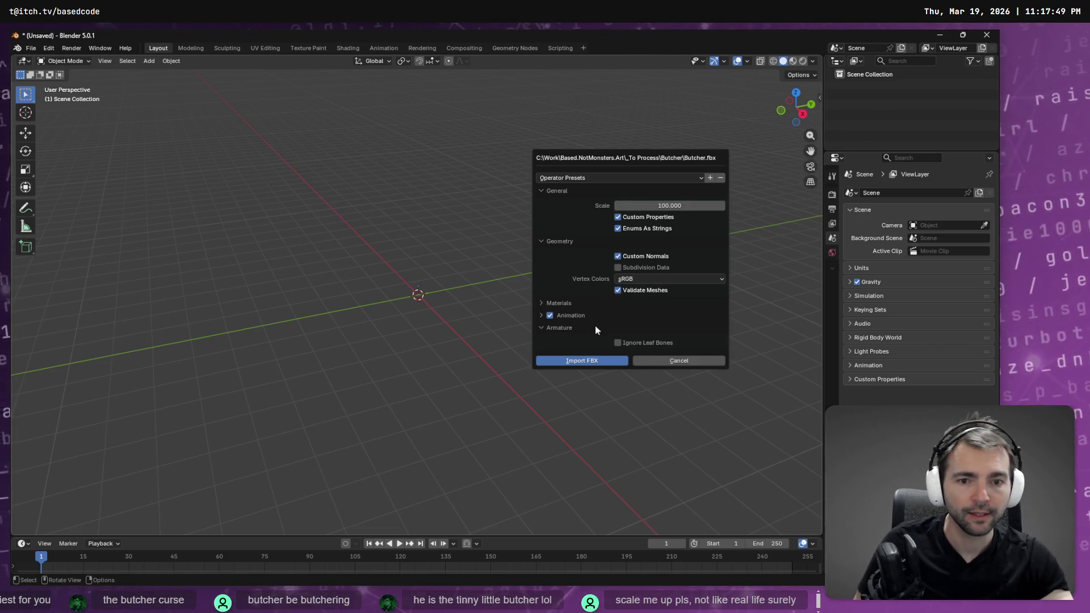
{"action": "left_click", "coordinate": [583, 361]}
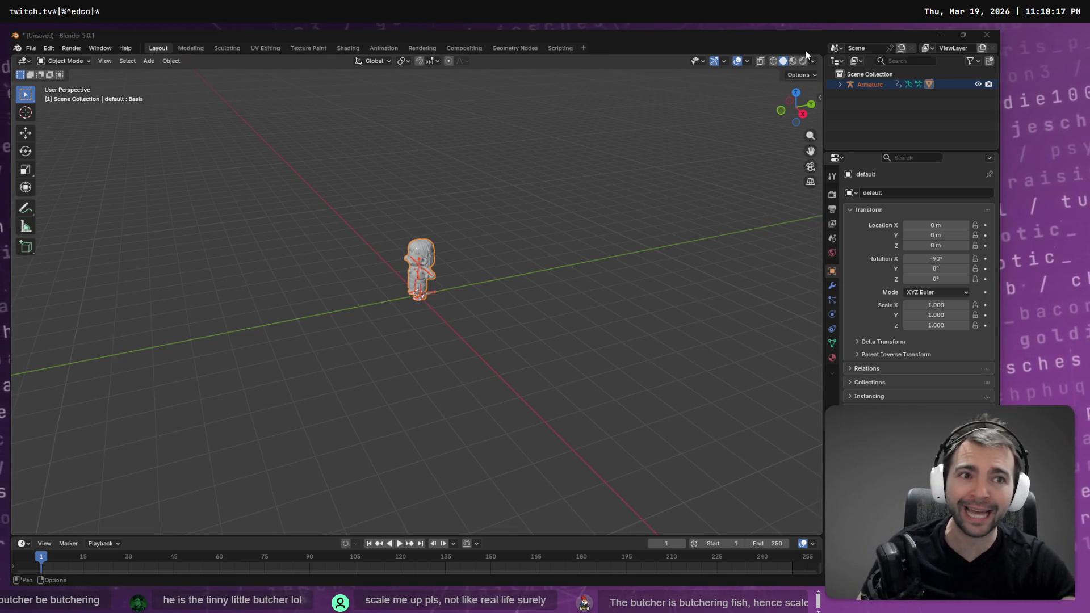
Step: Switch to Material Preview and orbit to a front view of the textured butcher
{"action": "left_click", "coordinate": [794, 64]}
{"action": "middle_click_drag", "start_coordinate": [536, 239], "coordinate": [523, 199]}
{"action": "scroll", "coordinate": [523, 200], "scroll_direction": "up", "scroll_amount": 5}
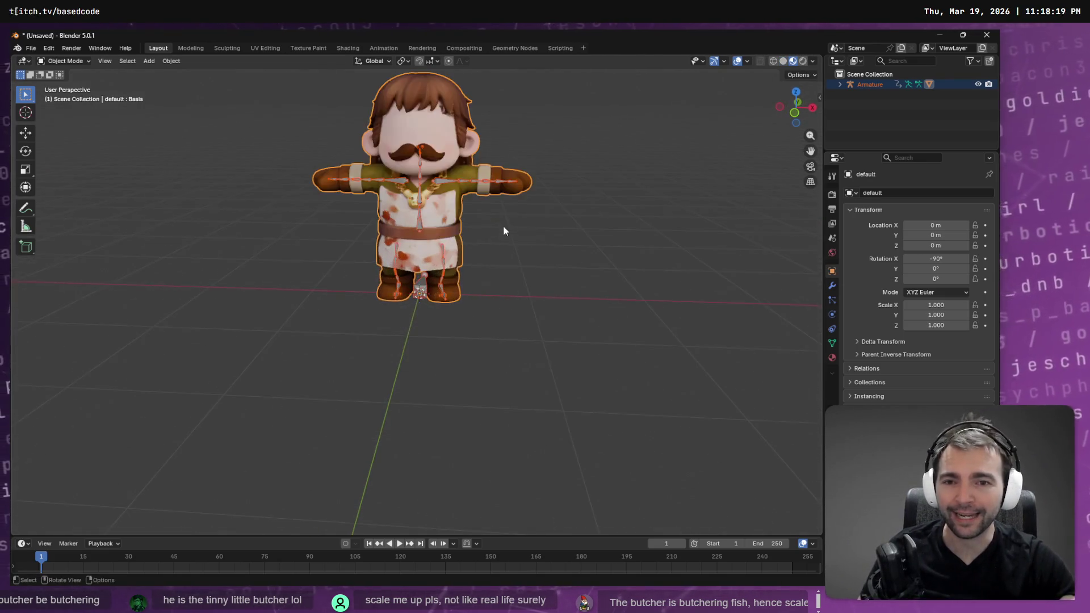
{"action": "scroll", "coordinate": [524, 199], "scroll_direction": "down", "scroll_amount": 5}
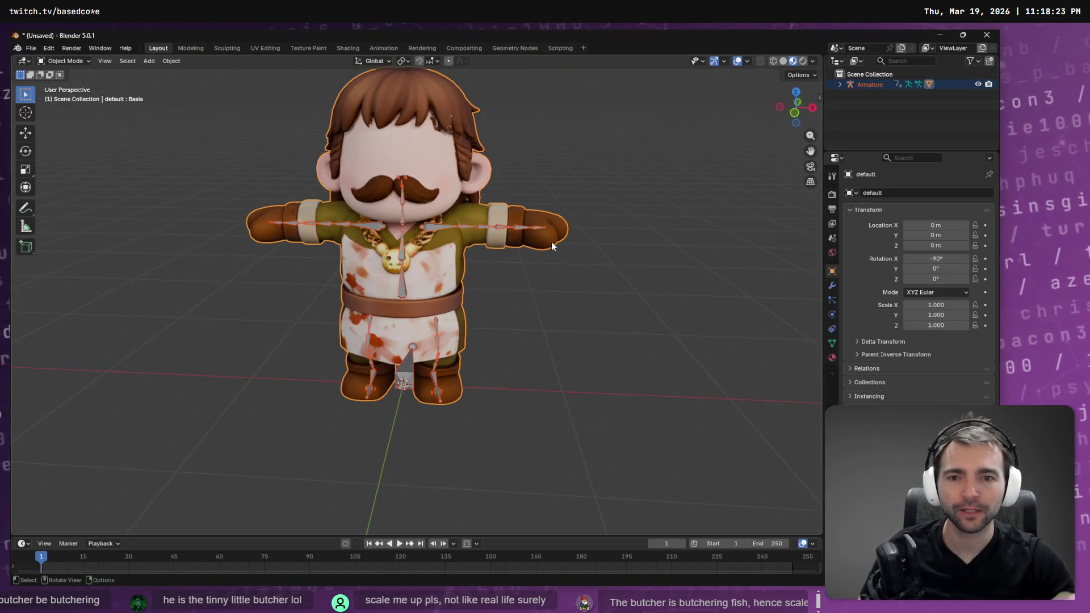
{"action": "left_click", "coordinate": [64, 60]}
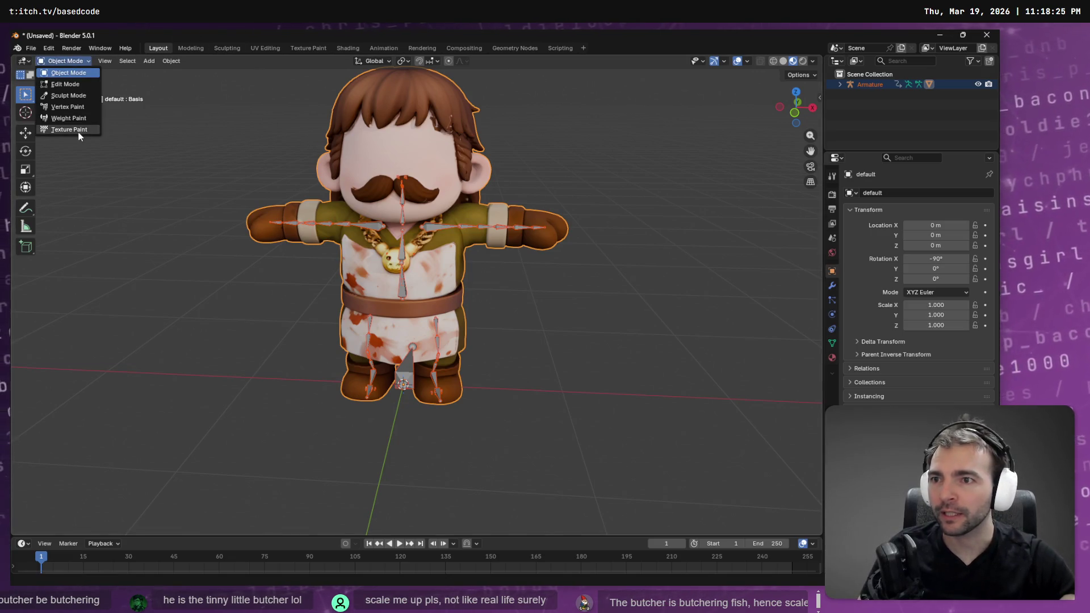
Step: Enter Weight Paint mode and pick CC_Base_Head from the vertex group list
{"action": "left_click", "coordinate": [88, 118]}
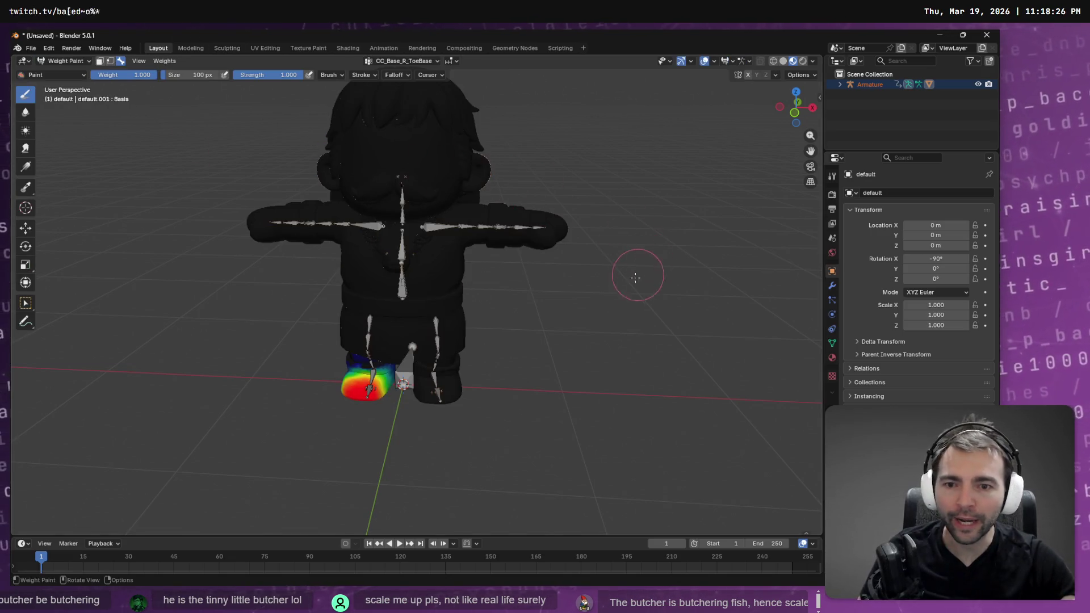
{"action": "left_click", "coordinate": [404, 60]}
{"action": "scroll", "coordinate": [395, 115], "scroll_direction": "up", "scroll_amount": 6, "text": "ctrl"}
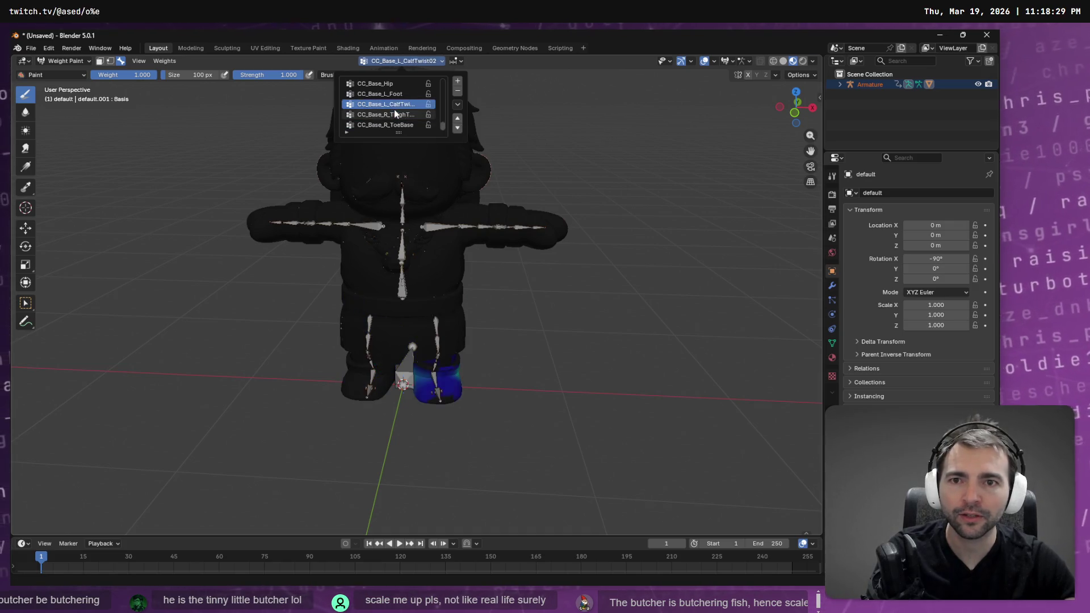
{"action": "scroll", "coordinate": [395, 115], "scroll_direction": "down", "scroll_amount": 8, "text": "ctrl"}
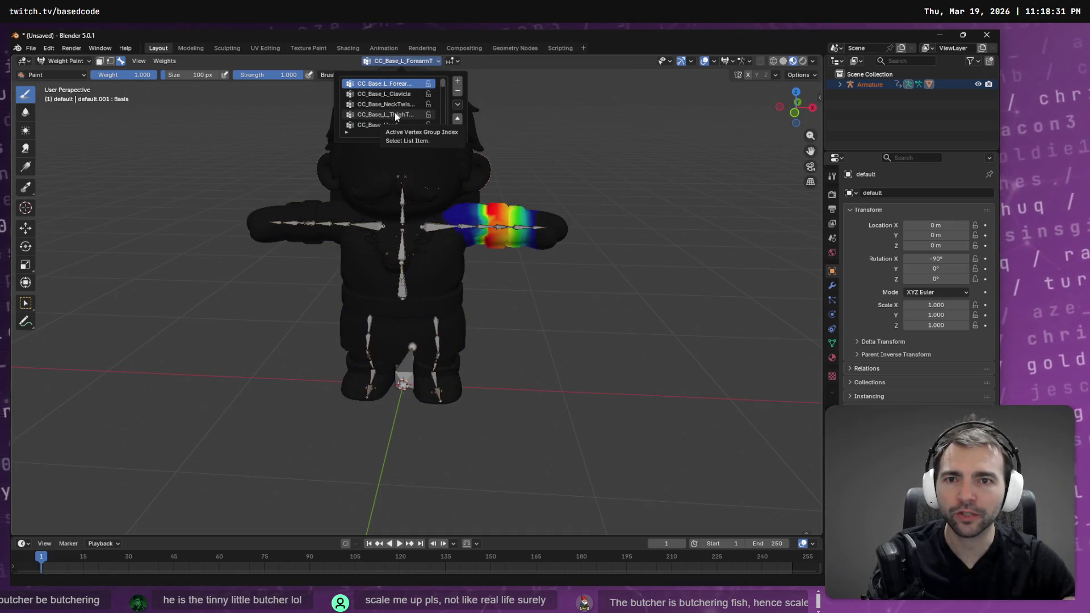
{"action": "scroll", "coordinate": [396, 115], "scroll_direction": "down", "scroll_amount": 5, "text": "ctrl"}
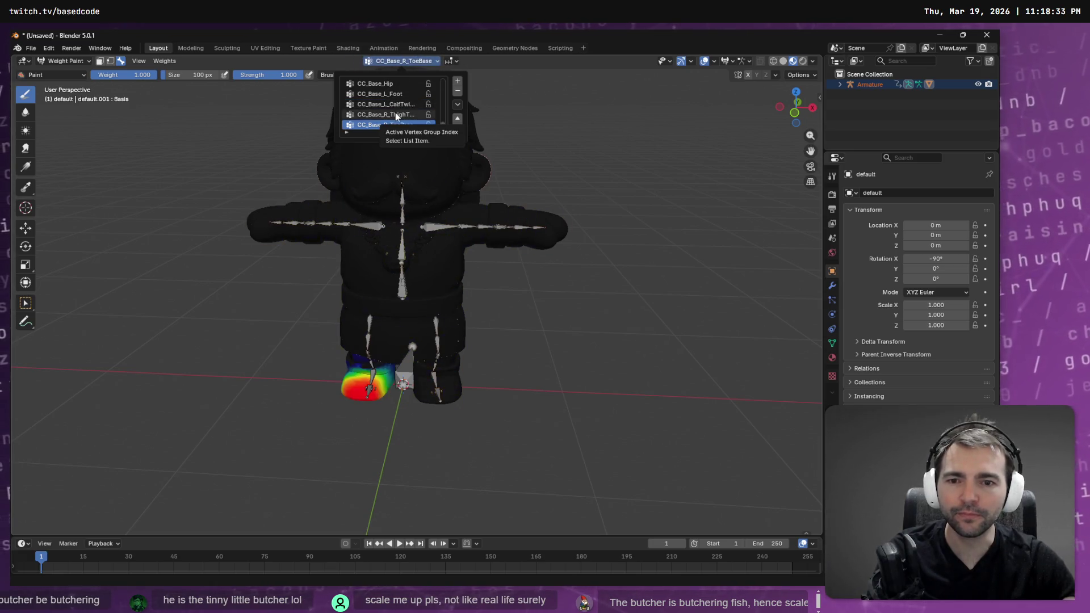
{"action": "scroll", "coordinate": [395, 115], "scroll_direction": "up", "scroll_amount": 5, "text": "ctrl"}
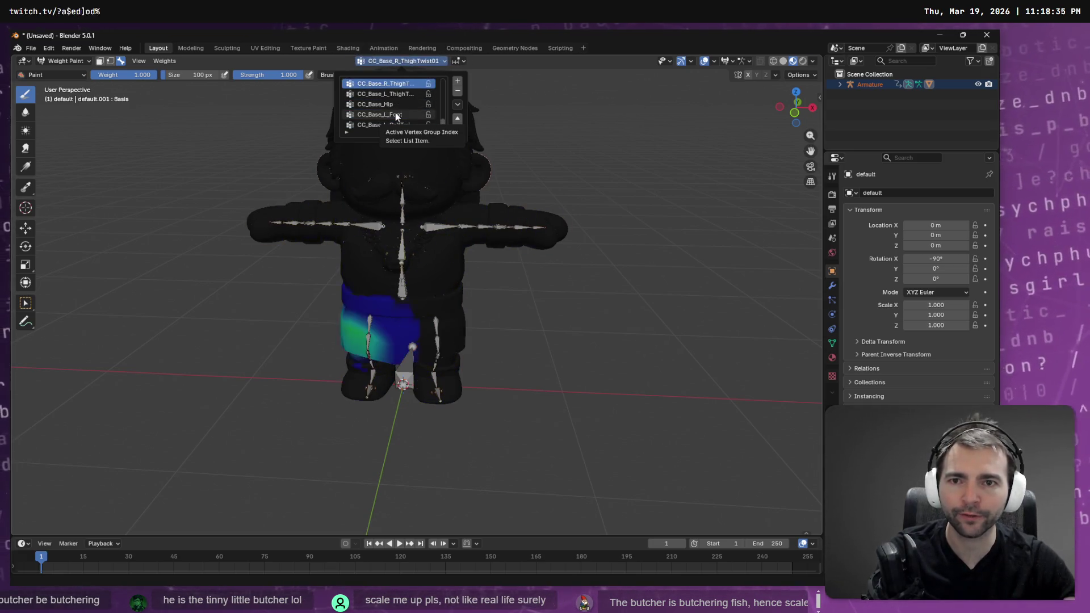
{"action": "scroll", "coordinate": [396, 118], "scroll_direction": "up", "scroll_amount": 6, "text": "ctrl"}
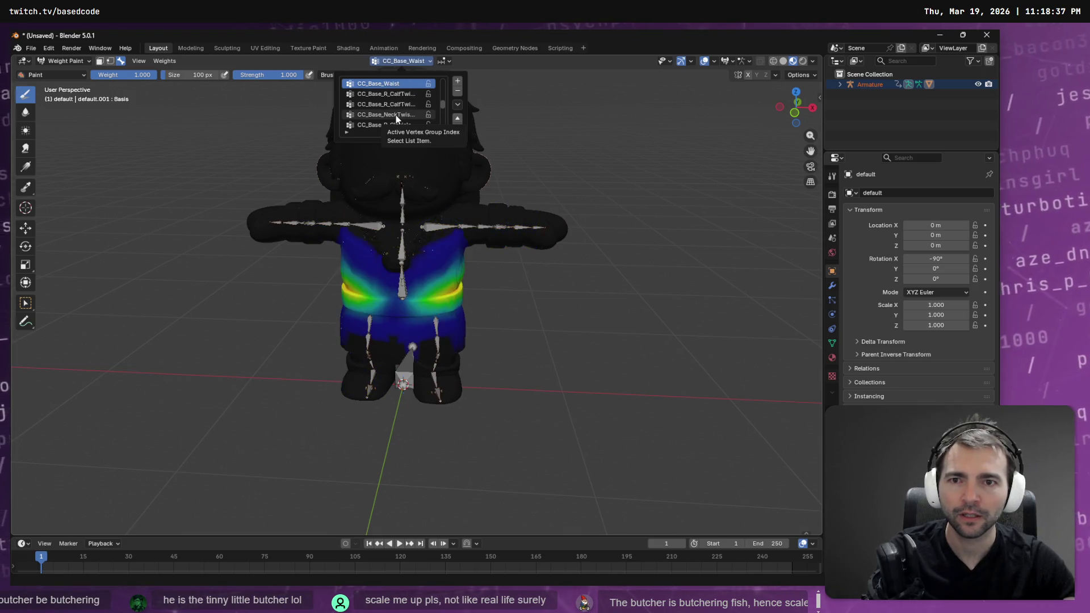
{"action": "scroll", "coordinate": [396, 118], "scroll_direction": "down", "scroll_amount": 6, "text": "ctrl"}
{"action": "scroll", "coordinate": [401, 122], "scroll_direction": "up", "scroll_amount": 3, "text": "ctrl"}
{"action": "scroll", "coordinate": [401, 117], "scroll_direction": "up", "scroll_amount": 8, "text": "ctrl"}
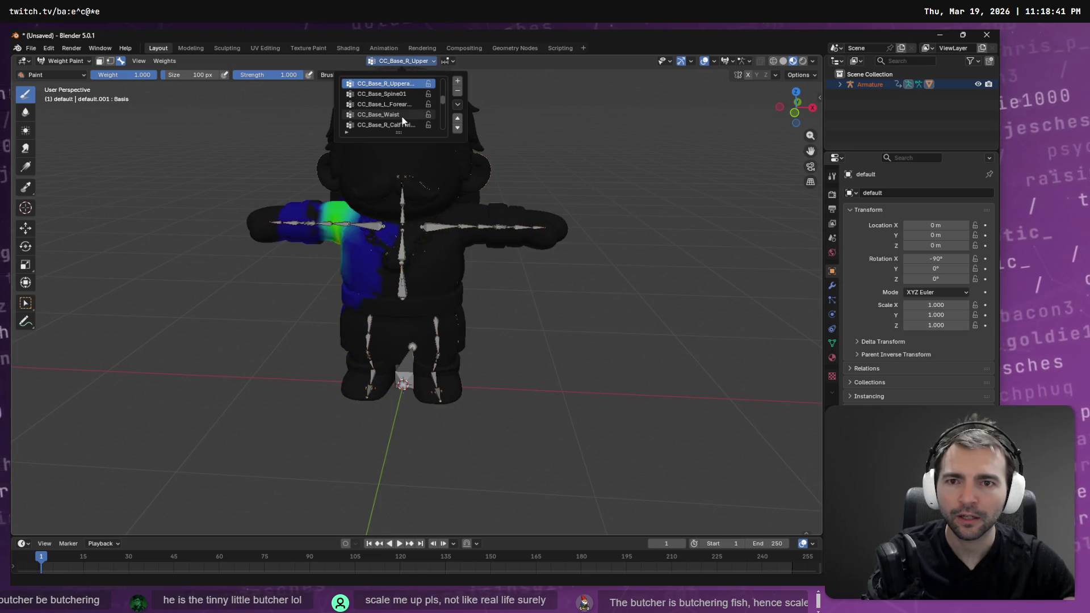
{"action": "scroll", "coordinate": [402, 117], "scroll_direction": "down", "scroll_amount": 1, "text": "ctrl"}
{"action": "scroll", "coordinate": [402, 116], "scroll_direction": "up", "scroll_amount": 1, "text": "ctrl"}
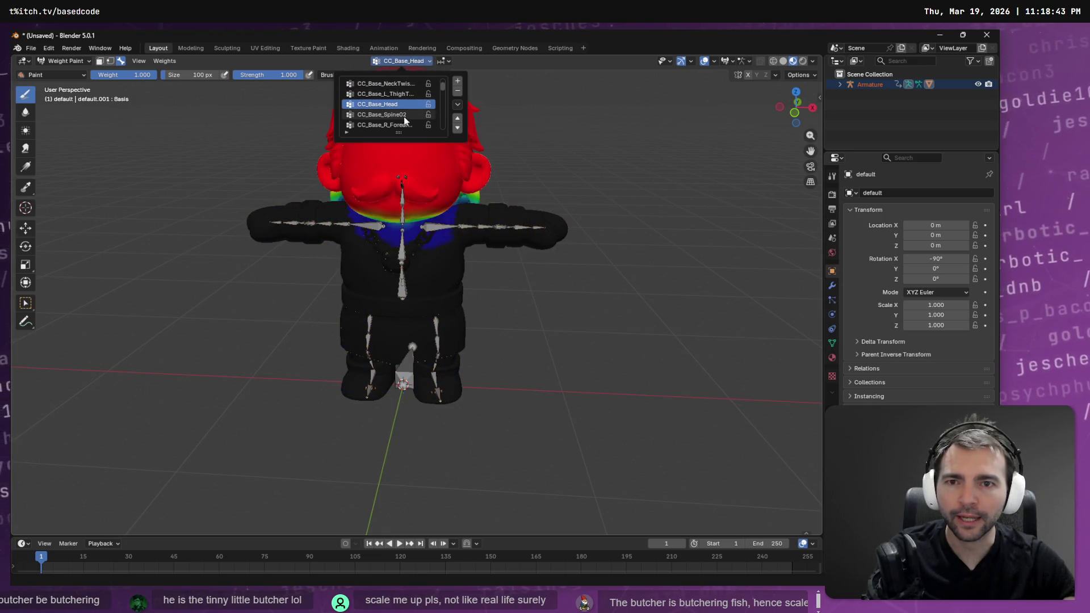
{"action": "mouse_move", "coordinate": [570, 116]}
{"action": "middle_mouse_down"}
{"action": "mouse_move", "coordinate": [526, 151]}
{"action": "mouse_move", "coordinate": [397, 188]}
{"action": "middle_mouse_up"}
Step: Add head weight to the lower hair, then subtract it near the neck and right shoulder
{"action": "mouse_move", "coordinate": [395, 188]}
{"action": "left_mouse_down"}
{"action": "mouse_move", "coordinate": [395, 210]}
{"action": "mouse_move", "coordinate": [375, 199]}
{"action": "mouse_move", "coordinate": [472, 218]}
{"action": "mouse_move", "coordinate": [467, 199]}
{"action": "mouse_move", "coordinate": [469, 229]}
{"action": "mouse_move", "coordinate": [380, 213]}
{"action": "left_mouse_up"}
{"action": "mouse_move", "coordinate": [448, 256]}
{"action": "middle_mouse_down", "text": "ctrl"}
{"action": "mouse_move", "coordinate": [477, 239]}
{"action": "mouse_move", "coordinate": [500, 193]}
{"action": "middle_mouse_up", "text": "ctrl"}
{"action": "mouse_move", "coordinate": [476, 184]}
{"action": "left_mouse_down", "text": "ctrl"}
{"action": "mouse_move", "coordinate": [363, 162]}
{"action": "mouse_move", "coordinate": [397, 142]}
{"action": "mouse_move", "coordinate": [407, 158]}
{"action": "left_mouse_up", "text": "ctrl"}
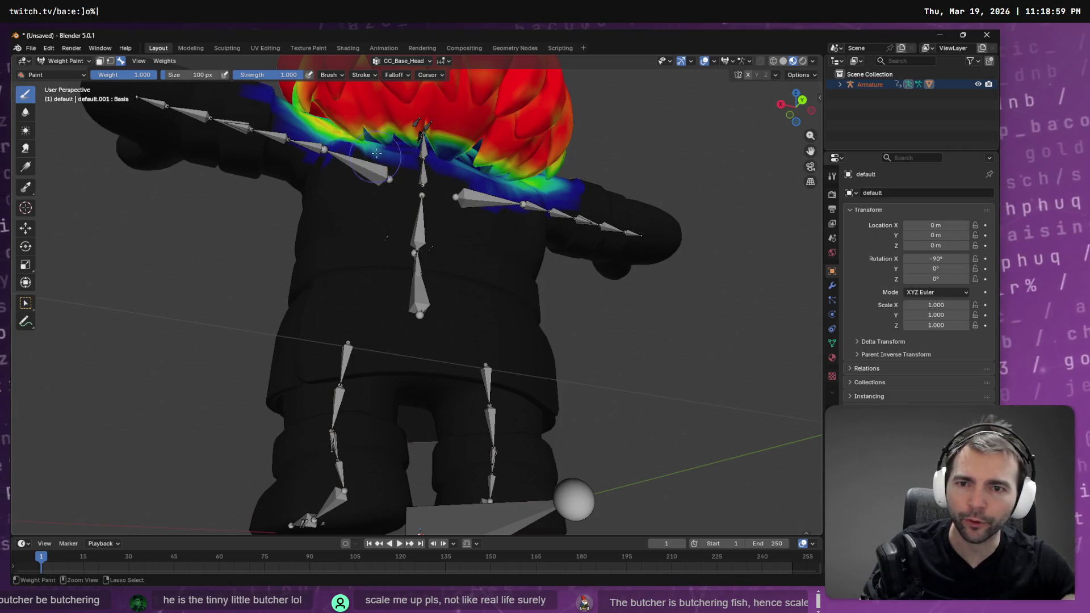
{"action": "left_click_drag", "start_coordinate": [324, 138], "coordinate": [303, 119], "text": "ctrl"}
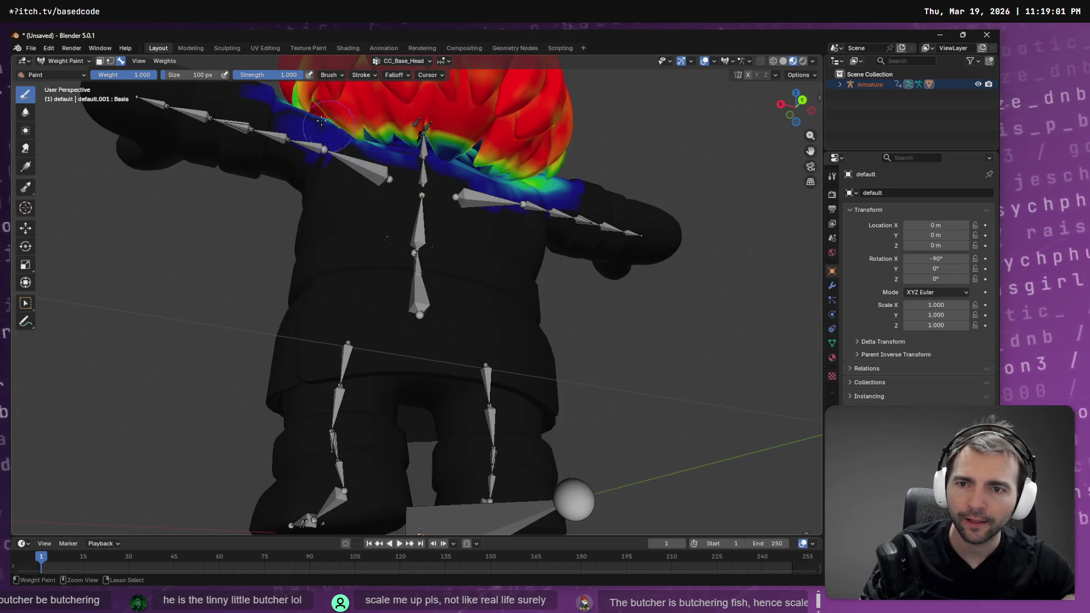
{"action": "left_click_drag", "start_coordinate": [469, 225], "coordinate": [516, 188], "text": "ctrl"}
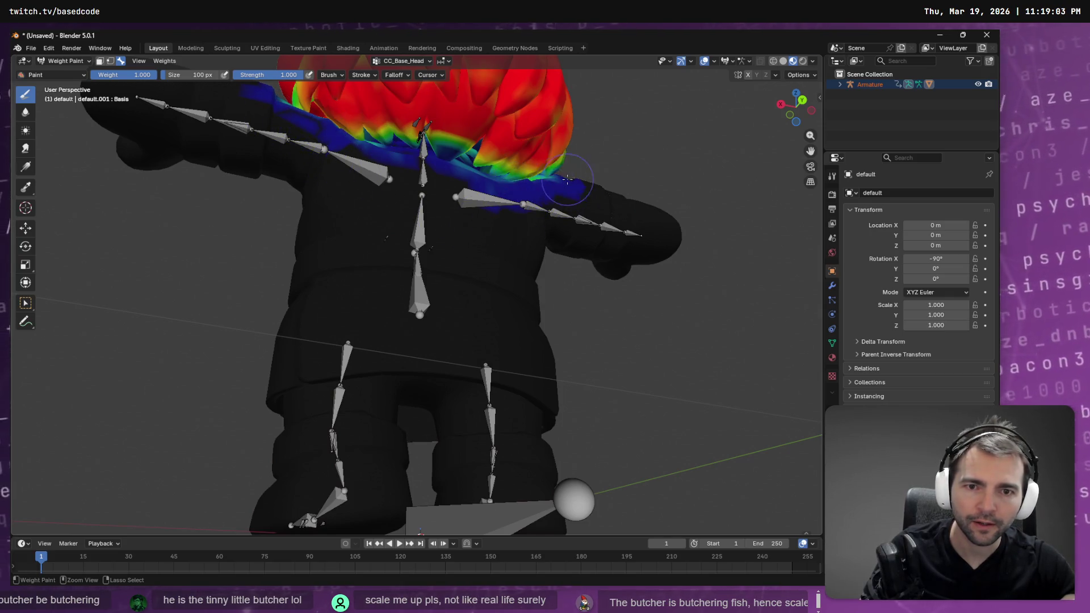
Step: Turn toward the left shoulder and clear its CC_Base_Head weight
{"action": "middle_click_drag", "start_coordinate": [543, 181], "coordinate": [514, 228]}
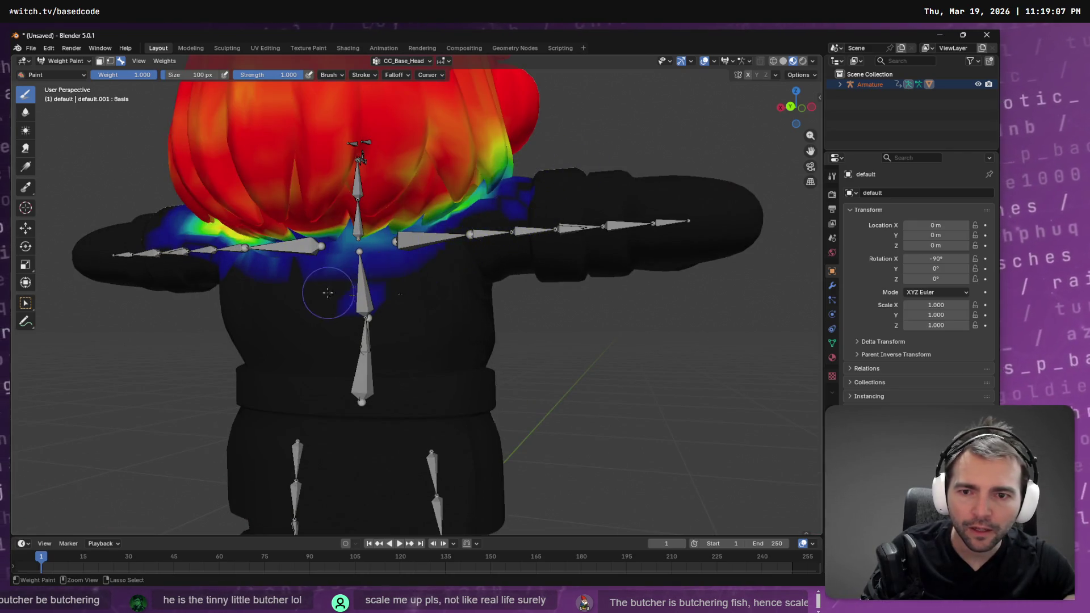
{"action": "middle_click_drag", "start_coordinate": [388, 254], "coordinate": [227, 247]}
{"action": "mouse_move", "coordinate": [207, 245]}
{"action": "left_mouse_down", "text": "ctrl"}
{"action": "mouse_move", "coordinate": [244, 267]}
{"action": "mouse_move", "coordinate": [164, 222]}
{"action": "mouse_move", "coordinate": [188, 224]}
{"action": "mouse_move", "coordinate": [175, 234]}
{"action": "mouse_move", "coordinate": [131, 210]}
{"action": "left_mouse_up", "text": "ctrl"}
{"action": "mouse_move", "coordinate": [130, 210]}
{"action": "middle_mouse_down"}
{"action": "mouse_move", "coordinate": [491, 316]}
{"action": "mouse_move", "coordinate": [505, 284]}
{"action": "mouse_move", "coordinate": [537, 270]}
{"action": "middle_mouse_up"}
{"action": "scroll", "coordinate": [487, 272], "scroll_direction": "up", "scroll_amount": 5}
Step: Repaint the hair's head weights and lower the green inner-surface weights to blue
{"action": "mouse_move", "coordinate": [521, 192]}
{"action": "left_mouse_down"}
{"action": "mouse_move", "coordinate": [499, 125]}
{"action": "mouse_move", "coordinate": [454, 113]}
{"action": "mouse_move", "coordinate": [536, 99]}
{"action": "mouse_move", "coordinate": [584, 148]}
{"action": "mouse_move", "coordinate": [568, 142]}
{"action": "mouse_move", "coordinate": [522, 238]}
{"action": "mouse_move", "coordinate": [508, 223]}
{"action": "left_mouse_up"}
{"action": "mouse_move", "coordinate": [625, 231]}
{"action": "left_mouse_down"}
{"action": "mouse_move", "coordinate": [539, 165]}
{"action": "mouse_move", "coordinate": [471, 131]}
{"action": "mouse_move", "coordinate": [526, 134]}
{"action": "left_mouse_up"}
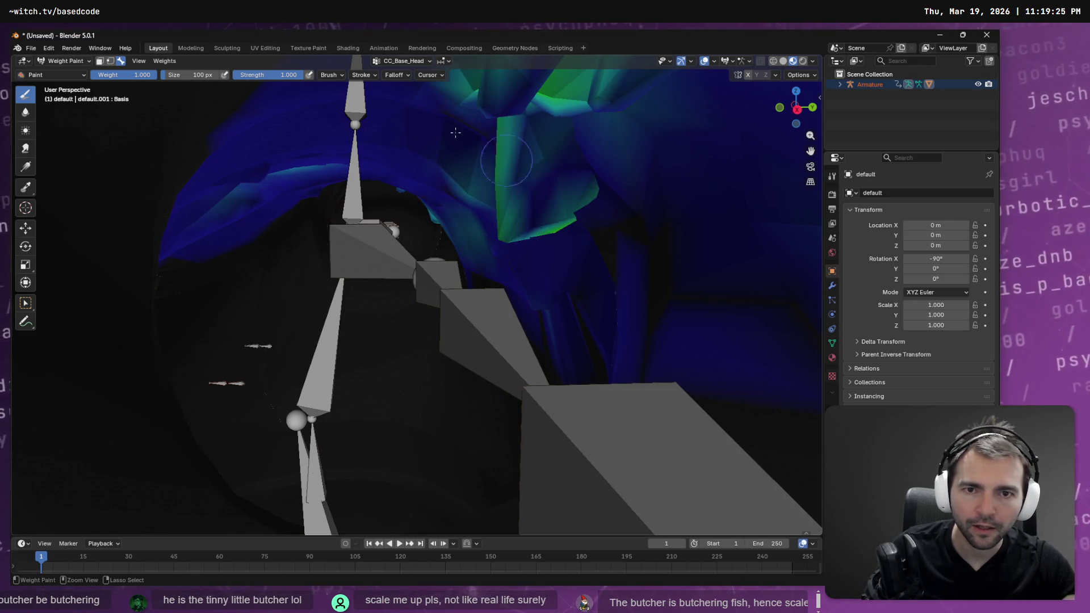
{"action": "mouse_move", "coordinate": [666, 207]}
{"action": "middle_mouse_down"}
{"action": "mouse_move", "coordinate": [651, 216]}
{"action": "mouse_move", "coordinate": [693, 201]}
{"action": "mouse_move", "coordinate": [551, 156]}
{"action": "mouse_move", "coordinate": [567, 187]}
{"action": "mouse_move", "coordinate": [596, 195]}
{"action": "mouse_move", "coordinate": [512, 269]}
{"action": "middle_mouse_up"}
{"action": "left_click_drag", "start_coordinate": [419, 281], "coordinate": [412, 277], "text": "ctrl"}
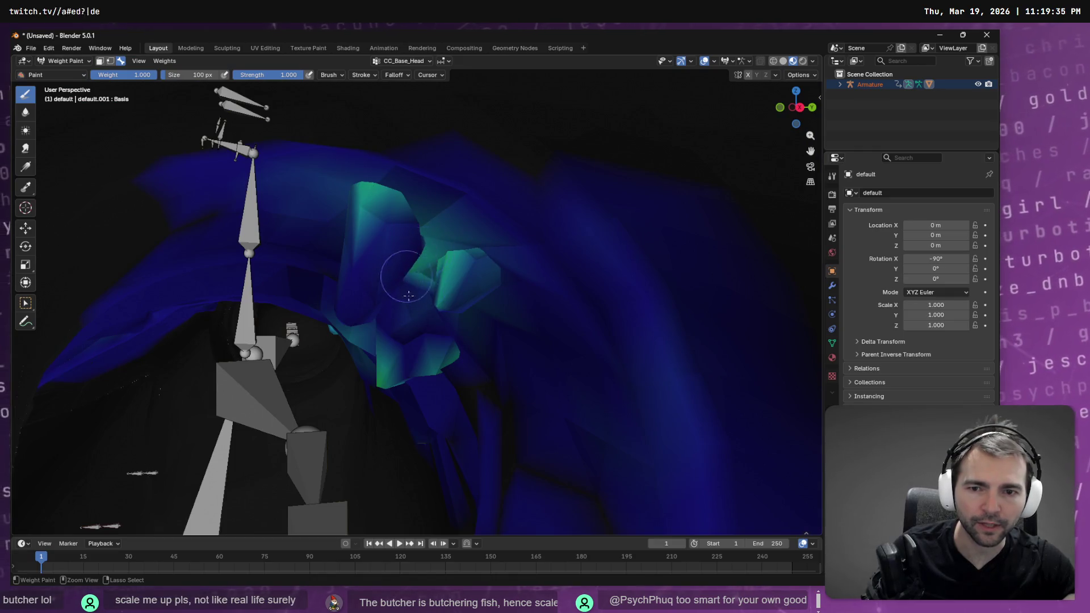
{"action": "mouse_move", "coordinate": [451, 244]}
{"action": "left_mouse_down", "text": "ctrl"}
{"action": "mouse_move", "coordinate": [423, 233]}
{"action": "mouse_move", "coordinate": [363, 284]}
{"action": "mouse_move", "coordinate": [400, 352]}
{"action": "mouse_move", "coordinate": [387, 341]}
{"action": "left_mouse_up", "text": "ctrl"}
{"action": "mouse_move", "coordinate": [387, 341]}
{"action": "middle_mouse_down"}
{"action": "mouse_move", "coordinate": [370, 335]}
{"action": "mouse_move", "coordinate": [438, 292]}
{"action": "middle_mouse_up"}
Step: Paint and smooth the inner ear-shaped pieces to a uniform green weight
{"action": "left_click_drag", "start_coordinate": [466, 267], "coordinate": [499, 250]}
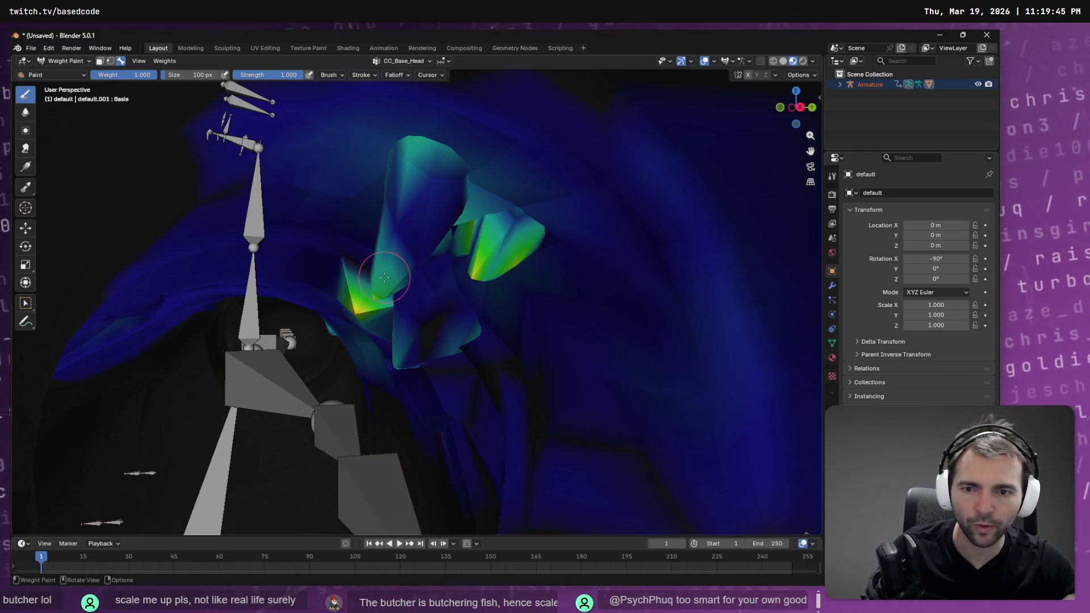
{"action": "mouse_move", "coordinate": [386, 282]}
{"action": "middle_mouse_down"}
{"action": "mouse_move", "coordinate": [398, 264]}
{"action": "mouse_move", "coordinate": [391, 301]}
{"action": "middle_mouse_up"}
{"action": "mouse_move", "coordinate": [392, 301]}
{"action": "left_mouse_down"}
{"action": "mouse_move", "coordinate": [409, 244]}
{"action": "mouse_move", "coordinate": [401, 280]}
{"action": "left_mouse_up"}
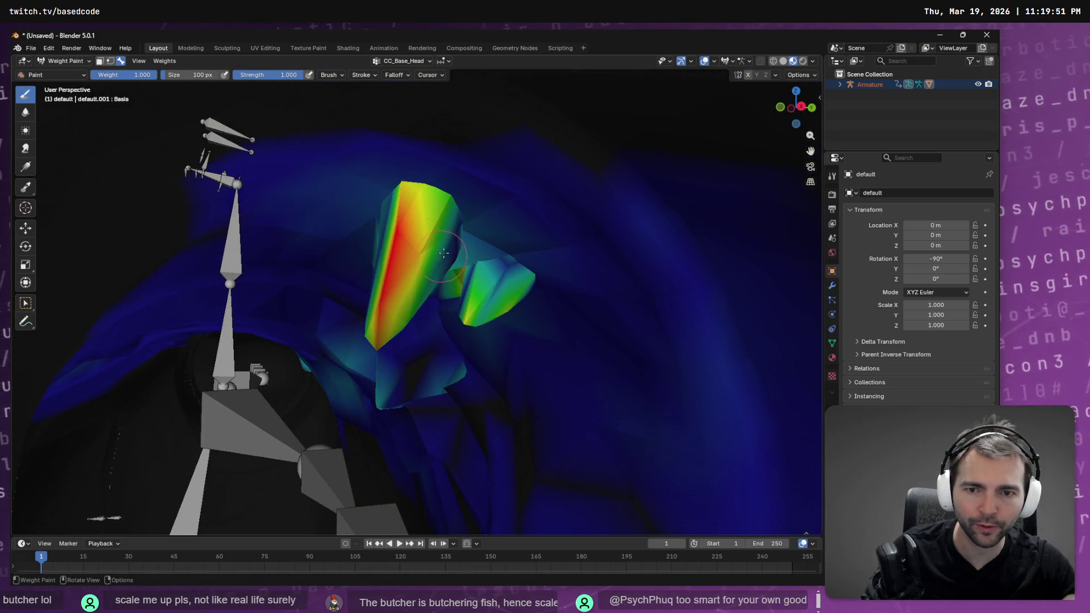
{"action": "mouse_move", "coordinate": [387, 197]}
{"action": "left_mouse_down"}
{"action": "mouse_move", "coordinate": [412, 211]}
{"action": "mouse_move", "coordinate": [435, 196]}
{"action": "left_mouse_up"}
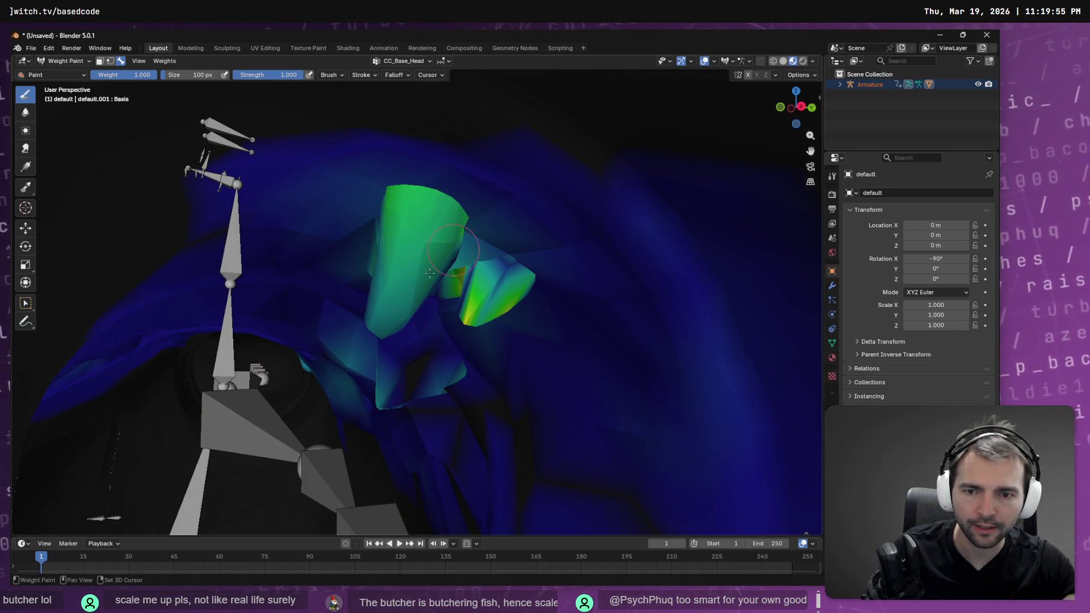
{"action": "left_click_drag", "start_coordinate": [438, 268], "coordinate": [519, 264]}
{"action": "left_click_drag", "start_coordinate": [454, 319], "coordinate": [384, 396], "text": "shift"}
{"action": "mouse_move", "coordinate": [385, 396]}
{"action": "middle_mouse_down"}
{"action": "mouse_move", "coordinate": [500, 374]}
{"action": "mouse_move", "coordinate": [443, 341]}
{"action": "middle_mouse_up"}
Step: Undo a bad gradient stroke and add head weight to the back of the neck
{"action": "left_click_drag", "start_coordinate": [383, 429], "coordinate": [381, 341]}
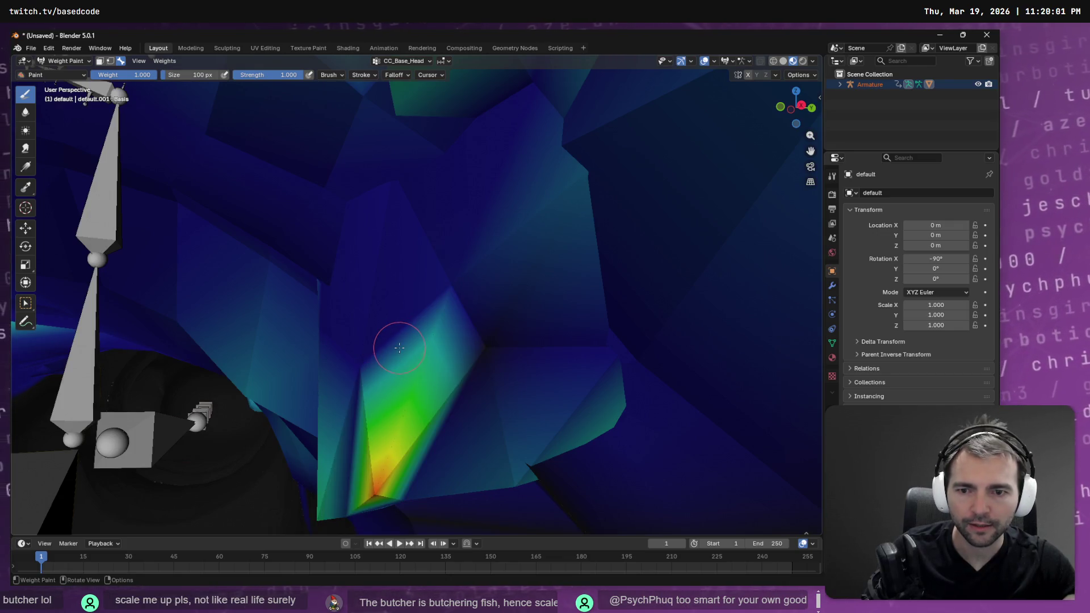
{"action": "key", "text": "ctrl+z"}
{"action": "scroll", "coordinate": [513, 375], "scroll_direction": "down", "scroll_amount": 10}
{"action": "mouse_move", "coordinate": [515, 377]}
{"action": "middle_mouse_down"}
{"action": "mouse_move", "coordinate": [388, 393]}
{"action": "mouse_move", "coordinate": [278, 337]}
{"action": "mouse_move", "coordinate": [483, 306]}
{"action": "middle_mouse_up"}
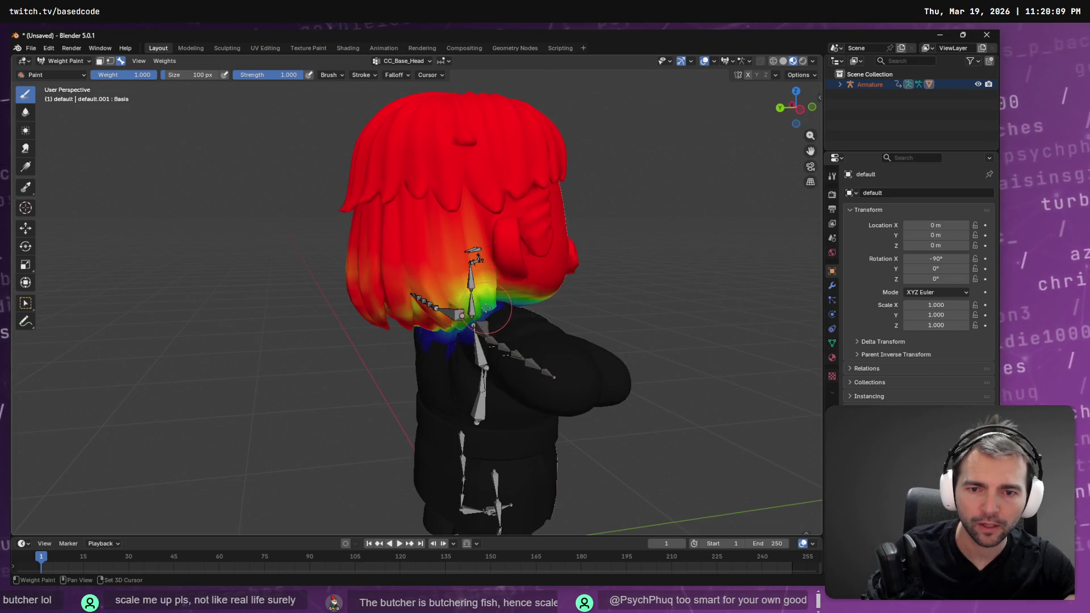
{"action": "left_click_drag", "start_coordinate": [487, 307], "coordinate": [487, 299]}
{"action": "mouse_move", "coordinate": [479, 326]}
{"action": "middle_mouse_down"}
{"action": "mouse_move", "coordinate": [555, 365]}
{"action": "mouse_move", "coordinate": [477, 307]}
{"action": "middle_mouse_up"}
{"action": "scroll", "coordinate": [555, 365], "scroll_direction": "up", "scroll_amount": 4}
Step: Paint head weight onto the inner neck geometry and its yellow-green piece
{"action": "mouse_move", "coordinate": [522, 231]}
{"action": "left_mouse_down"}
{"action": "mouse_move", "coordinate": [530, 224]}
{"action": "mouse_move", "coordinate": [519, 238]}
{"action": "left_mouse_up"}
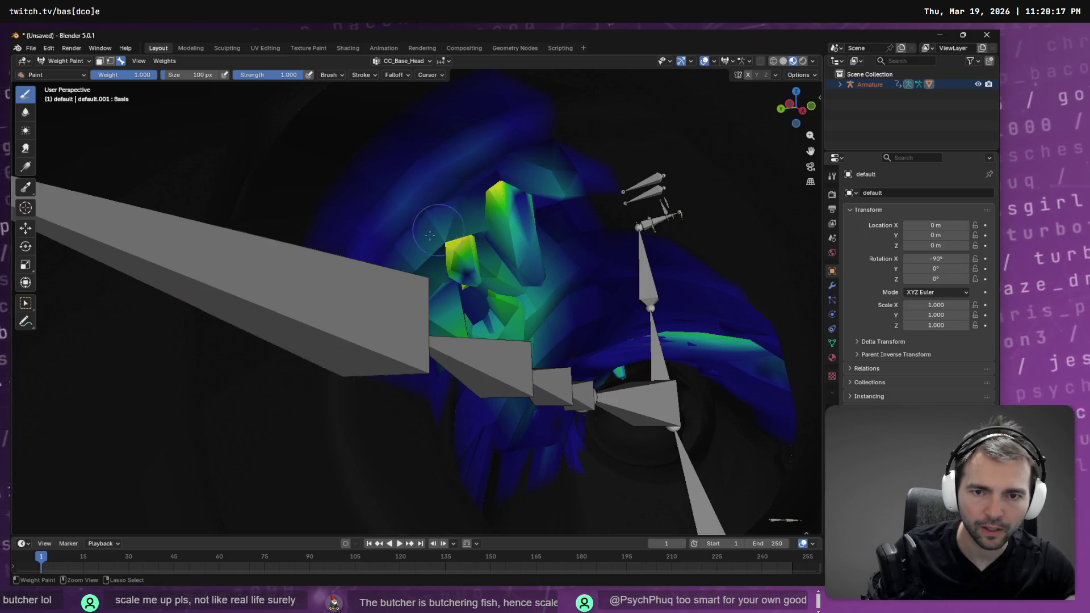
{"action": "left_click_drag", "start_coordinate": [450, 235], "coordinate": [421, 303]}
{"action": "mouse_move", "coordinate": [536, 329]}
{"action": "middle_mouse_down"}
{"action": "mouse_move", "coordinate": [518, 321]}
{"action": "mouse_move", "coordinate": [471, 346]}
{"action": "middle_mouse_up"}
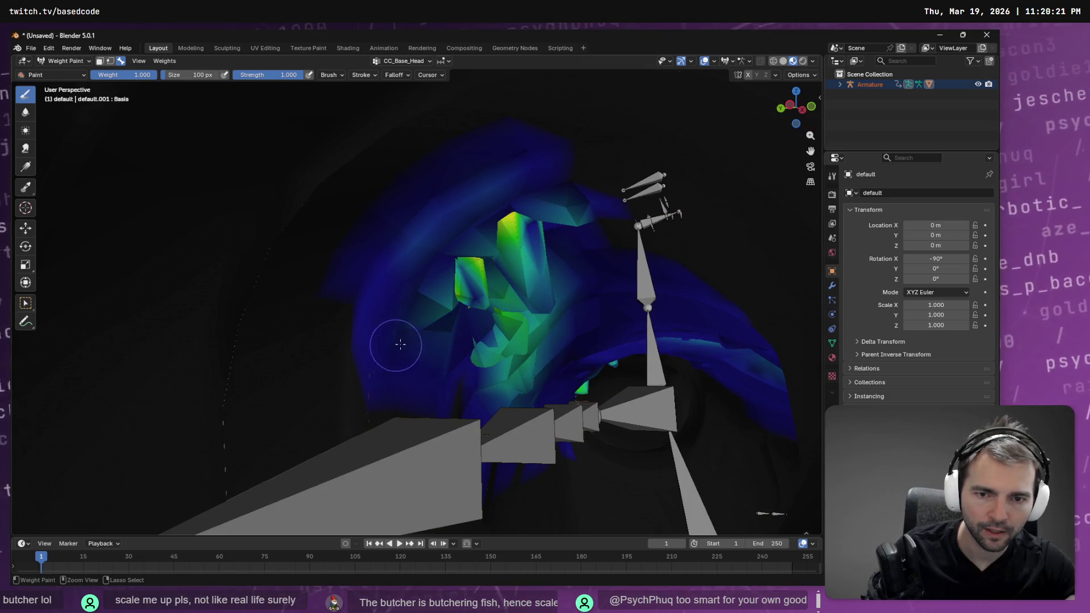
{"action": "mouse_move", "coordinate": [426, 299]}
{"action": "left_mouse_down"}
{"action": "mouse_move", "coordinate": [442, 309]}
{"action": "mouse_move", "coordinate": [439, 290]}
{"action": "left_mouse_up"}
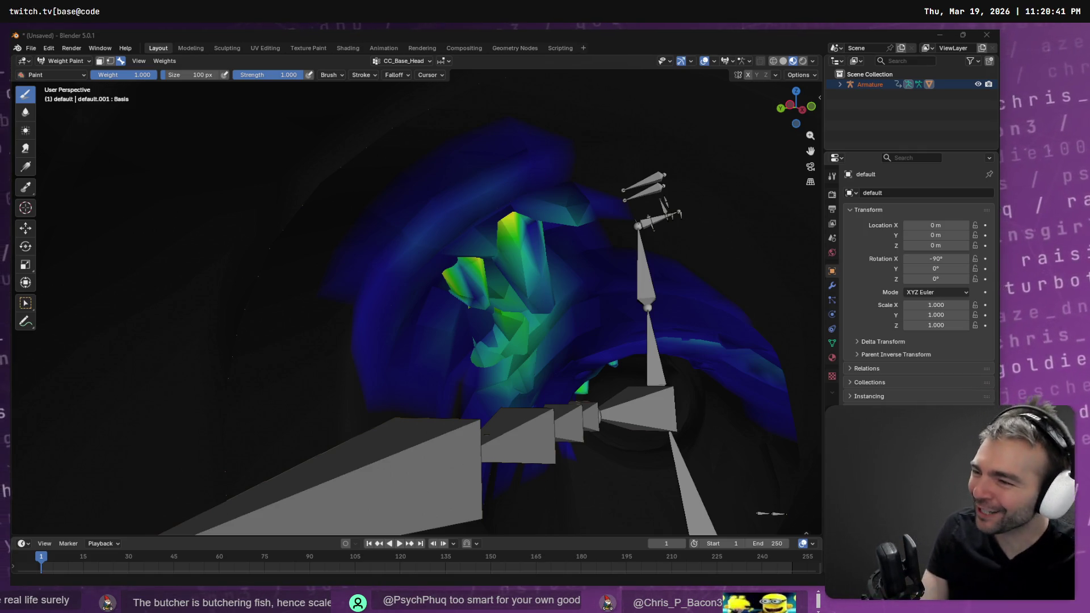
{"action": "scroll", "coordinate": [357, 244], "scroll_direction": "up", "scroll_amount": 6}
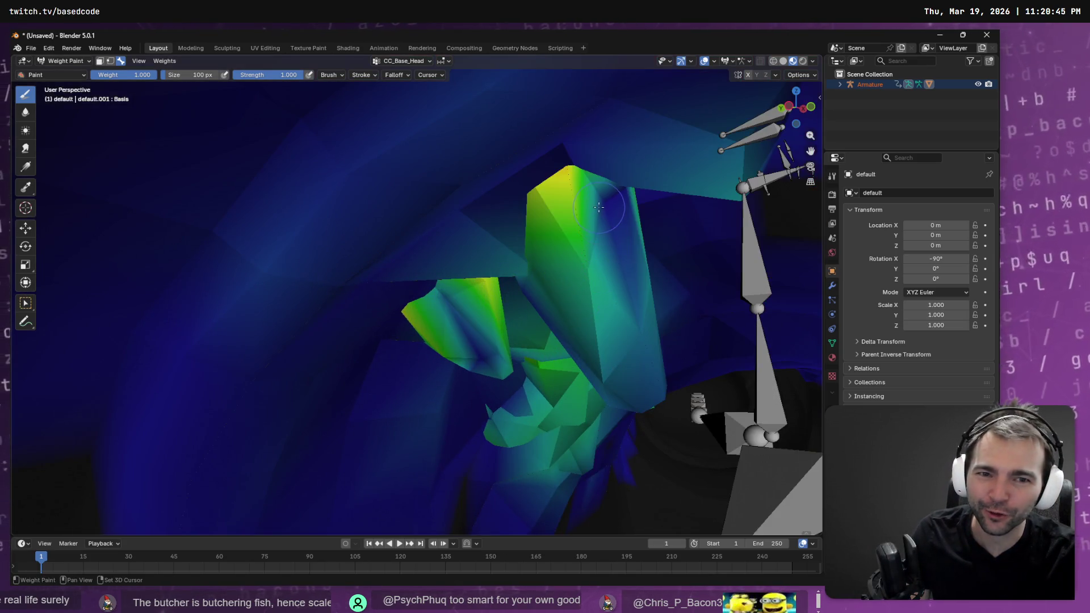
Step: Strengthen weights on the wing-shaped pieces, from the wing tip down the fold
{"action": "middle_click_drag", "start_coordinate": [637, 353], "coordinate": [611, 325]}
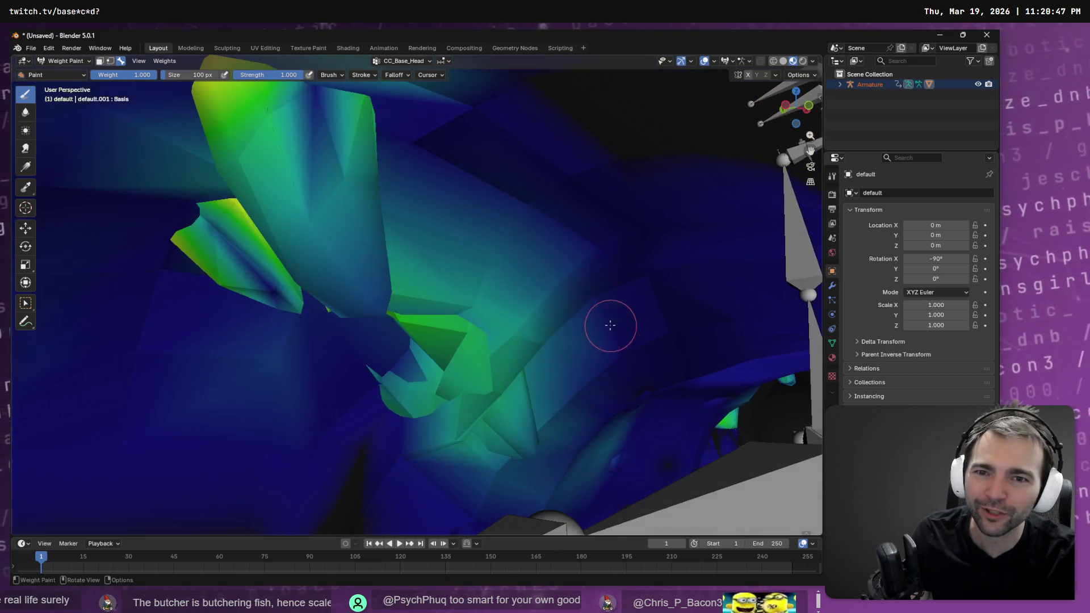
{"action": "left_click_drag", "start_coordinate": [305, 102], "coordinate": [315, 97]}
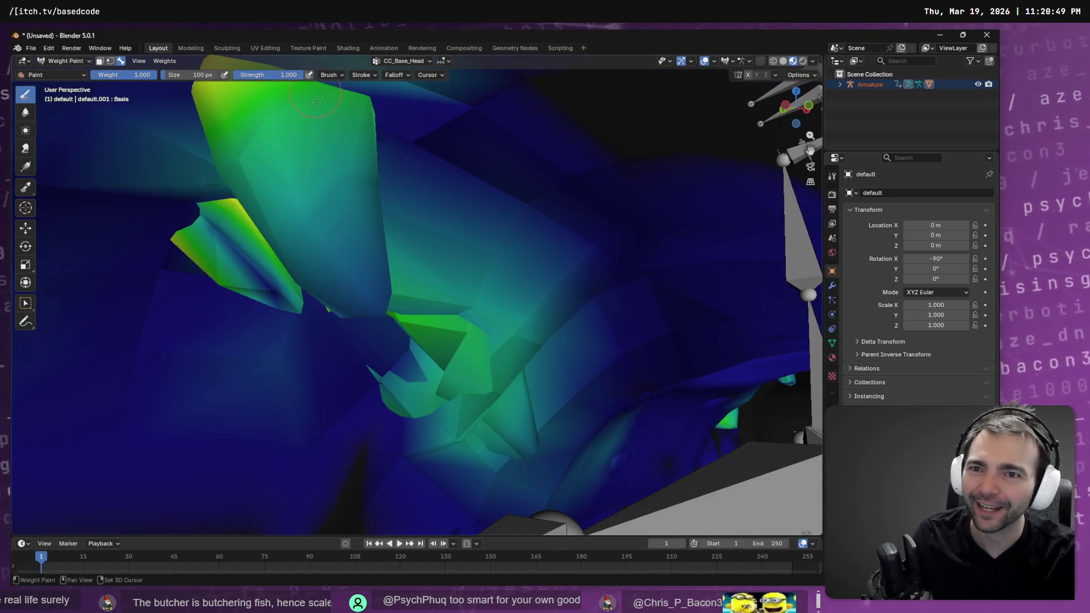
{"action": "left_click_drag", "start_coordinate": [342, 261], "coordinate": [370, 297]}
{"action": "mouse_move", "coordinate": [291, 281]}
{"action": "left_mouse_down"}
{"action": "mouse_move", "coordinate": [261, 272]}
{"action": "mouse_move", "coordinate": [244, 250]}
{"action": "mouse_move", "coordinate": [238, 278]}
{"action": "mouse_move", "coordinate": [276, 295]}
{"action": "left_mouse_up"}
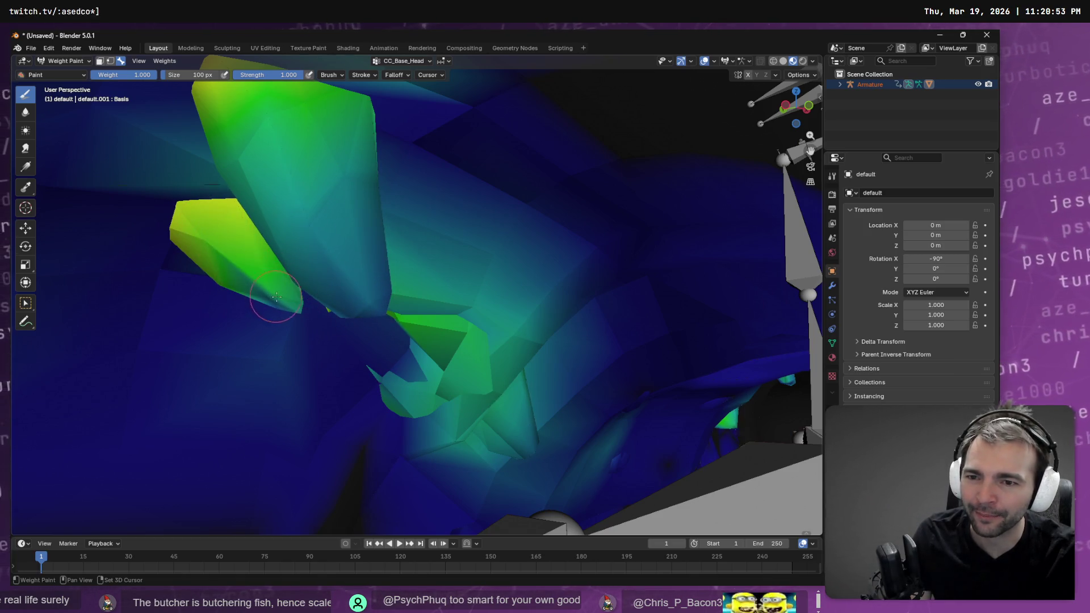
{"action": "middle_click_drag", "start_coordinate": [461, 351], "coordinate": [401, 361]}
{"action": "left_click_drag", "start_coordinate": [418, 316], "coordinate": [399, 374]}
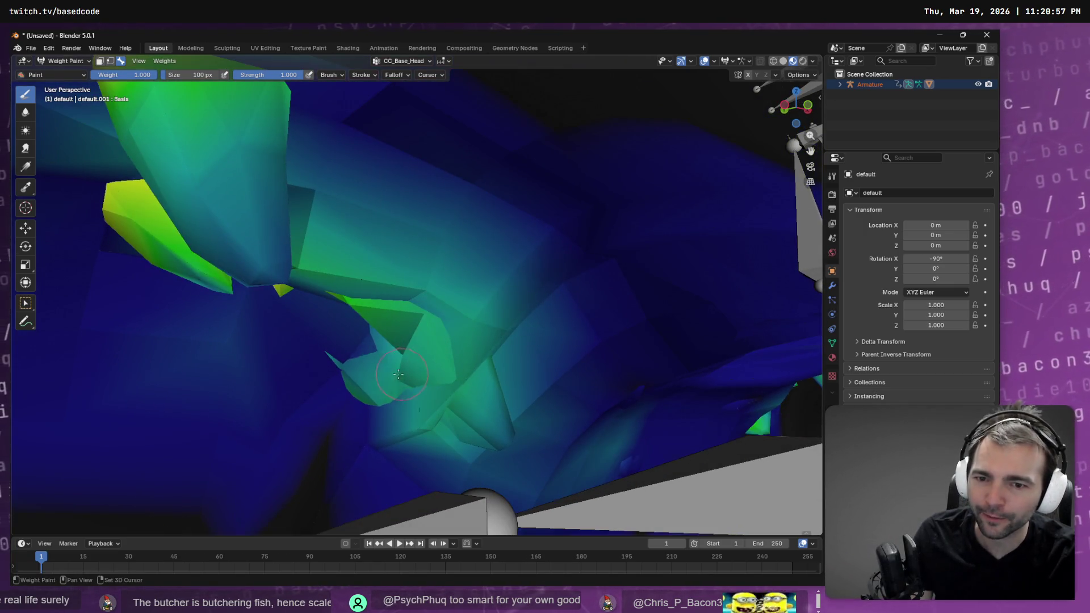
{"action": "mouse_move", "coordinate": [466, 397]}
{"action": "left_mouse_down"}
{"action": "mouse_move", "coordinate": [499, 433]}
{"action": "mouse_move", "coordinate": [512, 413]}
{"action": "mouse_move", "coordinate": [507, 444]}
{"action": "left_mouse_up"}
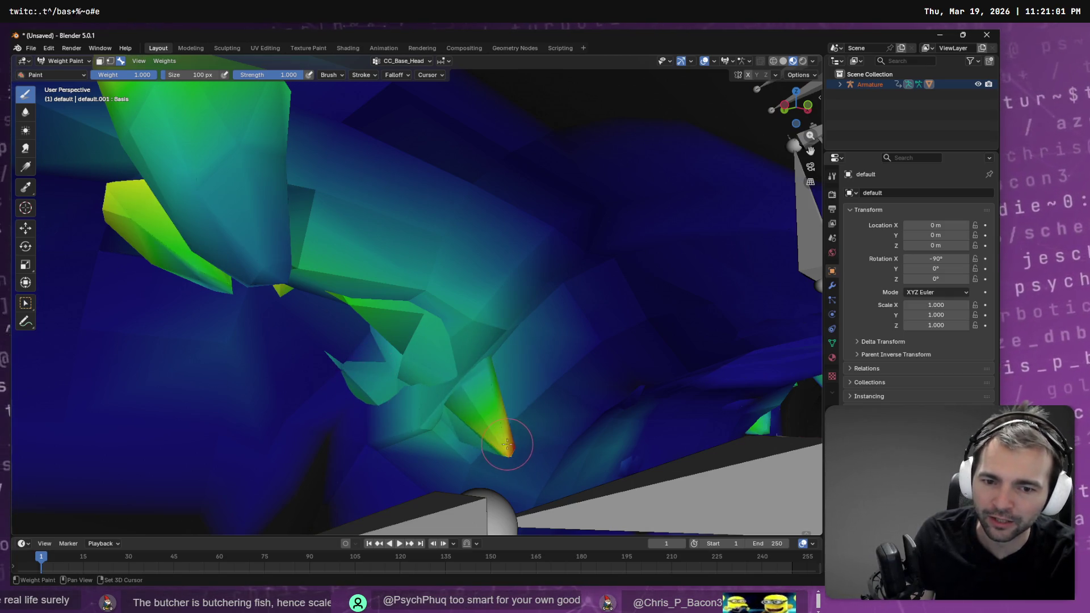
{"action": "left_click", "coordinate": [425, 352]}
Step: Subtract weight from the over-painted green faces around the fold
{"action": "mouse_move", "coordinate": [492, 342]}
{"action": "left_mouse_down", "text": "ctrl"}
{"action": "mouse_move", "coordinate": [398, 358]}
{"action": "mouse_move", "coordinate": [481, 328]}
{"action": "left_mouse_up", "text": "ctrl"}
{"action": "left_click_drag", "start_coordinate": [440, 366], "coordinate": [397, 292], "text": "ctrl"}
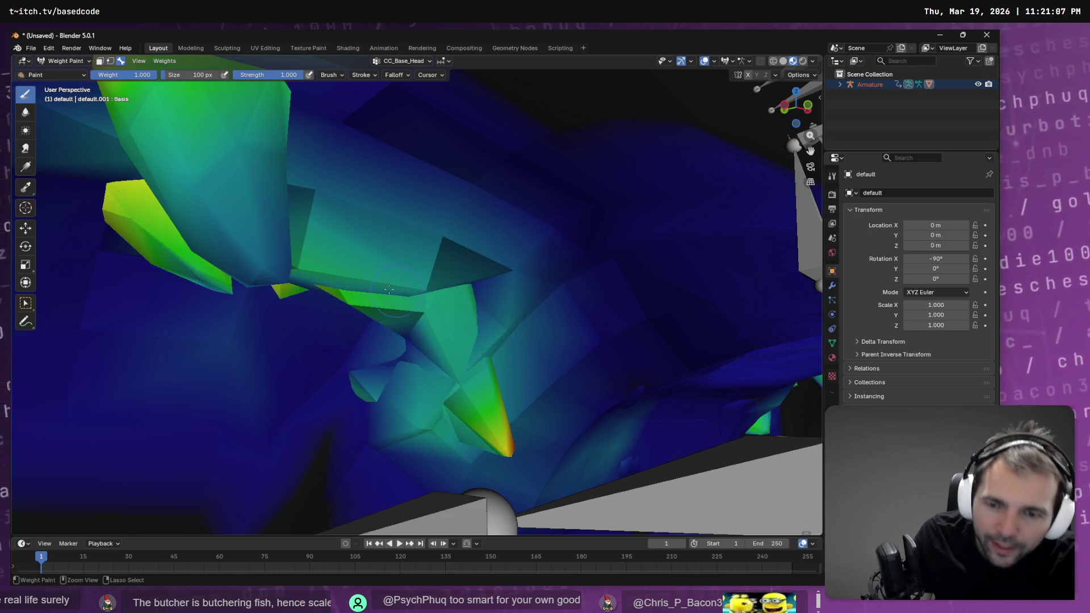
{"action": "left_click_drag", "start_coordinate": [317, 266], "coordinate": [324, 208], "text": "ctrl"}
{"action": "left_click_drag", "start_coordinate": [353, 280], "coordinate": [451, 344], "text": "ctrl"}
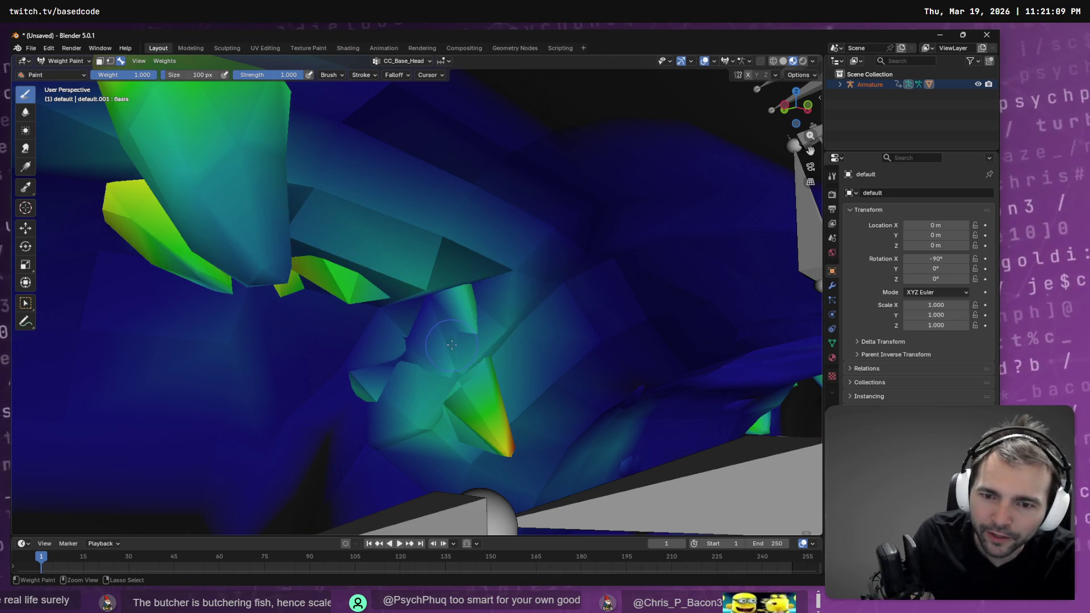
{"action": "mouse_move", "coordinate": [386, 392]}
{"action": "left_mouse_down"}
{"action": "mouse_move", "coordinate": [371, 383]}
{"action": "mouse_move", "coordinate": [395, 383]}
{"action": "left_mouse_up"}
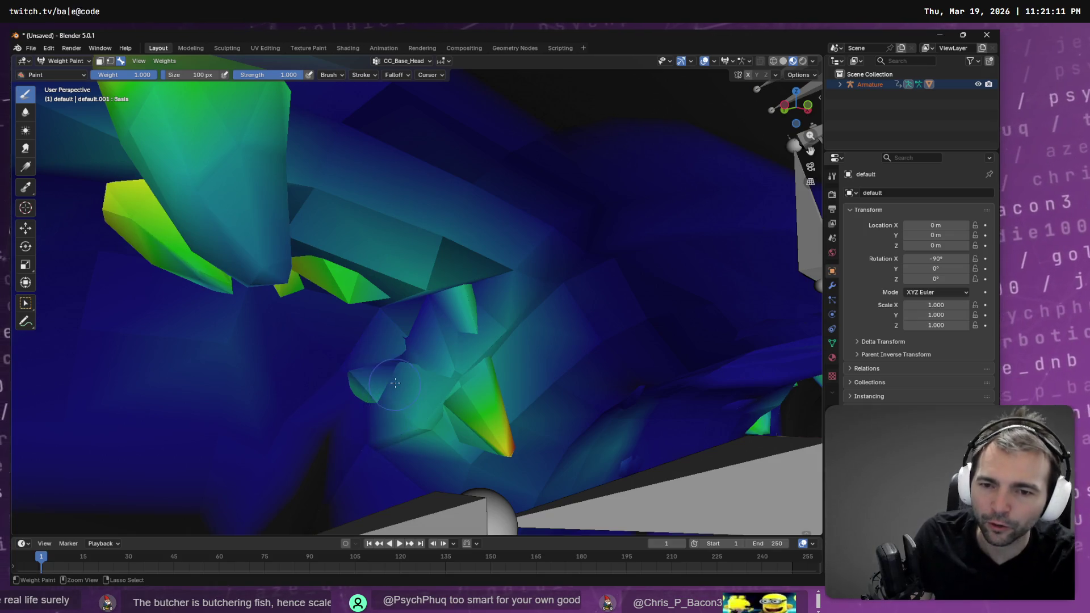
{"action": "mouse_move", "coordinate": [392, 386]}
{"action": "middle_mouse_down"}
{"action": "mouse_move", "coordinate": [450, 369]}
{"action": "mouse_move", "coordinate": [469, 341]}
{"action": "mouse_move", "coordinate": [456, 364]}
{"action": "mouse_move", "coordinate": [434, 365]}
{"action": "mouse_move", "coordinate": [489, 368]}
{"action": "middle_mouse_up"}
Step: Raise the jaw-line neck weights to full red and reduce weight left of the central bone
{"action": "middle_click_drag", "start_coordinate": [533, 333], "coordinate": [479, 309]}
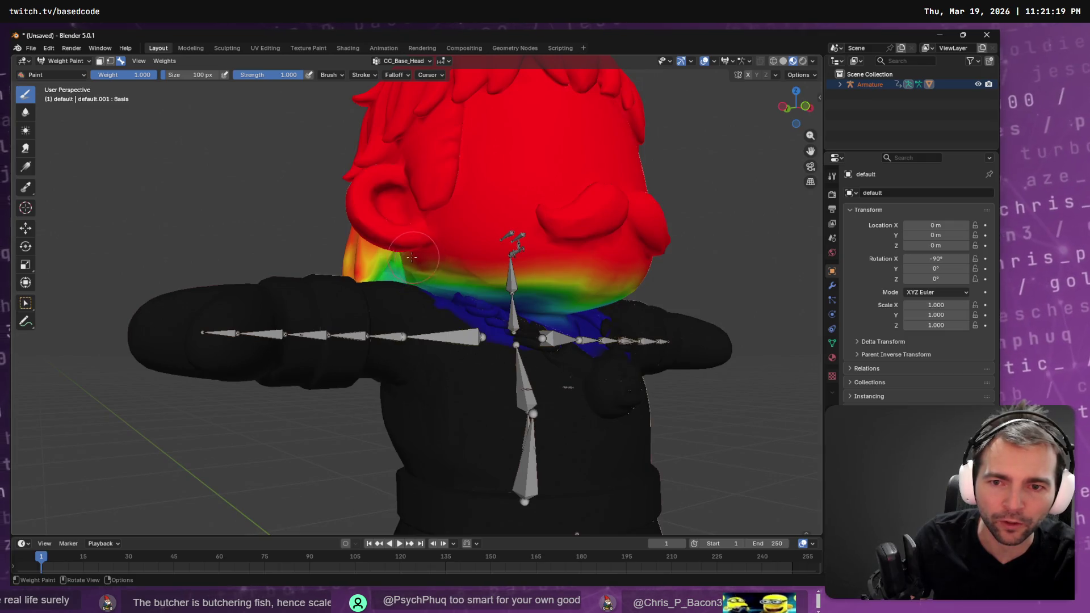
{"action": "scroll", "coordinate": [413, 258], "scroll_direction": "up", "scroll_amount": 3}
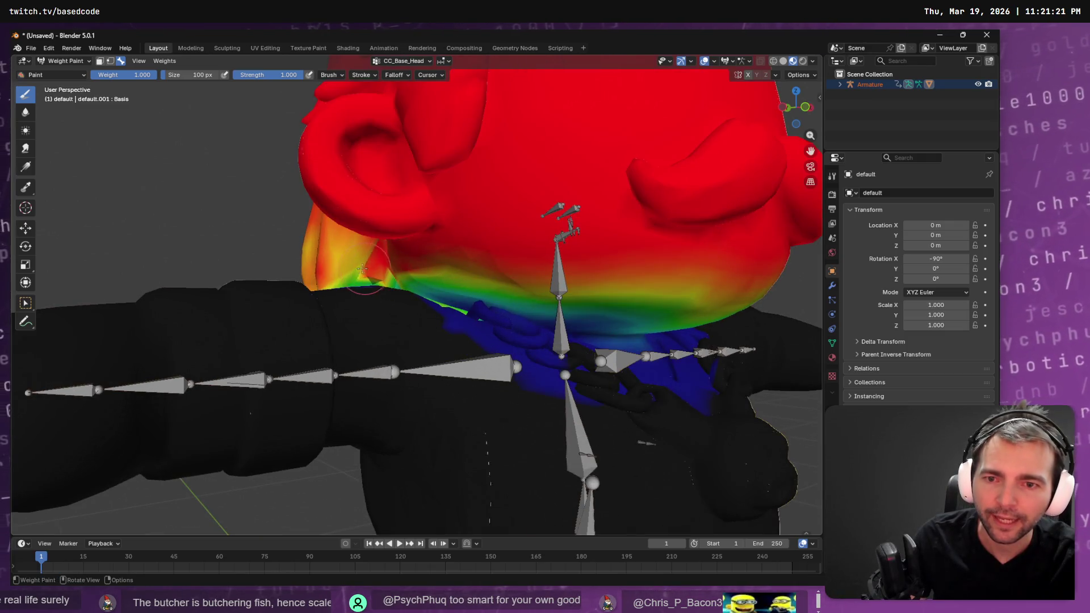
{"action": "middle_click_drag", "start_coordinate": [567, 284], "coordinate": [512, 240]}
{"action": "mouse_move", "coordinate": [512, 241]}
{"action": "left_mouse_down"}
{"action": "mouse_move", "coordinate": [686, 264]}
{"action": "mouse_move", "coordinate": [681, 238]}
{"action": "mouse_move", "coordinate": [747, 254]}
{"action": "left_mouse_up"}
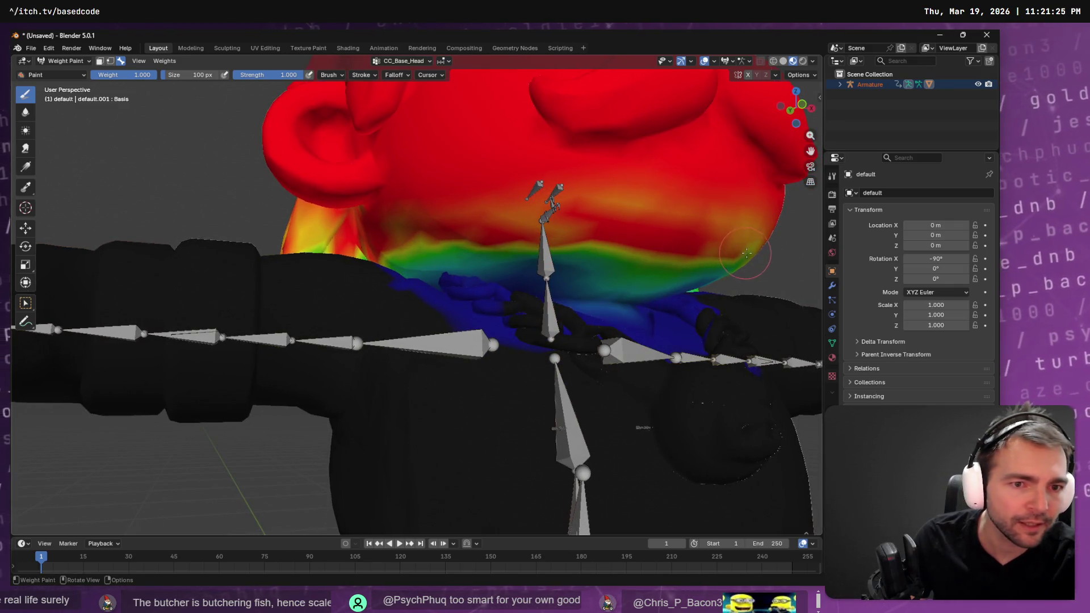
{"action": "left_click_drag", "start_coordinate": [640, 254], "coordinate": [483, 258]}
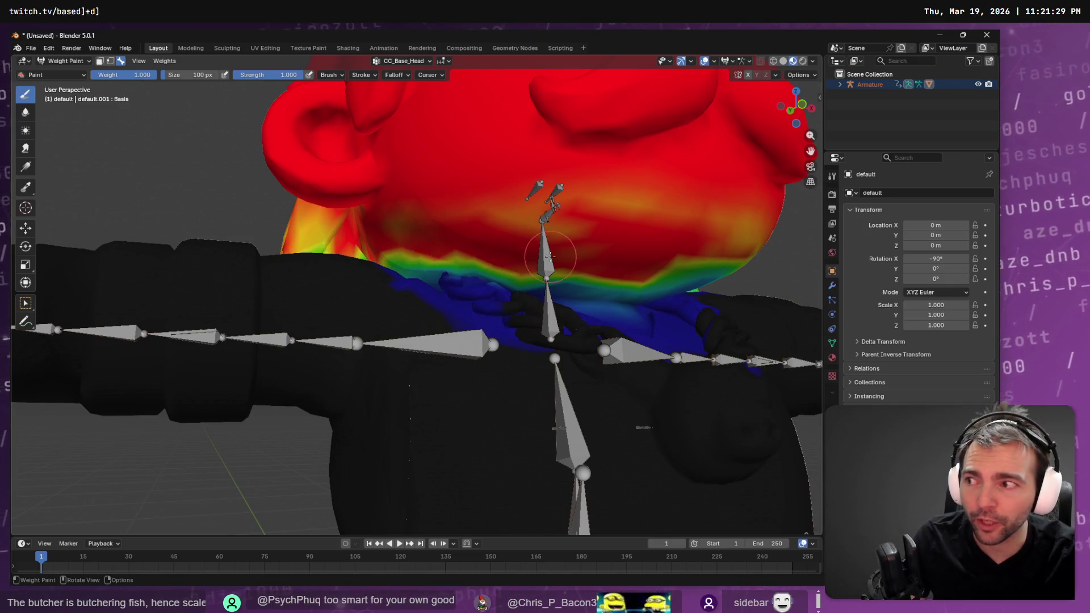
{"action": "middle_click_drag", "start_coordinate": [400, 234], "coordinate": [503, 256]}
{"action": "mouse_move", "coordinate": [503, 256]}
{"action": "left_mouse_down"}
{"action": "mouse_move", "coordinate": [493, 239]}
{"action": "mouse_move", "coordinate": [442, 227]}
{"action": "mouse_move", "coordinate": [636, 215]}
{"action": "left_mouse_up"}
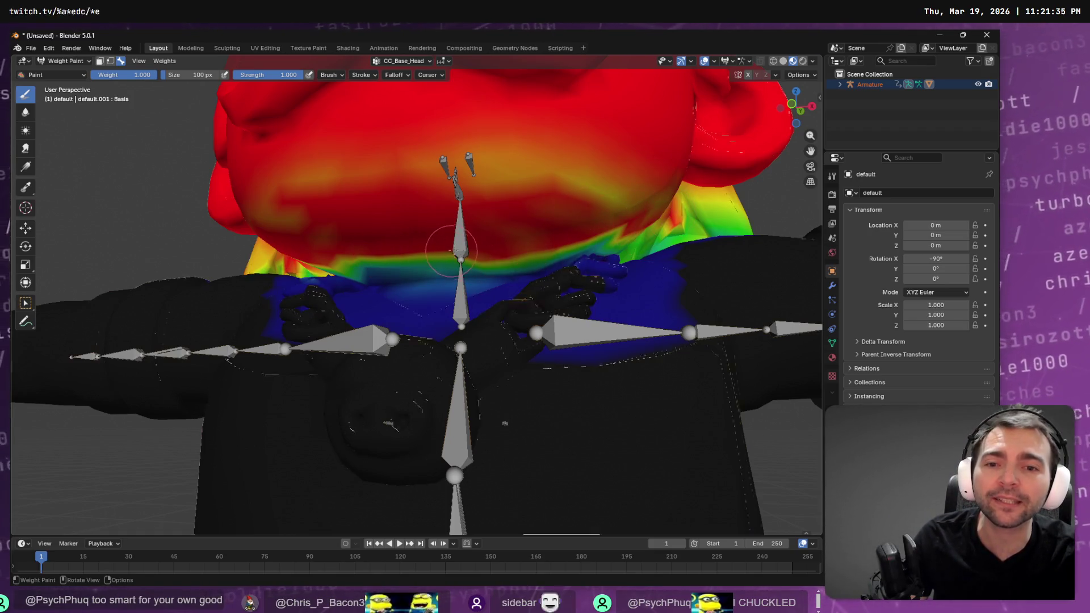
{"action": "mouse_move", "coordinate": [448, 286]}
{"action": "left_mouse_down", "text": "ctrl"}
{"action": "mouse_move", "coordinate": [408, 292]}
{"action": "mouse_move", "coordinate": [475, 295]}
{"action": "left_mouse_up", "text": "ctrl"}
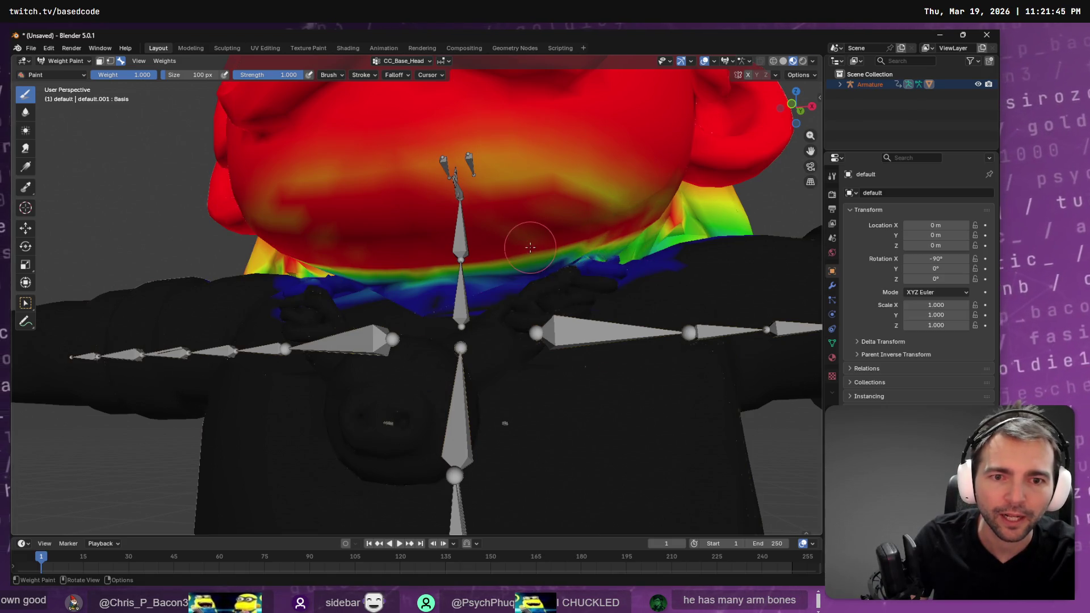
Step: Paint the right hair strand and the hair's lower edge fully red
{"action": "middle_click_drag", "start_coordinate": [551, 295], "coordinate": [588, 315]}
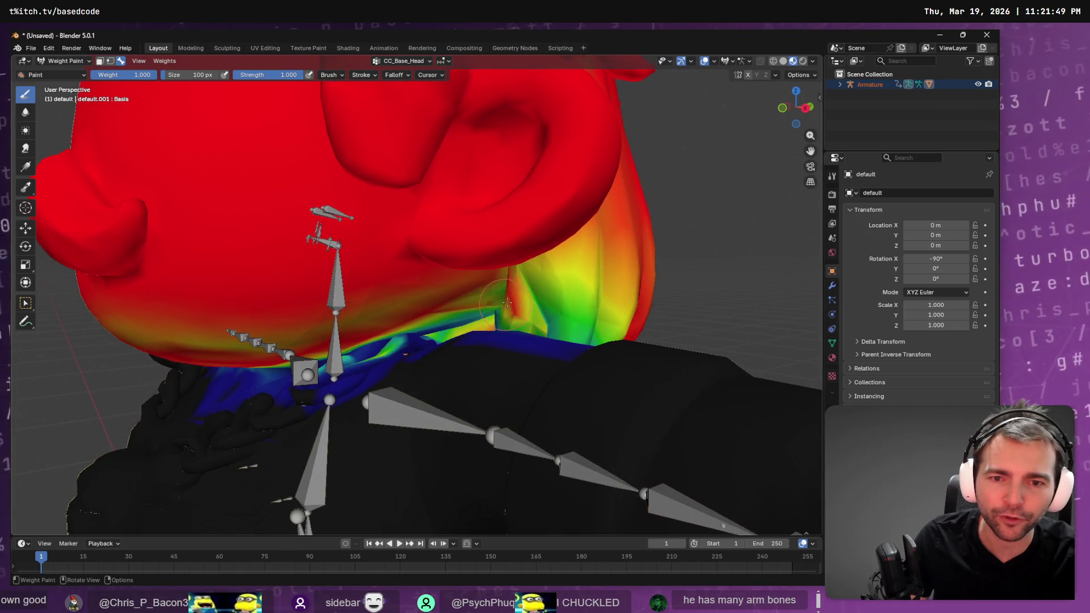
{"action": "middle_click_drag", "start_coordinate": [569, 308], "coordinate": [478, 317]}
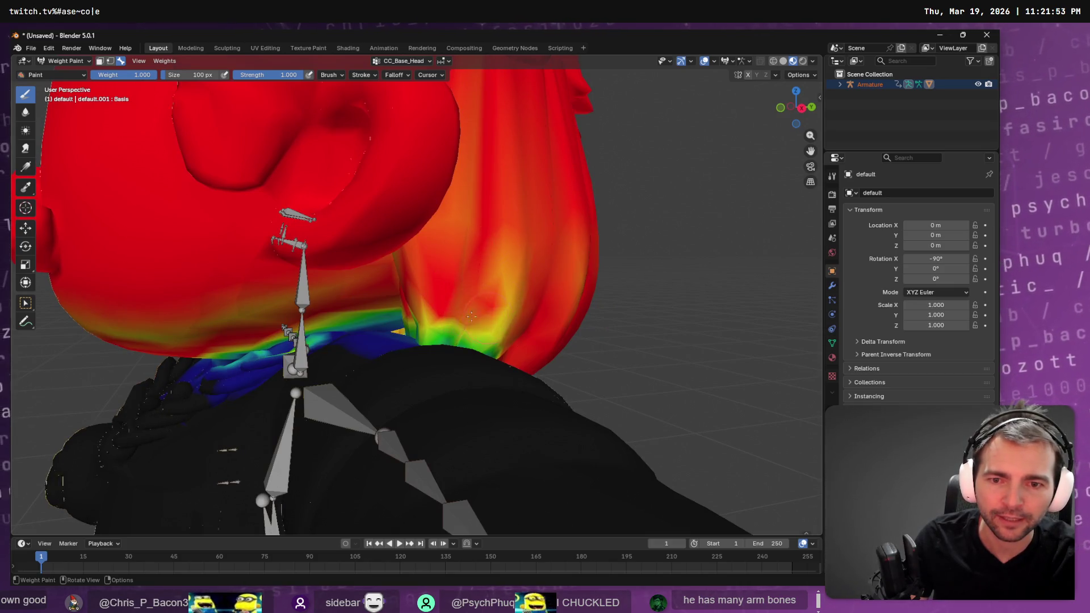
{"action": "mouse_move", "coordinate": [448, 327]}
{"action": "left_mouse_down"}
{"action": "mouse_move", "coordinate": [494, 244]}
{"action": "mouse_move", "coordinate": [474, 147]}
{"action": "mouse_move", "coordinate": [488, 136]}
{"action": "left_mouse_up"}
{"action": "scroll", "coordinate": [489, 136], "scroll_direction": "down", "scroll_amount": 5}
{"action": "mouse_move", "coordinate": [488, 136]}
{"action": "middle_mouse_down"}
{"action": "mouse_move", "coordinate": [546, 234]}
{"action": "mouse_move", "coordinate": [400, 301]}
{"action": "mouse_move", "coordinate": [386, 317]}
{"action": "middle_mouse_up"}
{"action": "scroll", "coordinate": [386, 319], "scroll_direction": "up", "scroll_amount": 5}
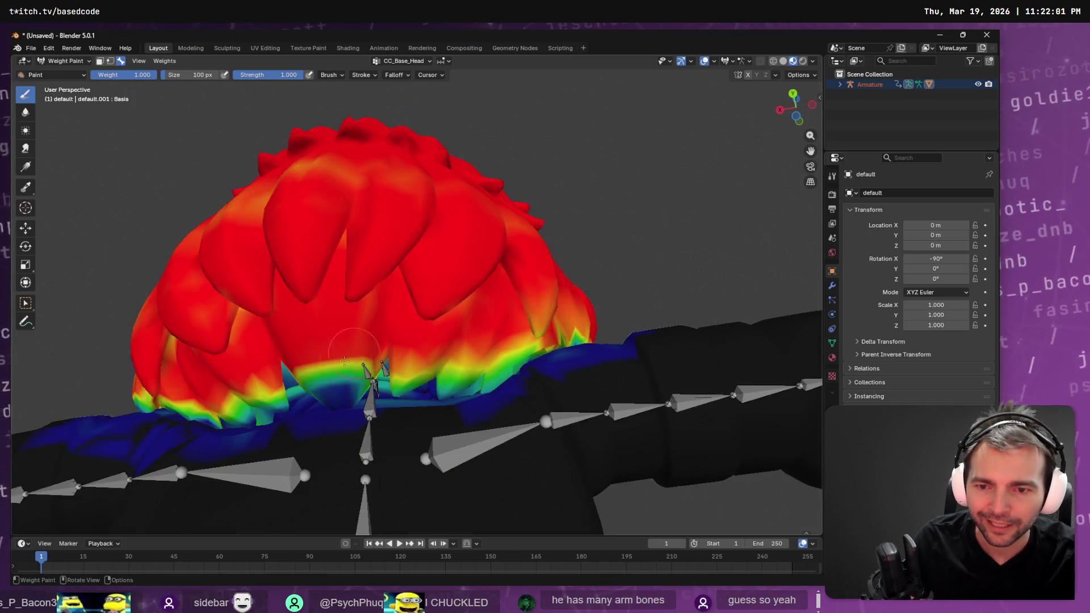
{"action": "mouse_move", "coordinate": [352, 401]}
{"action": "left_mouse_down"}
{"action": "mouse_move", "coordinate": [335, 400]}
{"action": "mouse_move", "coordinate": [374, 375]}
{"action": "mouse_move", "coordinate": [399, 388]}
{"action": "mouse_move", "coordinate": [454, 371]}
{"action": "mouse_move", "coordinate": [442, 392]}
{"action": "left_mouse_up"}
{"action": "mouse_move", "coordinate": [287, 386]}
{"action": "left_mouse_down"}
{"action": "mouse_move", "coordinate": [278, 406]}
{"action": "mouse_move", "coordinate": [210, 415]}
{"action": "left_mouse_up"}
Step: Fade the stray red-yellow patch below the head to blue, then return to a front view
{"action": "mouse_move", "coordinate": [333, 434]}
{"action": "middle_mouse_down"}
{"action": "mouse_move", "coordinate": [151, 401]}
{"action": "mouse_move", "coordinate": [136, 418]}
{"action": "mouse_move", "coordinate": [301, 376]}
{"action": "middle_mouse_up"}
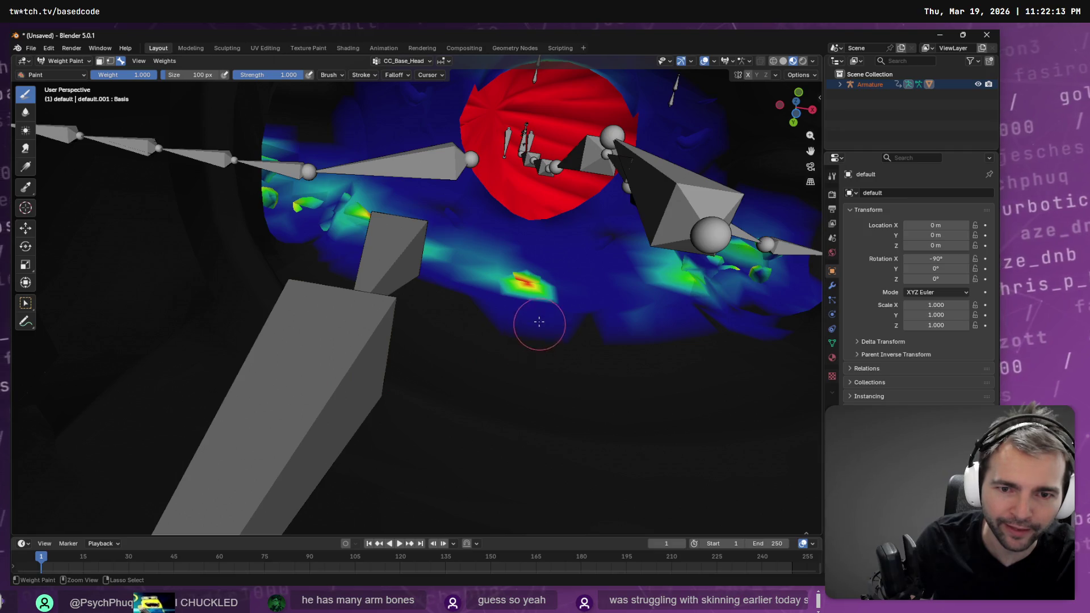
{"action": "left_click_drag", "start_coordinate": [523, 288], "coordinate": [534, 288], "text": "ctrl"}
{"action": "middle_click_drag", "start_coordinate": [474, 284], "coordinate": [462, 279]}
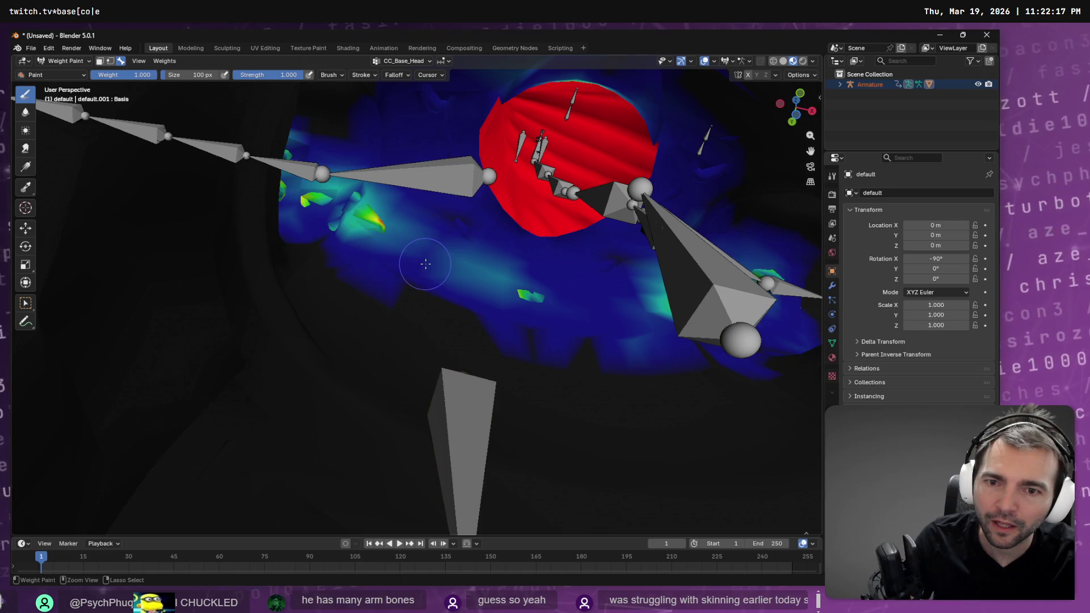
{"action": "middle_click_drag", "start_coordinate": [577, 303], "coordinate": [622, 307]}
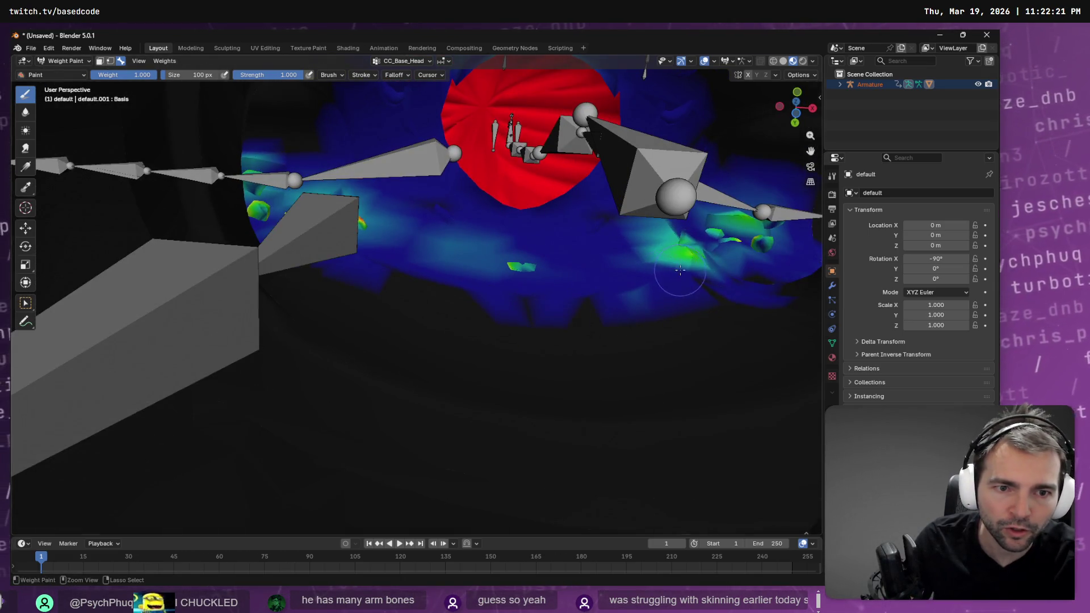
{"action": "mouse_move", "coordinate": [590, 249]}
{"action": "middle_mouse_down"}
{"action": "mouse_move", "coordinate": [591, 347]}
{"action": "mouse_move", "coordinate": [485, 334]}
{"action": "middle_mouse_up"}
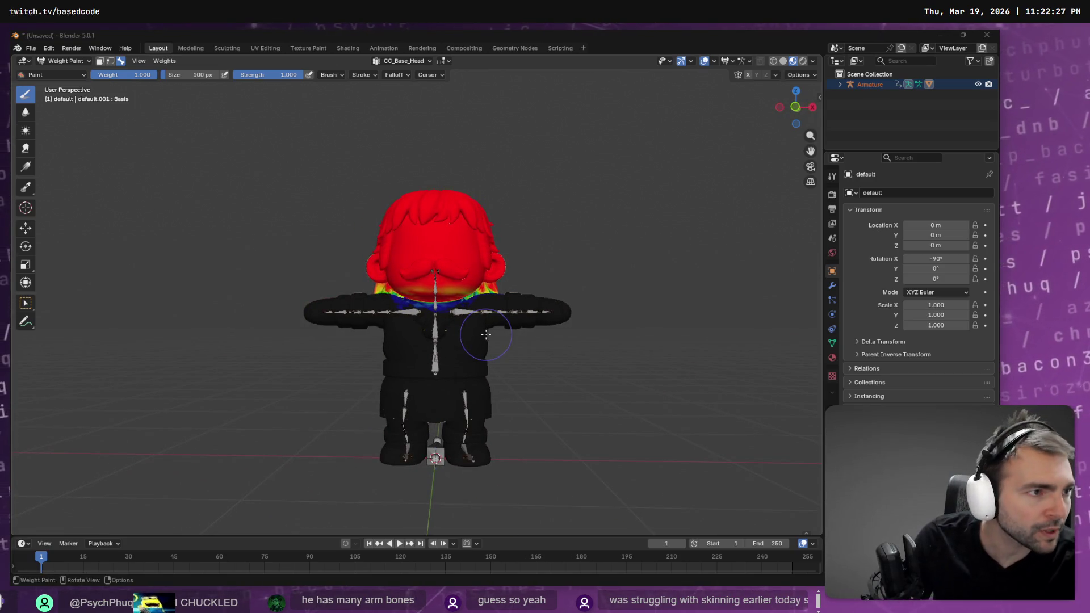
{"action": "key", "text": "alt+Tab"}
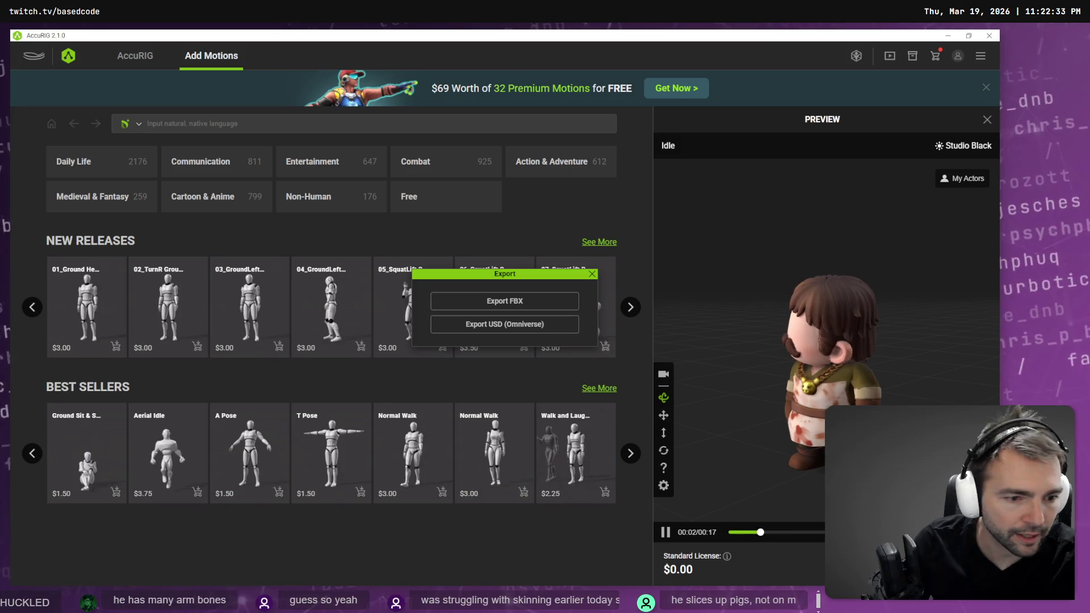
Step: Close AccuRIG's export options and restore its maximized window
{"action": "double_click", "coordinate": [97, 60]}
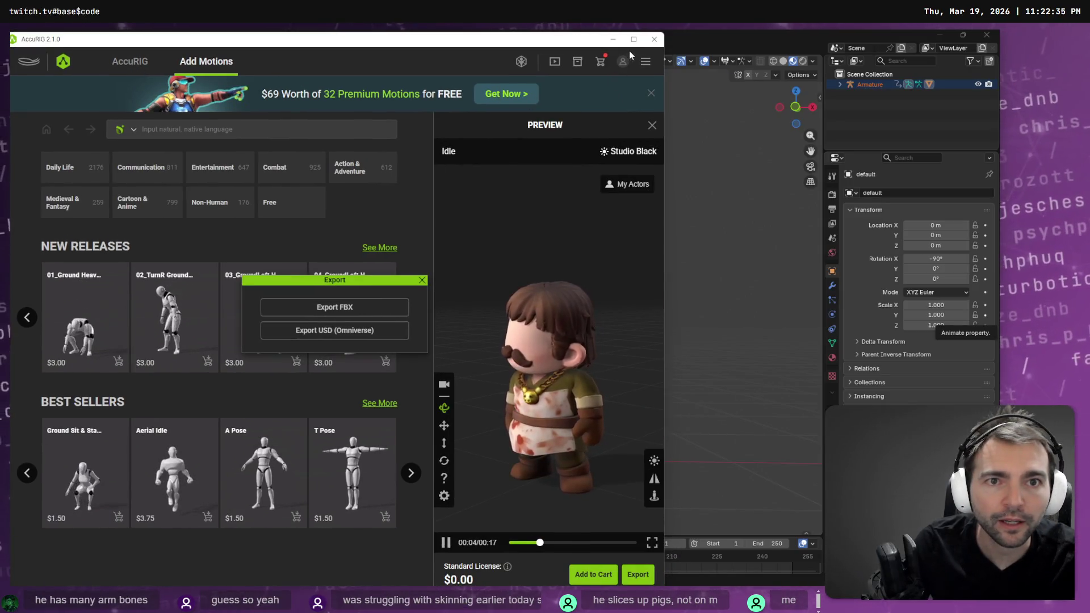
{"action": "left_click", "coordinate": [421, 281]}
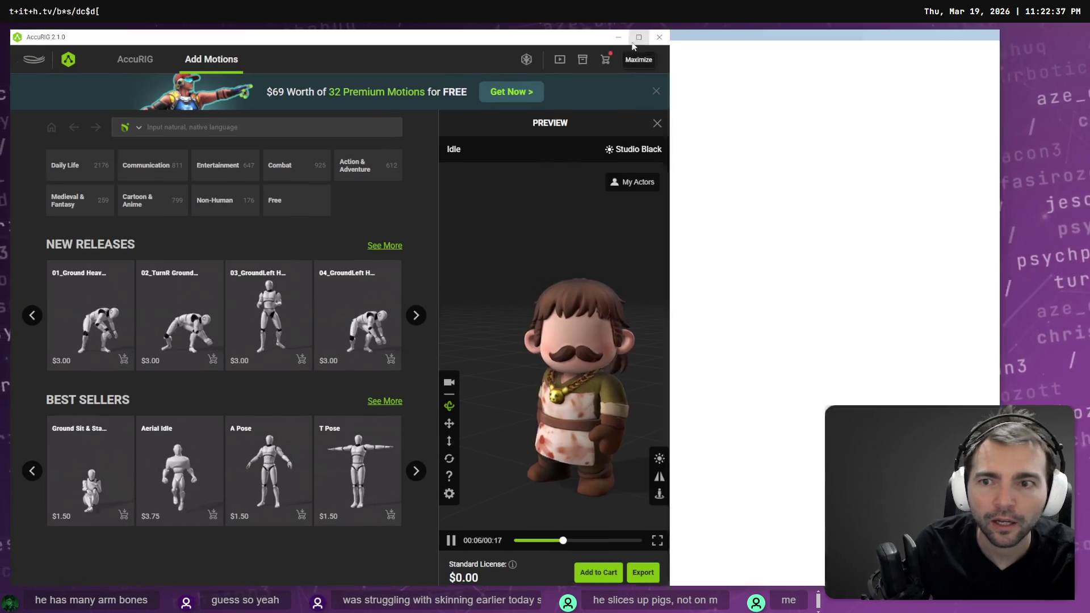
{"action": "left_click", "coordinate": [633, 39]}
Step: Play the first Body preview motion on the butcher at AccuRIG's Calibrate step
{"action": "left_click", "coordinate": [135, 56]}
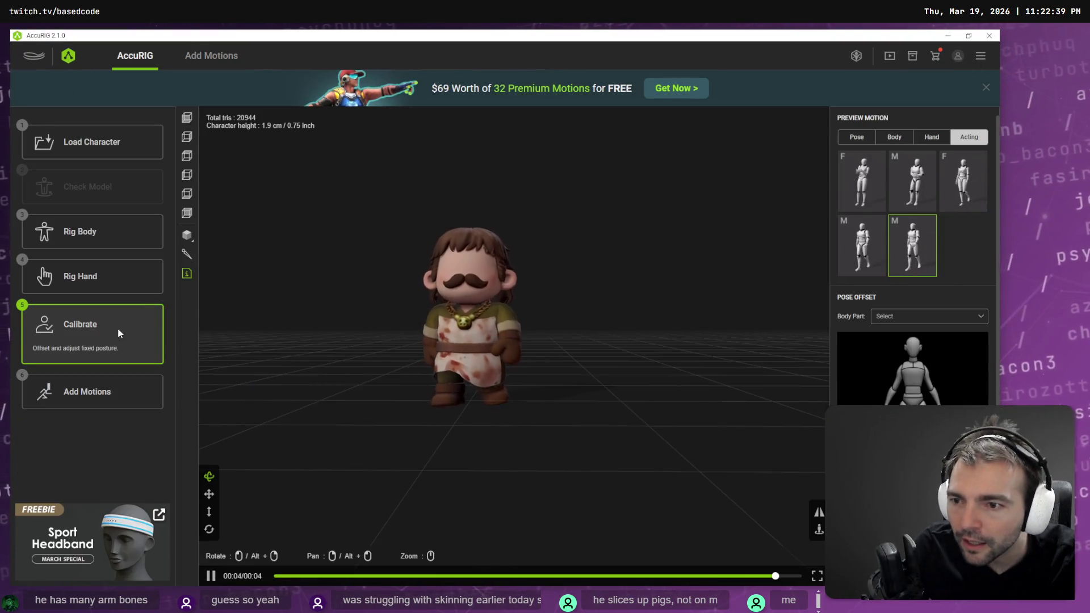
{"action": "left_click", "coordinate": [921, 140]}
{"action": "left_click", "coordinate": [894, 136]}
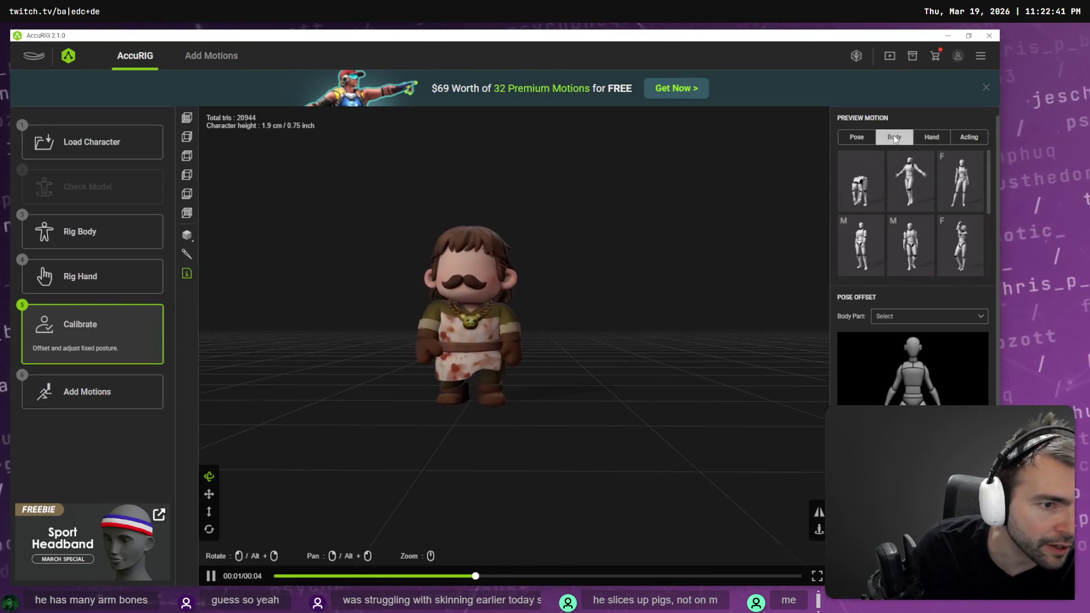
{"action": "left_click", "coordinate": [860, 182]}
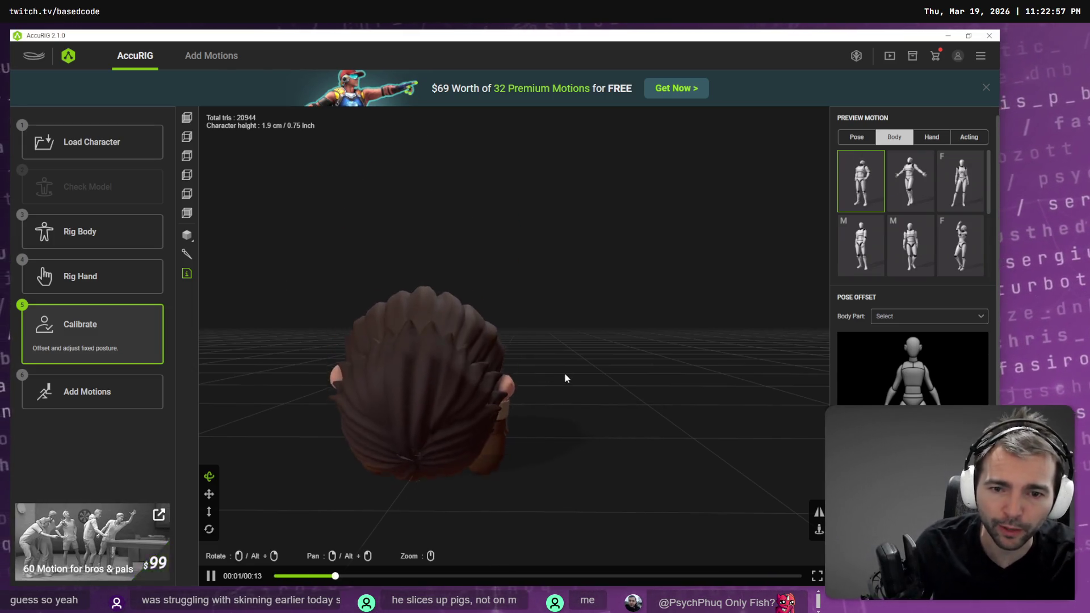
{"action": "key", "text": "alt+Tab"}
{"action": "left_click", "coordinate": [399, 63]}
Step: Zoom and orbit to the hips, then paint lower CC_Base_L_ThighTwist02 weight around the hip bone
{"action": "scroll", "coordinate": [398, 106], "scroll_direction": "down", "scroll_amount": 1, "text": "ctrl"}
{"action": "scroll", "coordinate": [398, 106], "scroll_direction": "up", "scroll_amount": 1, "text": "ctrl"}
{"action": "scroll", "coordinate": [398, 106], "scroll_direction": "down", "scroll_amount": 3, "text": "ctrl"}
{"action": "scroll", "coordinate": [397, 105], "scroll_direction": "up", "scroll_amount": 4, "text": "ctrl"}
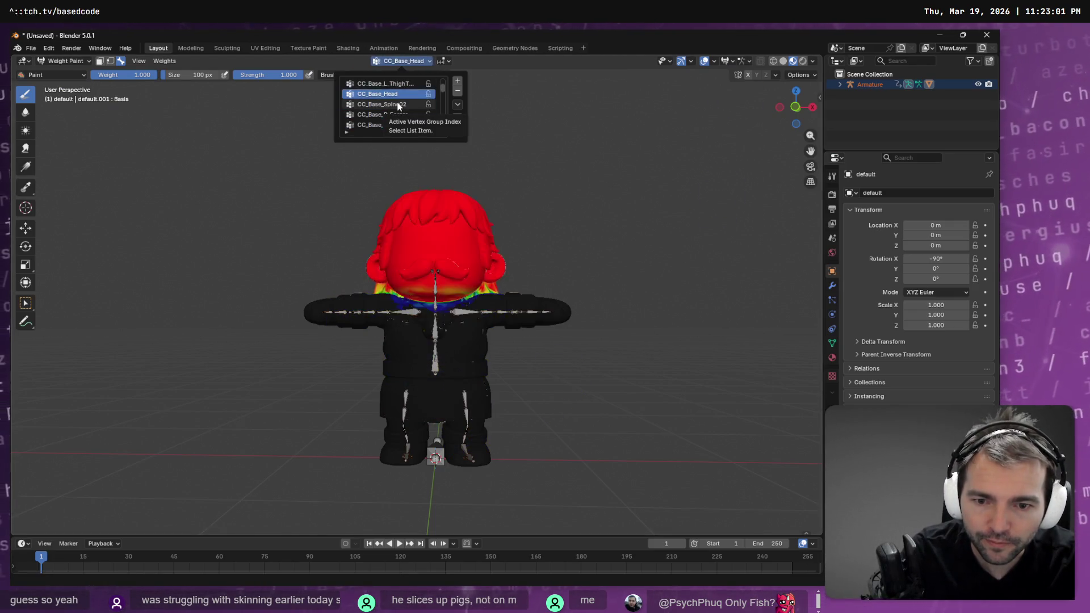
{"action": "scroll", "coordinate": [398, 105], "scroll_direction": "down", "scroll_amount": 2, "text": "ctrl"}
{"action": "scroll", "coordinate": [398, 105], "scroll_direction": "up", "scroll_amount": 1, "text": "ctrl"}
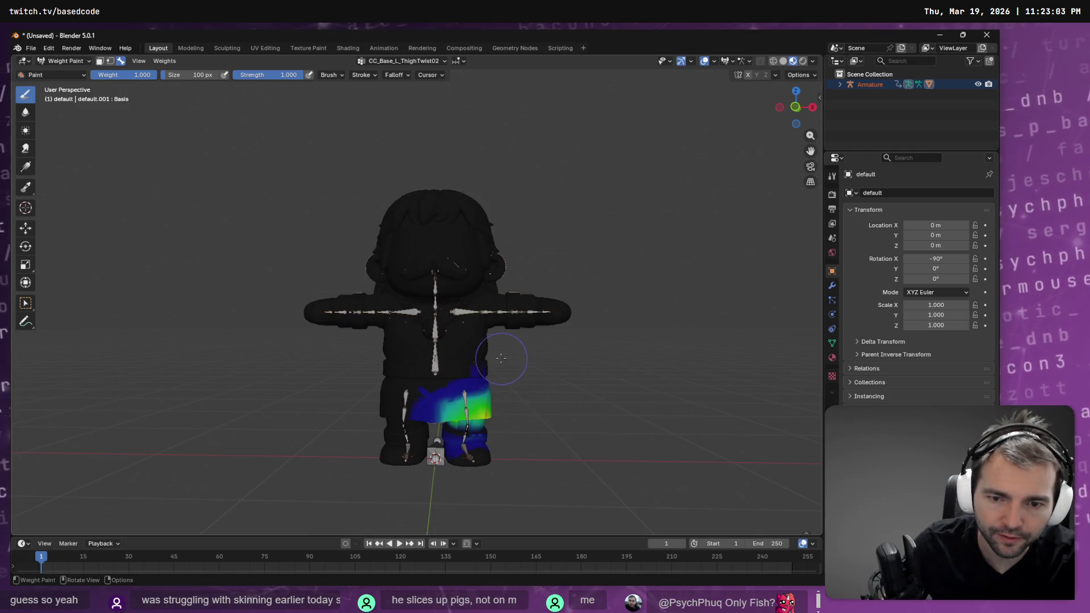
{"action": "scroll", "coordinate": [528, 398], "scroll_direction": "up", "scroll_amount": 4}
{"action": "mouse_move", "coordinate": [511, 363]}
{"action": "middle_mouse_down"}
{"action": "mouse_move", "coordinate": [534, 406]}
{"action": "mouse_move", "coordinate": [475, 356]}
{"action": "middle_mouse_up"}
{"action": "scroll", "coordinate": [534, 407], "scroll_direction": "up", "scroll_amount": 3}
{"action": "mouse_move", "coordinate": [412, 338]}
{"action": "left_mouse_down"}
{"action": "mouse_move", "coordinate": [335, 338]}
{"action": "mouse_move", "coordinate": [403, 345]}
{"action": "left_mouse_up"}
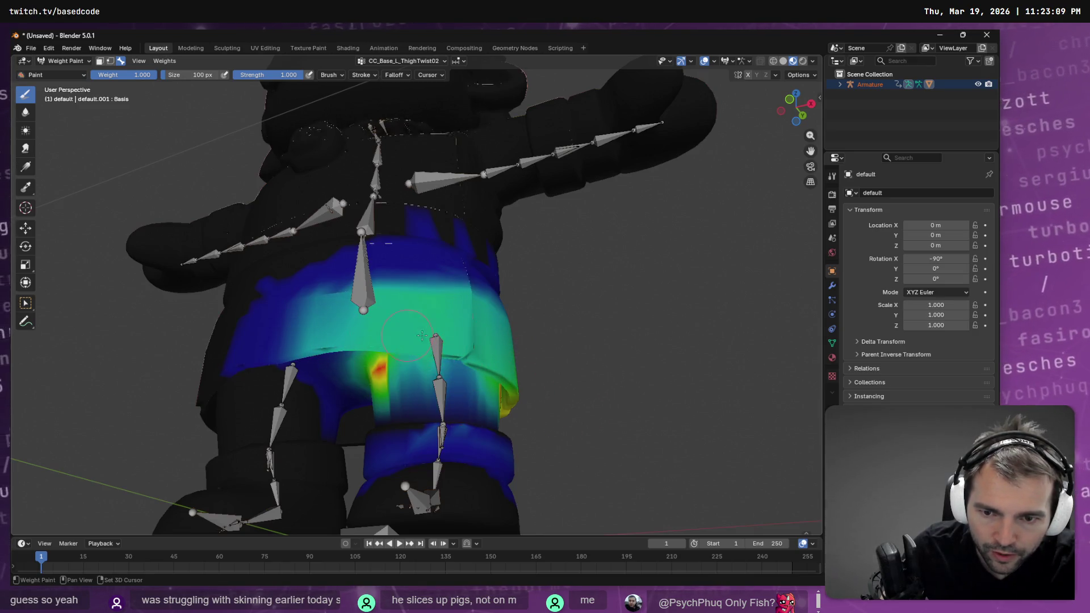
Step: From another angle, add weight beside the thigh bone, then undo that stroke
{"action": "scroll", "coordinate": [420, 326], "scroll_direction": "up", "scroll_amount": 3}
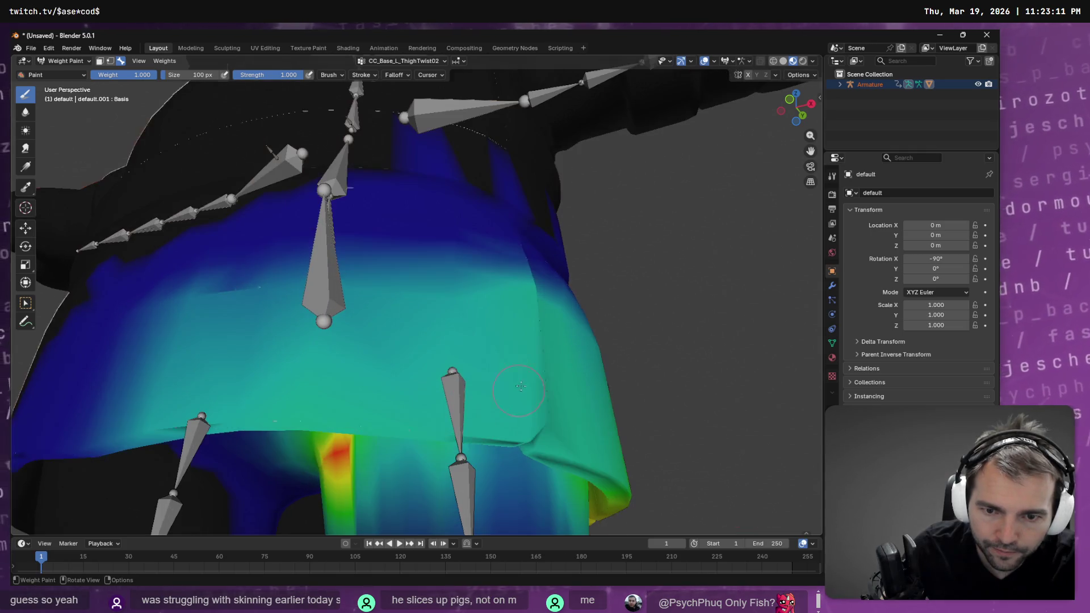
{"action": "mouse_move", "coordinate": [535, 461]}
{"action": "middle_mouse_down"}
{"action": "mouse_move", "coordinate": [535, 433]}
{"action": "mouse_move", "coordinate": [469, 355]}
{"action": "middle_mouse_up"}
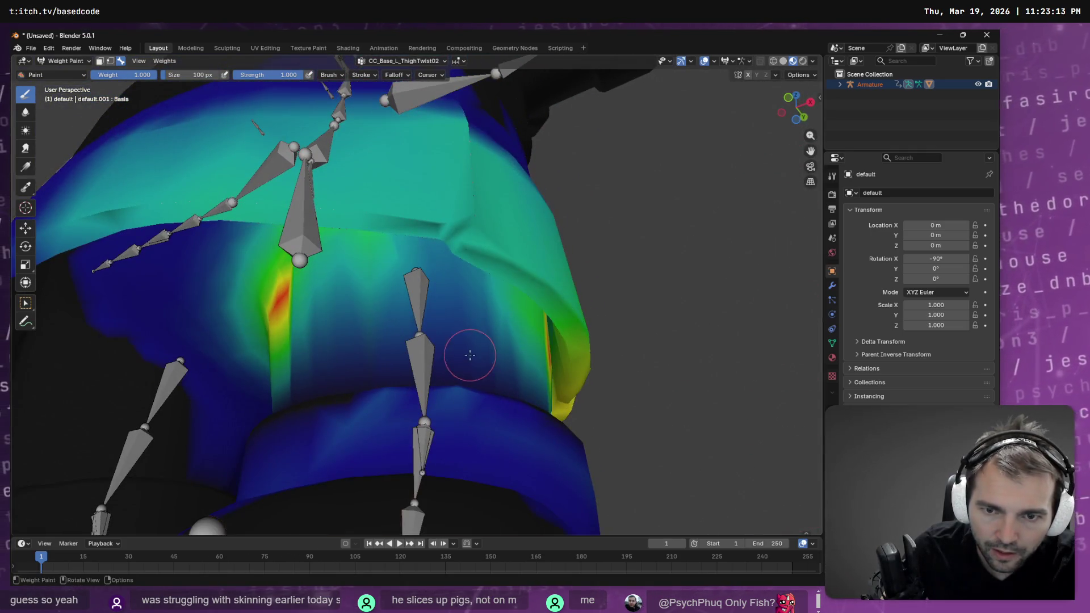
{"action": "left_click_drag", "start_coordinate": [386, 248], "coordinate": [360, 265]}
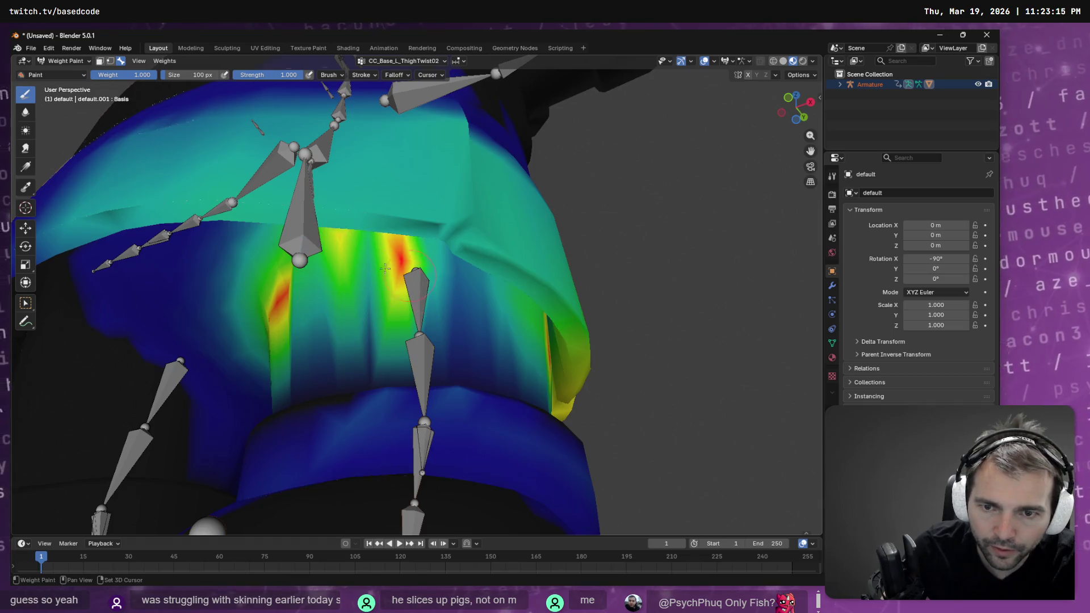
{"action": "key", "text": "ctrl+z"}
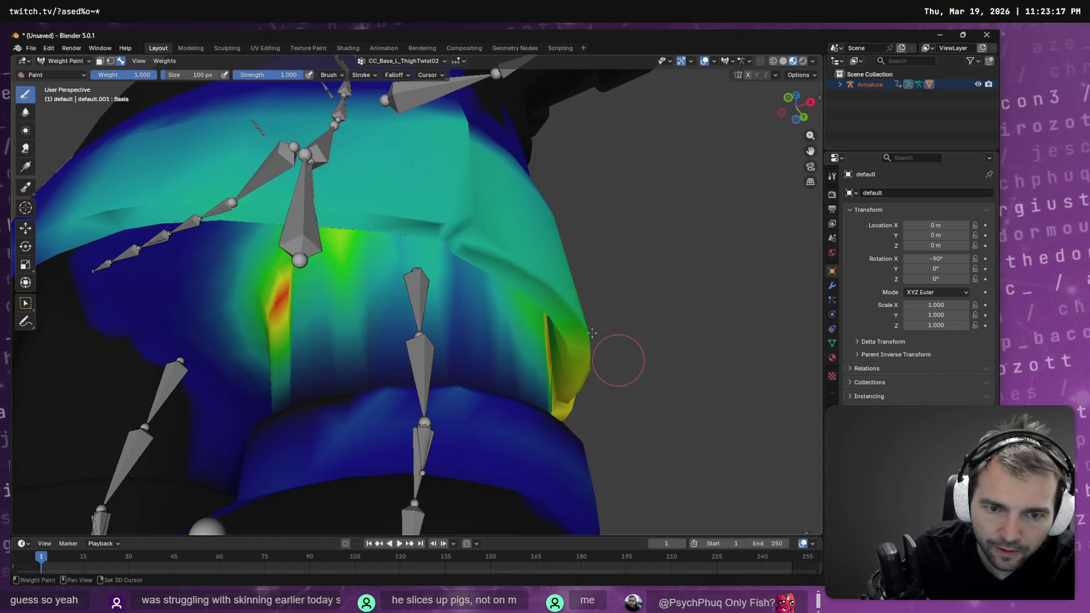
Step: Orbit round to the character's back and make CC_Base_NeckTwist02 the active vertex group
{"action": "mouse_move", "coordinate": [563, 315]}
{"action": "middle_mouse_down"}
{"action": "mouse_move", "coordinate": [568, 398]}
{"action": "mouse_move", "coordinate": [540, 395]}
{"action": "middle_mouse_up"}
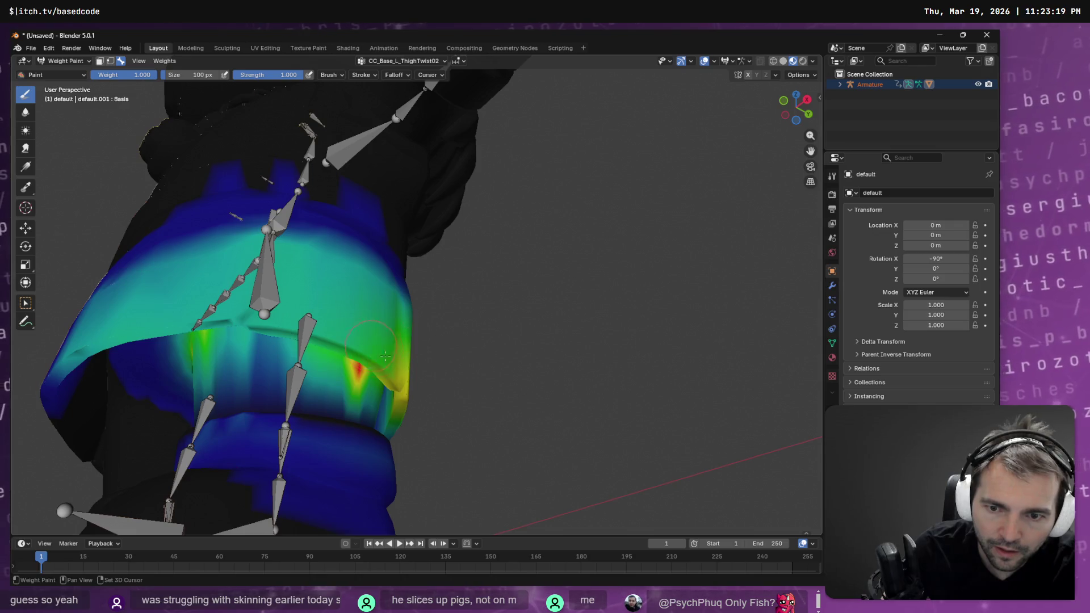
{"action": "mouse_move", "coordinate": [414, 413]}
{"action": "middle_mouse_down"}
{"action": "mouse_move", "coordinate": [449, 391]}
{"action": "mouse_move", "coordinate": [328, 399]}
{"action": "middle_mouse_up"}
{"action": "middle_click_drag", "start_coordinate": [188, 313], "coordinate": [431, 390]}
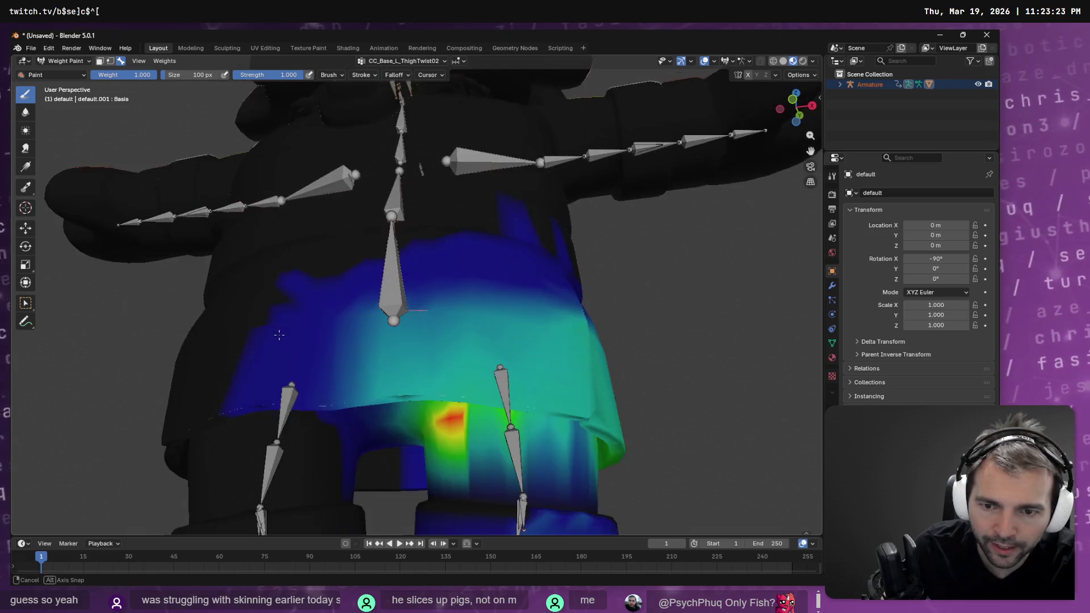
{"action": "scroll", "coordinate": [431, 390], "scroll_direction": "down", "scroll_amount": 3}
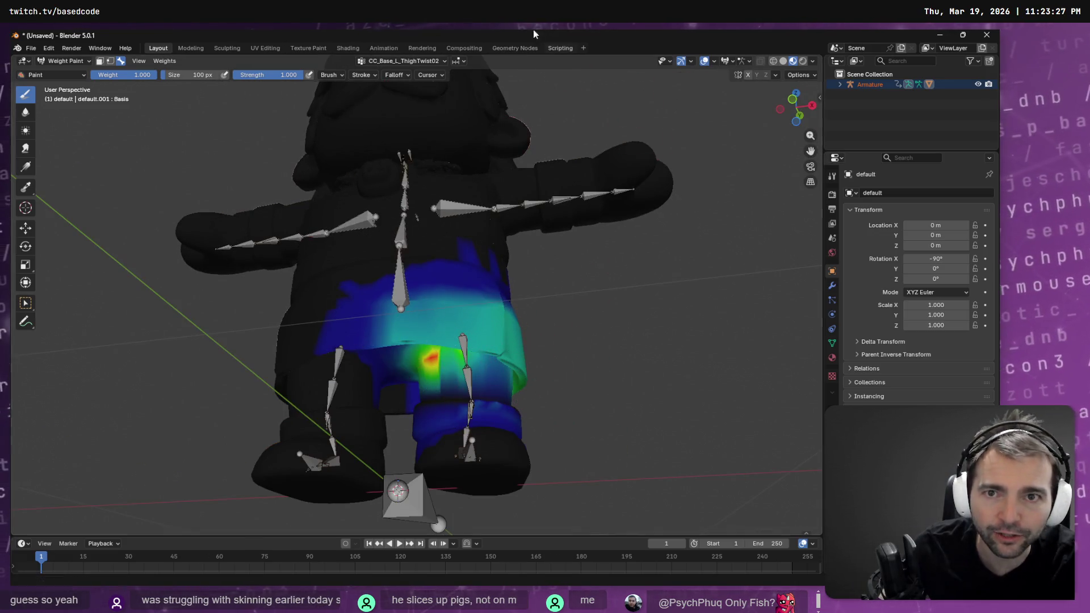
{"action": "left_click", "coordinate": [426, 59]}
{"action": "left_click", "coordinate": [400, 108]}
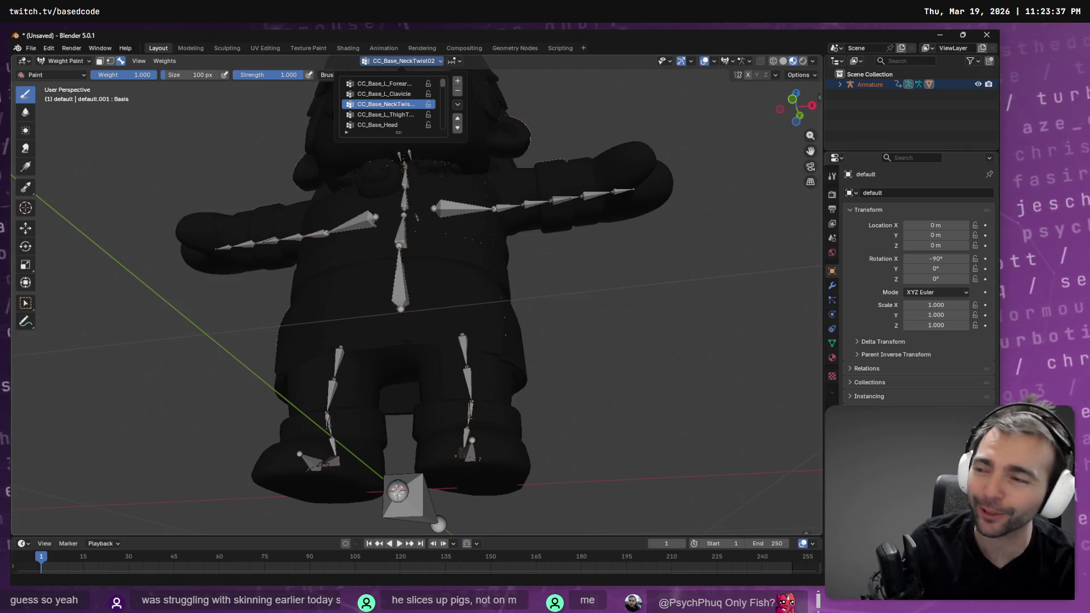
Step: Scroll the vertex group list and make CC_Base_Hip the active group
{"action": "scroll", "coordinate": [384, 91], "scroll_direction": "down", "scroll_amount": 4, "text": "ctrl"}
{"action": "scroll", "coordinate": [384, 90], "scroll_direction": "down", "scroll_amount": 4, "text": "ctrl"}
{"action": "scroll", "coordinate": [384, 94], "scroll_direction": "down", "scroll_amount": 5, "text": "ctrl"}
{"action": "scroll", "coordinate": [384, 91], "scroll_direction": "down", "scroll_amount": 1, "text": "ctrl"}
{"action": "scroll", "coordinate": [384, 91], "scroll_direction": "up", "scroll_amount": 1, "text": "ctrl"}
{"action": "scroll", "coordinate": [384, 91], "scroll_direction": "down", "scroll_amount": 1, "text": "ctrl"}
{"action": "scroll", "coordinate": [383, 90], "scroll_direction": "down", "scroll_amount": 1, "text": "ctrl"}
{"action": "scroll", "coordinate": [384, 90], "scroll_direction": "up", "scroll_amount": 1, "text": "ctrl"}
{"action": "scroll", "coordinate": [384, 91], "scroll_direction": "up", "scroll_amount": 1, "text": "ctrl"}
{"action": "scroll", "coordinate": [383, 91], "scroll_direction": "down", "scroll_amount": 1, "text": "ctrl"}
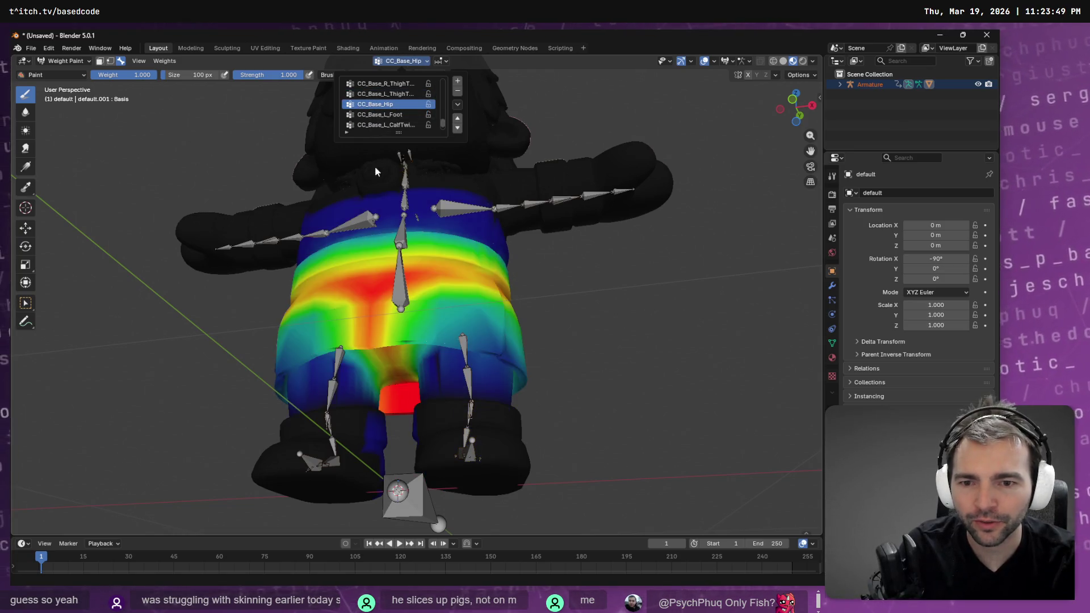
{"action": "left_click", "coordinate": [380, 342], "text": "ctrl"}
{"action": "left_click", "coordinate": [386, 325], "text": "ctrl"}
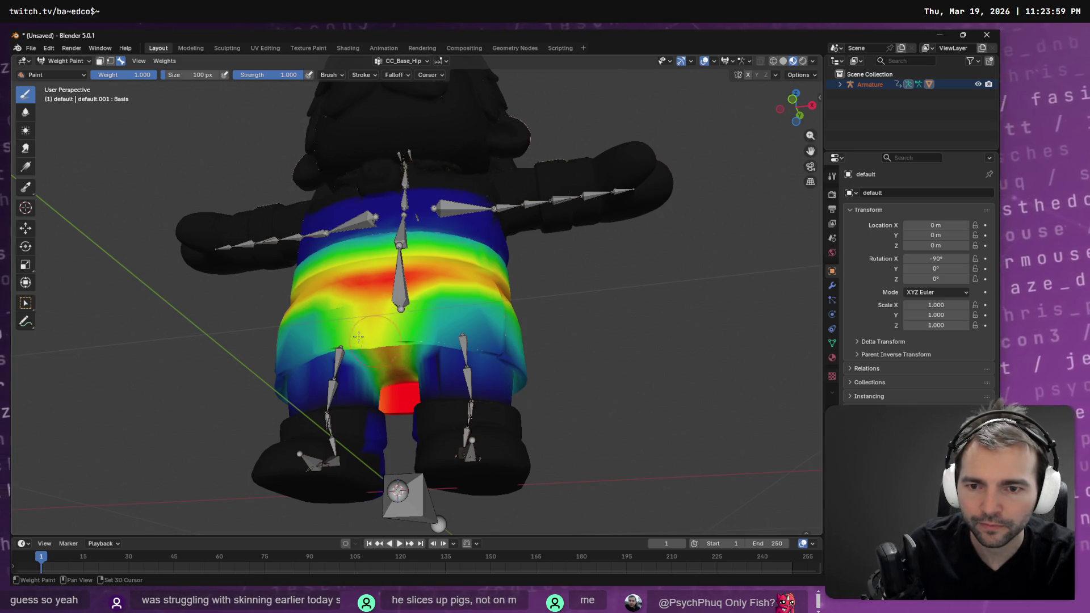
Step: Lower and add CC_Base_Hip weight on the shorts, then check the motion preview in AccuRIG
{"action": "left_click_drag", "start_coordinate": [392, 337], "coordinate": [378, 338], "text": "ctrl"}
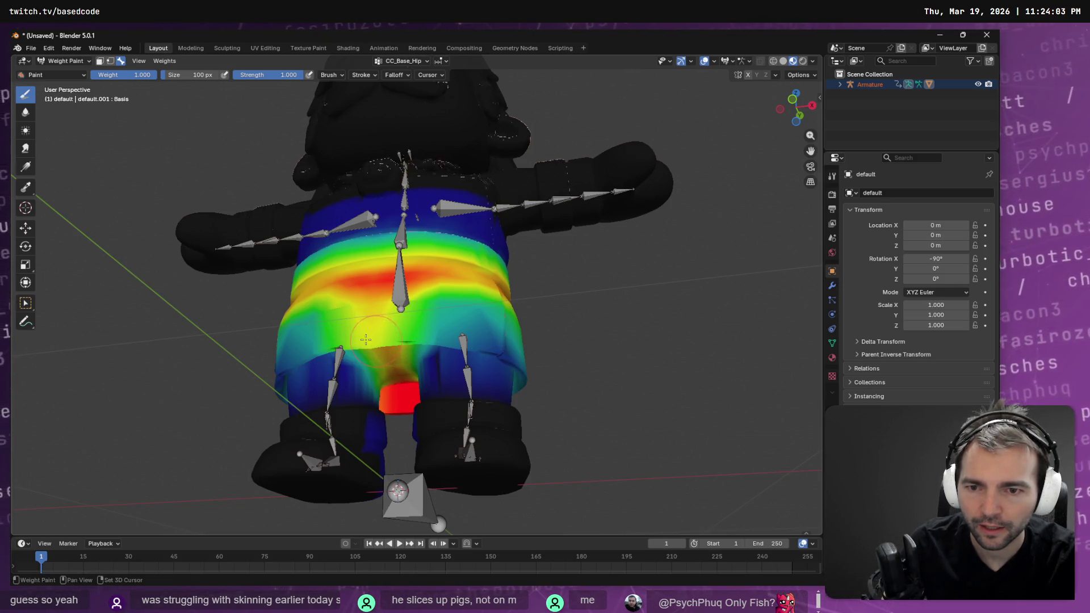
{"action": "left_click_drag", "start_coordinate": [364, 335], "coordinate": [391, 343]}
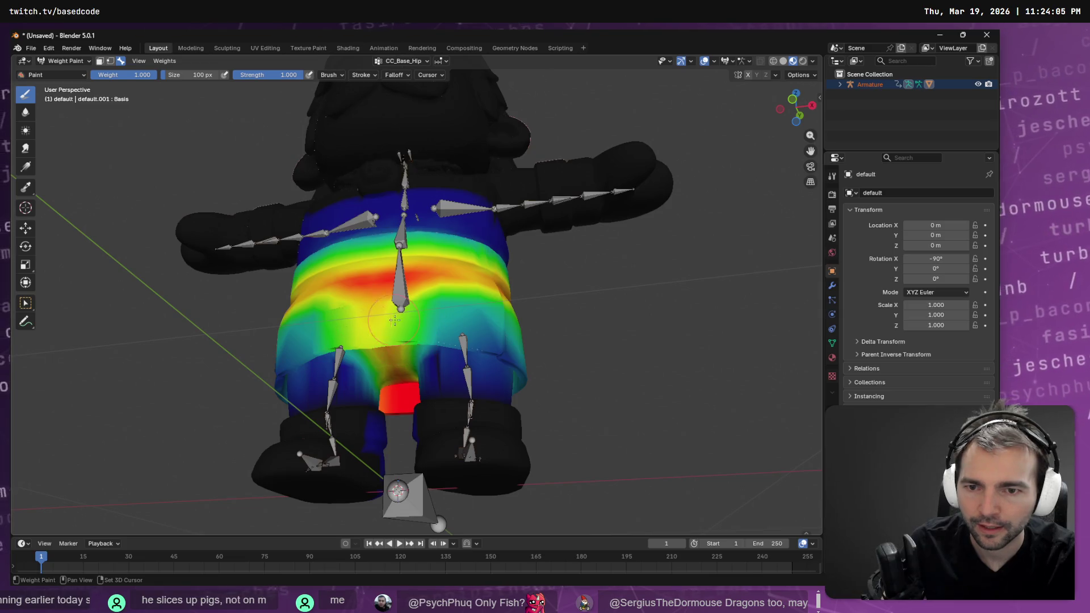
{"action": "middle_click_drag", "start_coordinate": [535, 358], "coordinate": [424, 322]}
{"action": "scroll", "coordinate": [425, 324], "scroll_direction": "up", "scroll_amount": 2}
{"action": "key", "text": "alt+Tab"}
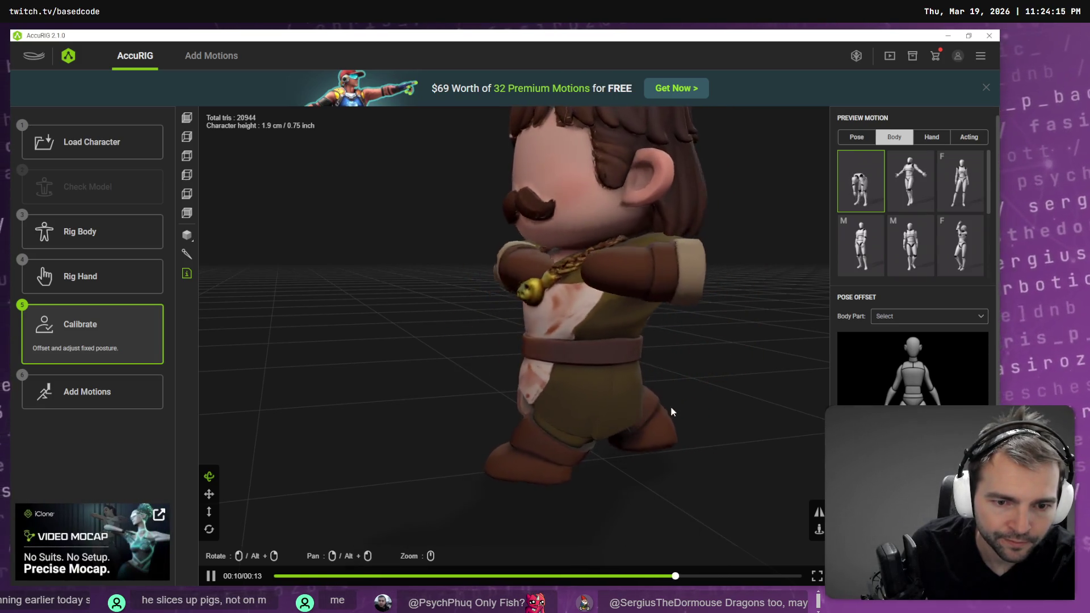
{"action": "left_click_drag", "start_coordinate": [665, 396], "coordinate": [614, 398]}
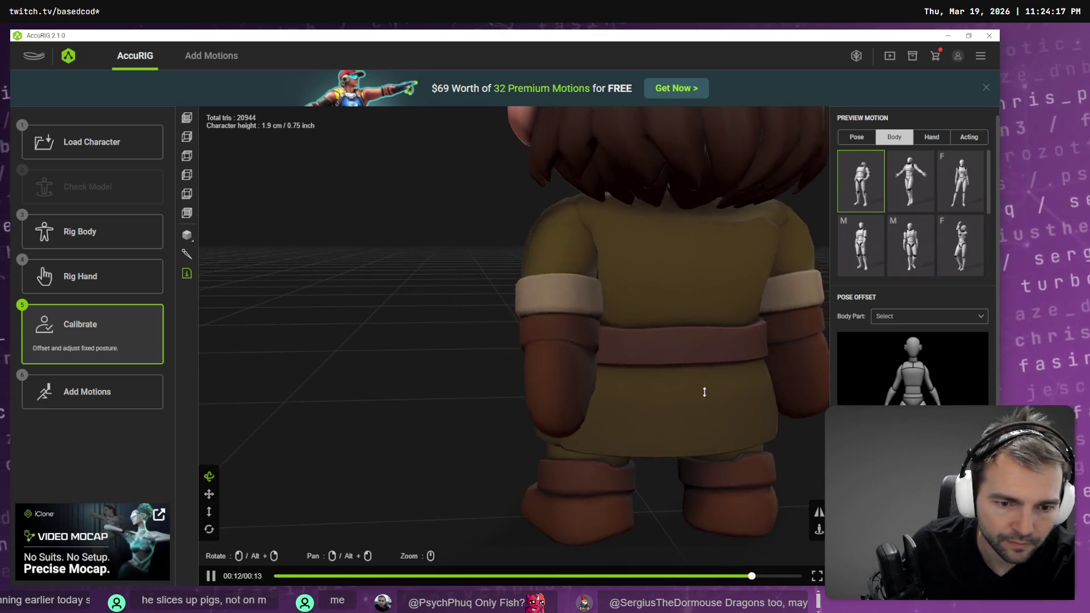
{"action": "scroll", "coordinate": [738, 392], "scroll_direction": "down", "scroll_amount": 3}
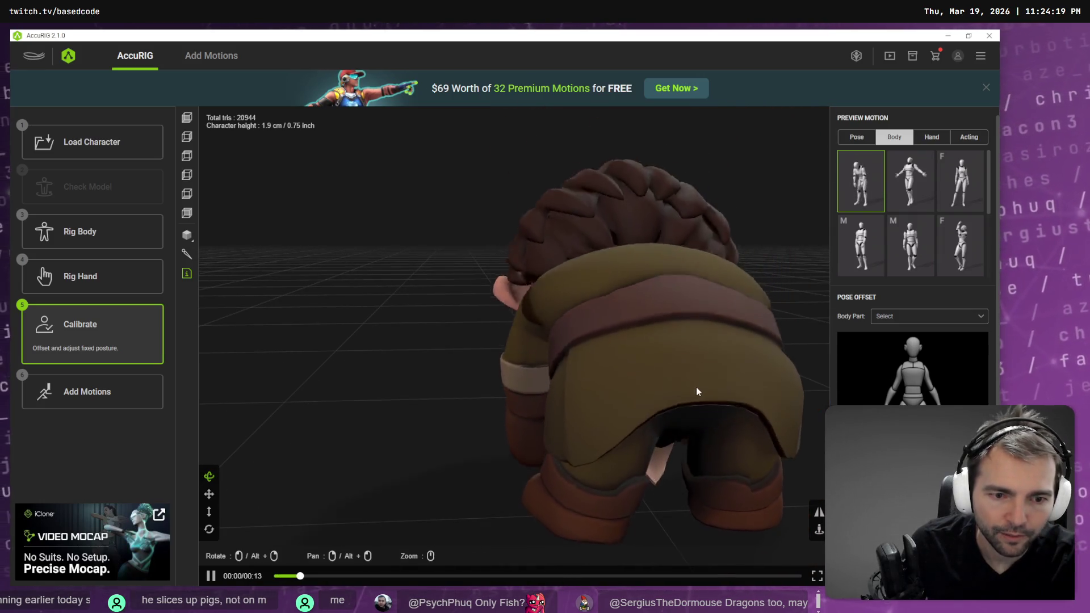
{"action": "mouse_move", "coordinate": [511, 352]}
{"action": "left_mouse_down"}
{"action": "mouse_move", "coordinate": [630, 360]}
{"action": "mouse_move", "coordinate": [535, 389]}
{"action": "left_mouse_up"}
{"action": "left_click_drag", "start_coordinate": [394, 389], "coordinate": [421, 384]}
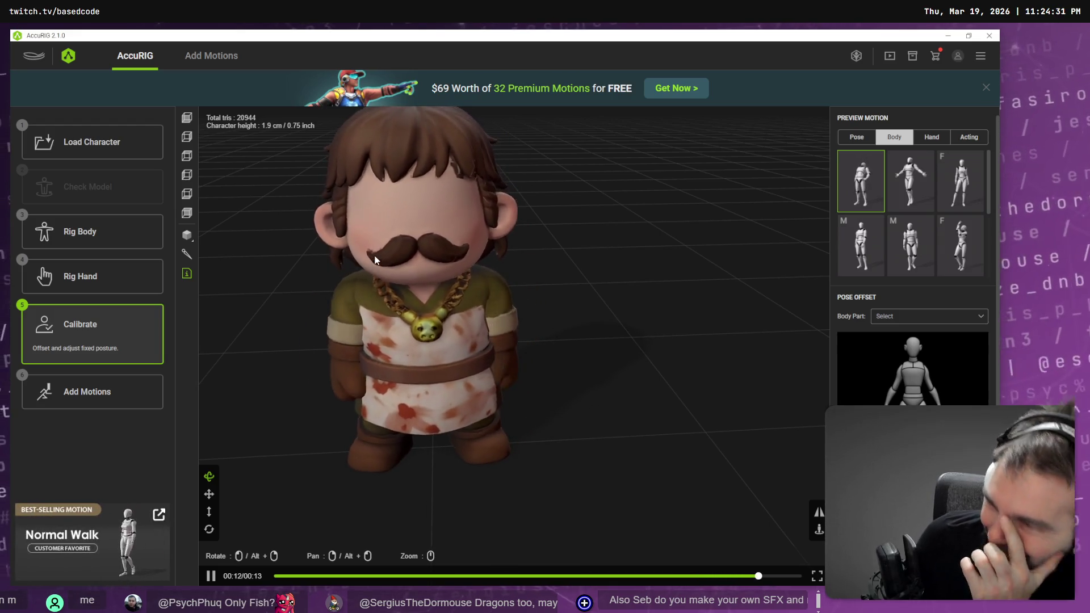
{"action": "scroll", "coordinate": [568, 371], "scroll_direction": "up", "scroll_amount": 10}
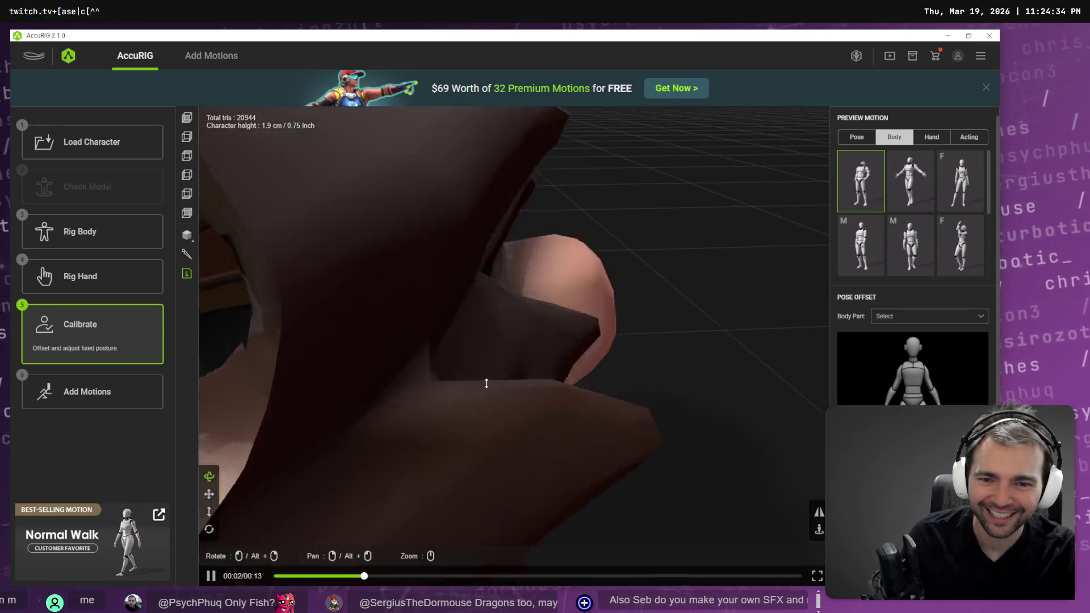
{"action": "scroll", "coordinate": [486, 383], "scroll_direction": "down", "scroll_amount": 10}
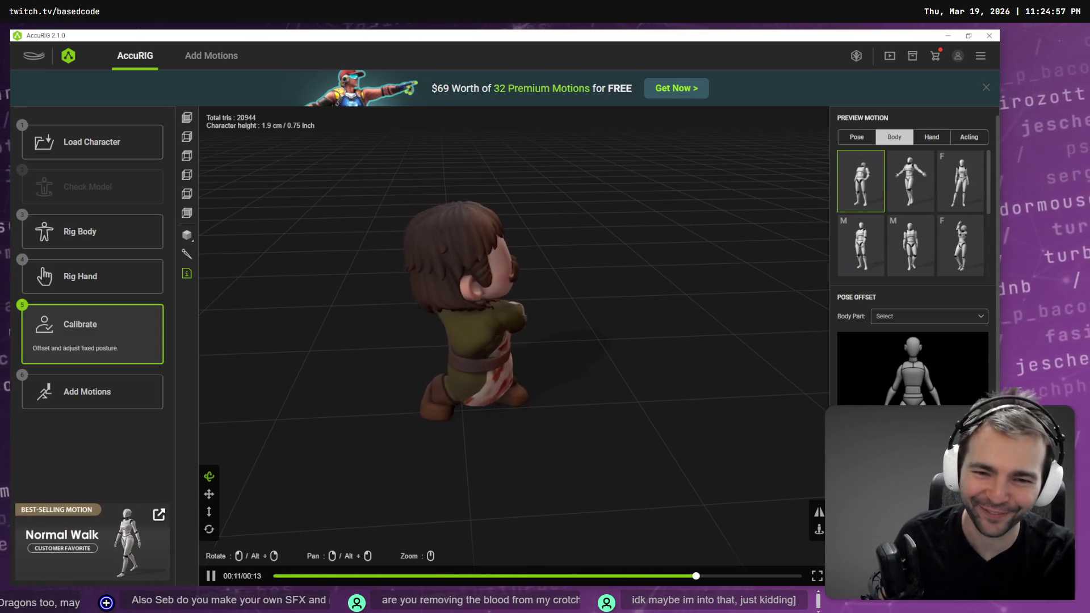
{"action": "key", "text": "alt+Tab"}
{"action": "middle_click_drag", "start_coordinate": [171, 214], "coordinate": [527, 328]}
{"action": "scroll", "coordinate": [480, 308], "scroll_direction": "down", "scroll_amount": 3}
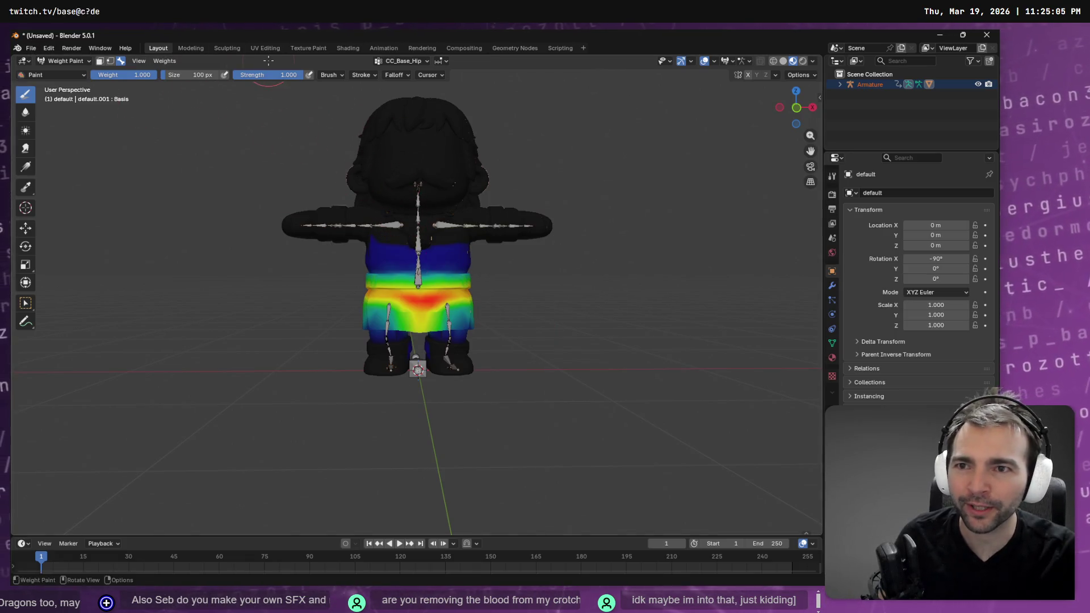
Step: Switch to the Texture Paint workspace and frame a front view of the legs
{"action": "left_click", "coordinate": [298, 47]}
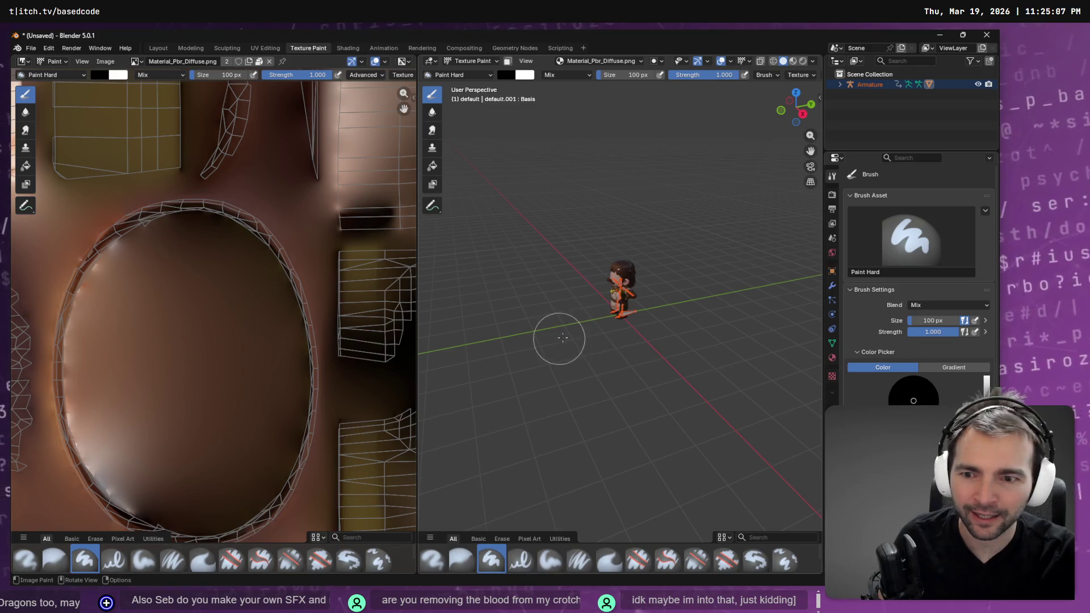
{"action": "scroll", "coordinate": [647, 309], "scroll_direction": "up", "scroll_amount": 8}
{"action": "scroll", "coordinate": [647, 309], "scroll_direction": "up", "scroll_amount": 3}
{"action": "mouse_move", "coordinate": [648, 309]}
{"action": "middle_mouse_down"}
{"action": "mouse_move", "coordinate": [687, 309]}
{"action": "mouse_move", "coordinate": [676, 267]}
{"action": "mouse_move", "coordinate": [671, 276]}
{"action": "middle_mouse_up"}
{"action": "scroll", "coordinate": [687, 309], "scroll_direction": "down", "scroll_amount": 3}
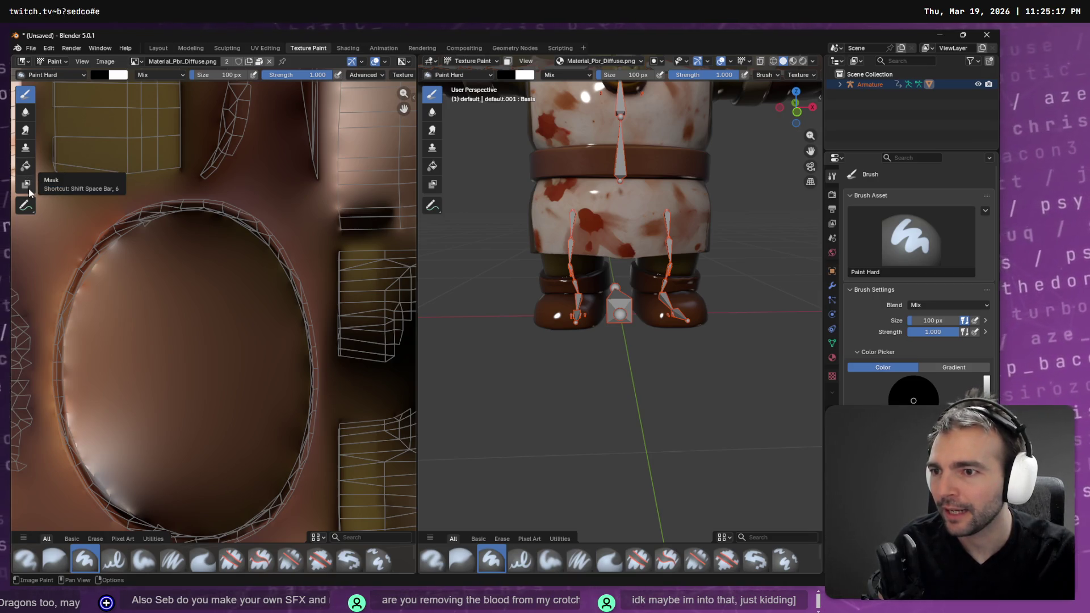
Step: With the Clone brush, test a stroke over the apron's blood and undo it
{"action": "left_click", "coordinate": [31, 148]}
{"action": "scroll", "coordinate": [674, 279], "scroll_direction": "up", "scroll_amount": 3}
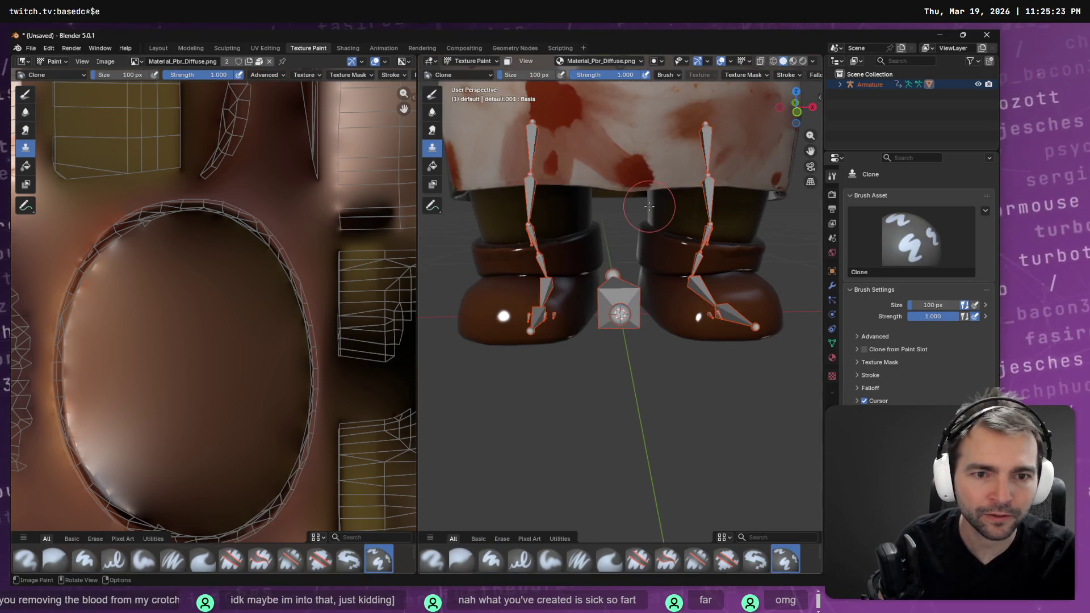
{"action": "middle_click_drag", "start_coordinate": [668, 186], "coordinate": [620, 226]}
{"action": "key", "text": "alt+a"}
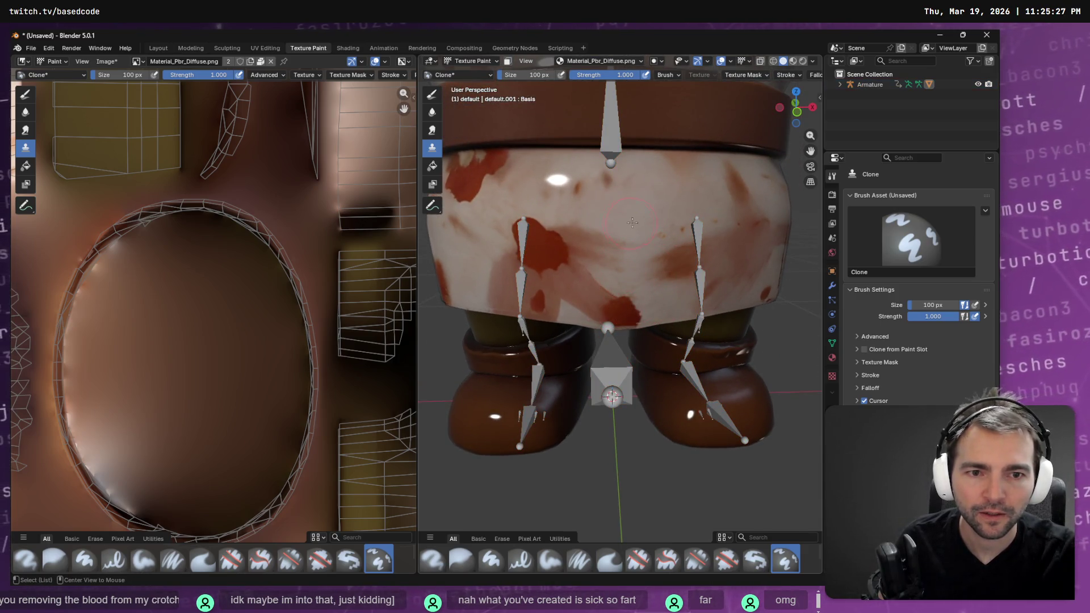
{"action": "left_click_drag", "start_coordinate": [548, 249], "coordinate": [501, 253]}
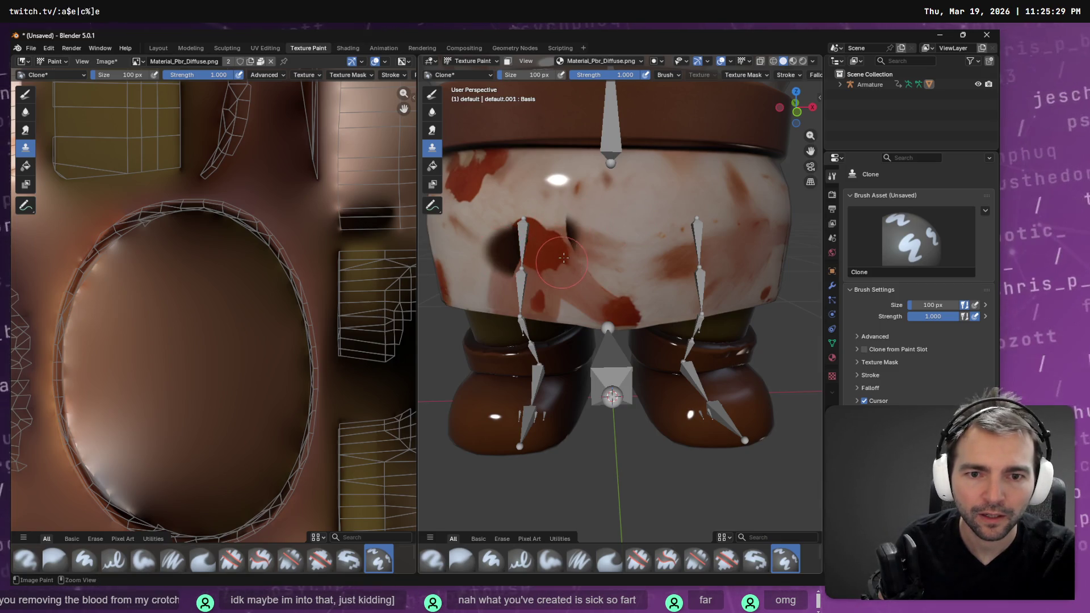
{"action": "key", "text": "ctrl+z"}
{"action": "scroll", "coordinate": [518, 247], "scroll_direction": "down", "scroll_amount": 5}
{"action": "scroll", "coordinate": [609, 275], "scroll_direction": "up", "scroll_amount": 4}
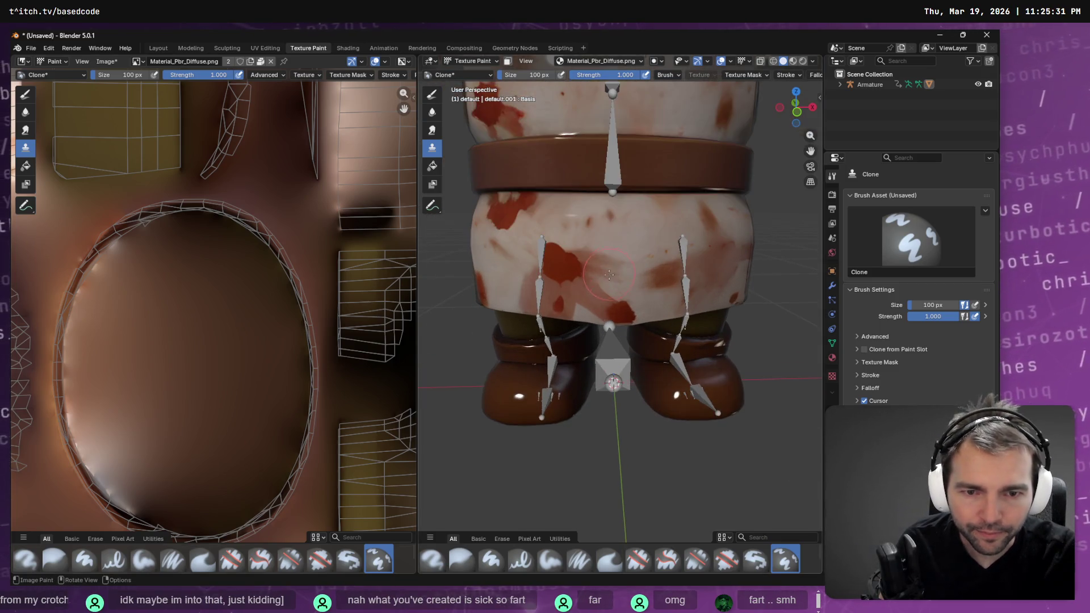
{"action": "middle_click_drag", "start_coordinate": [631, 277], "coordinate": [643, 259]}
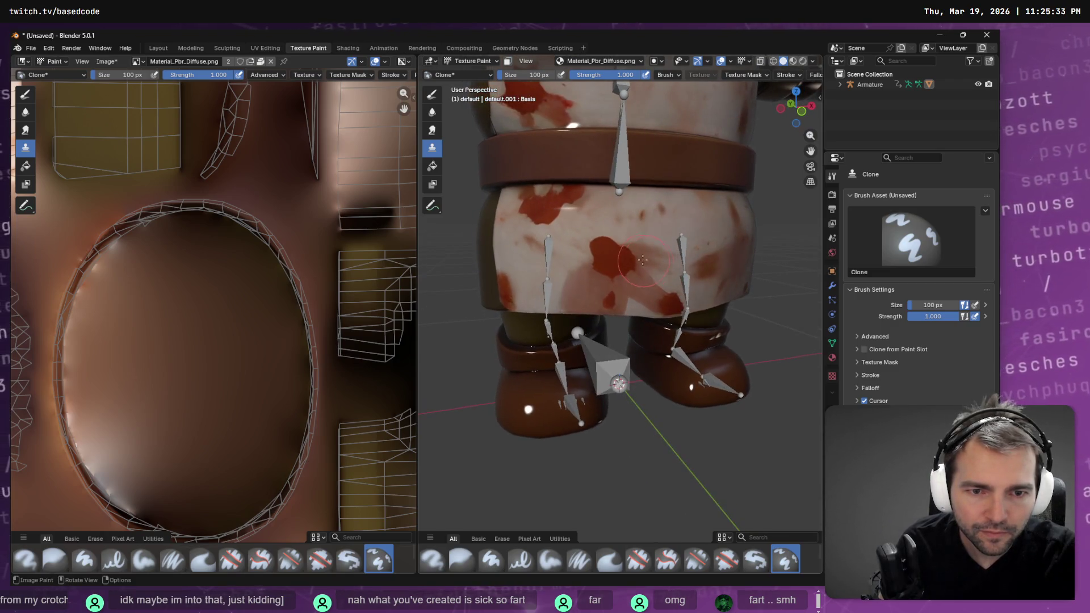